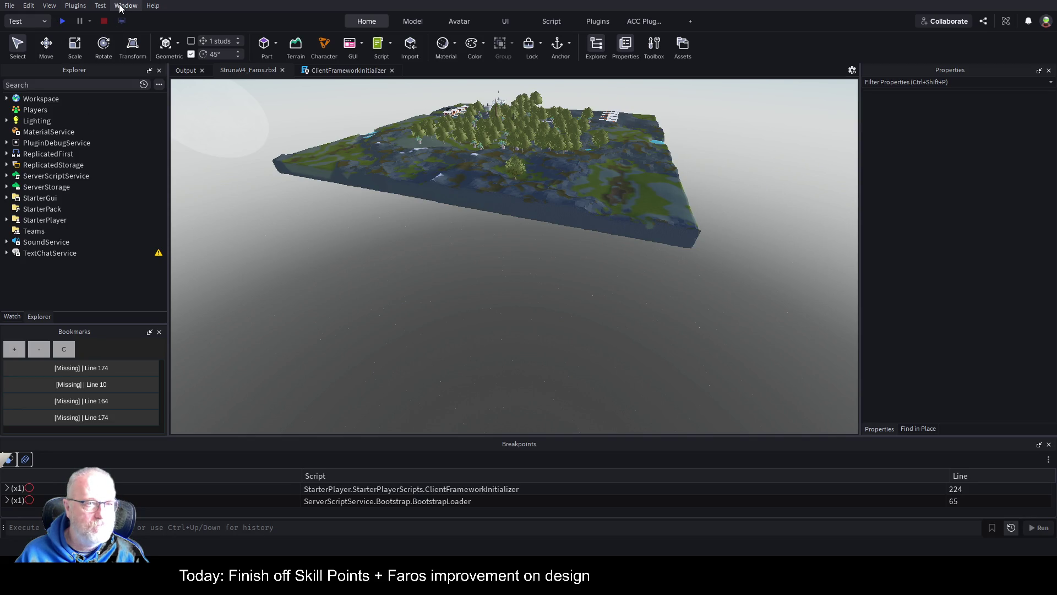
Open the Toolbox and widen the right-hand Properties/Toolbox dock by dragging its splitter left.
key("ctrl+t")
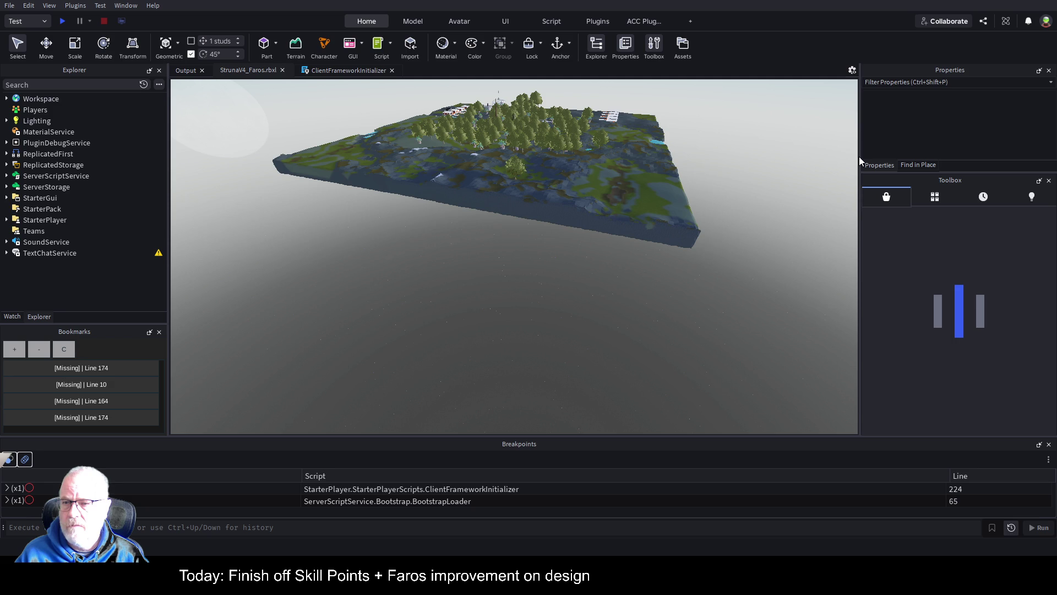
left_click_drag(860, 163, 478, 163)
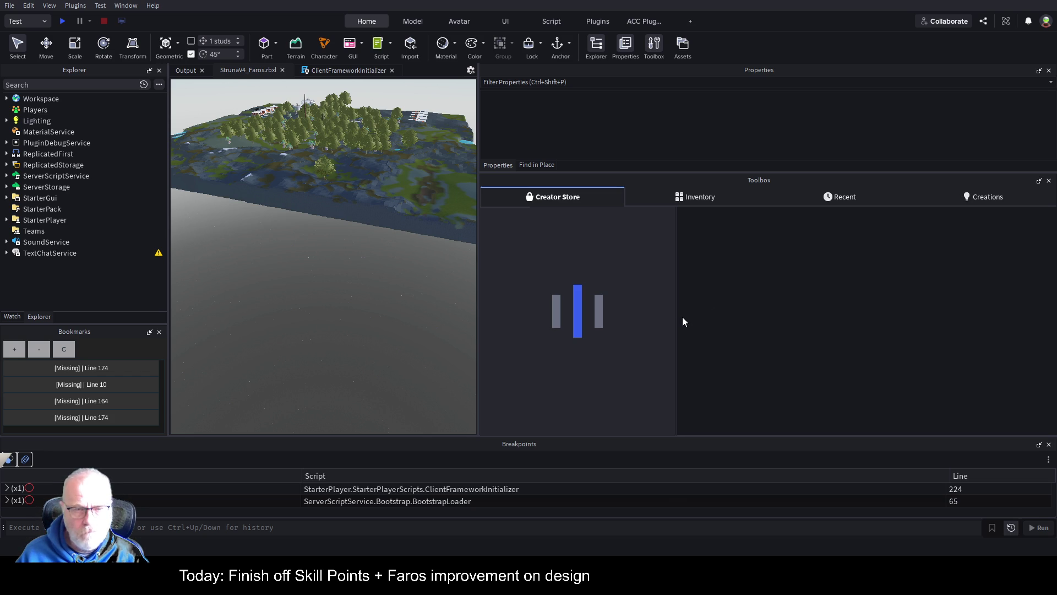
Zoom in on the island and select the Trees model with its 187 tree and plant meshes.
scroll(403, 214, "up", 5)
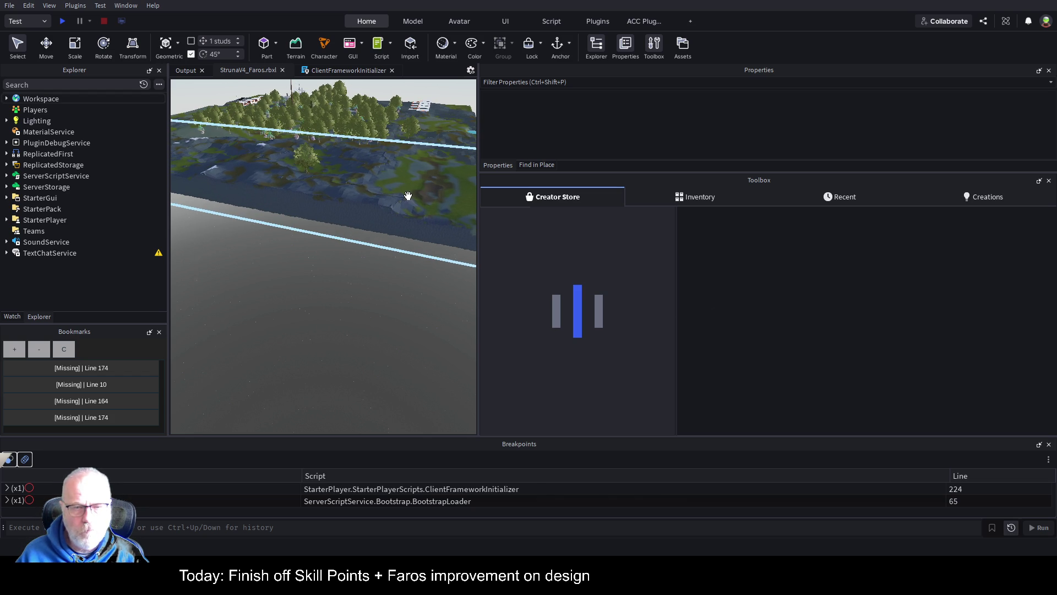
left_click(416, 122)
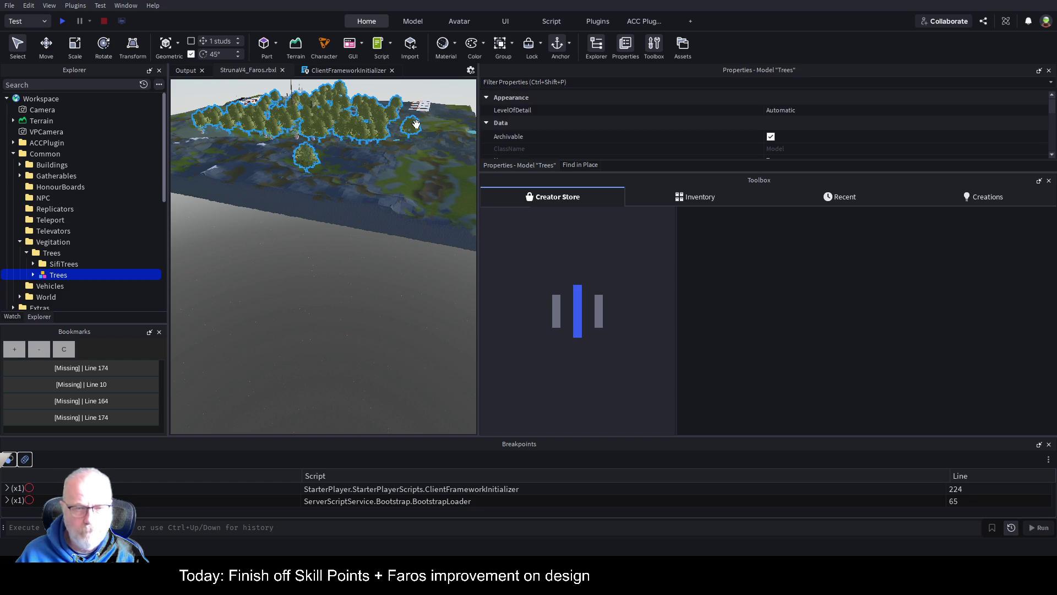
scroll(417, 166, "up", 5)
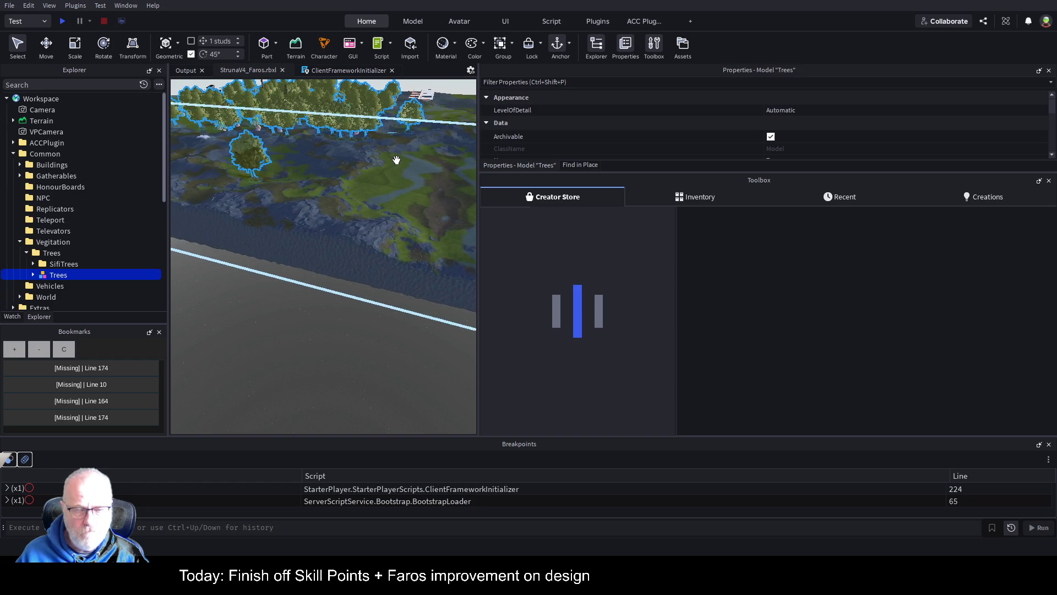
scroll(396, 160, "up", 8)
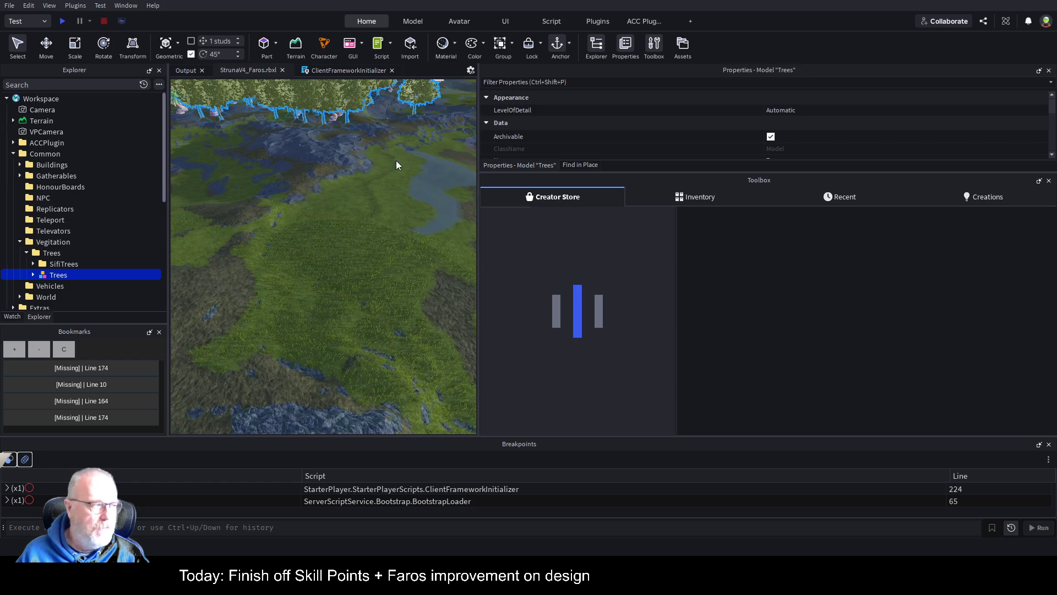
scroll(365, 232, "up", 8)
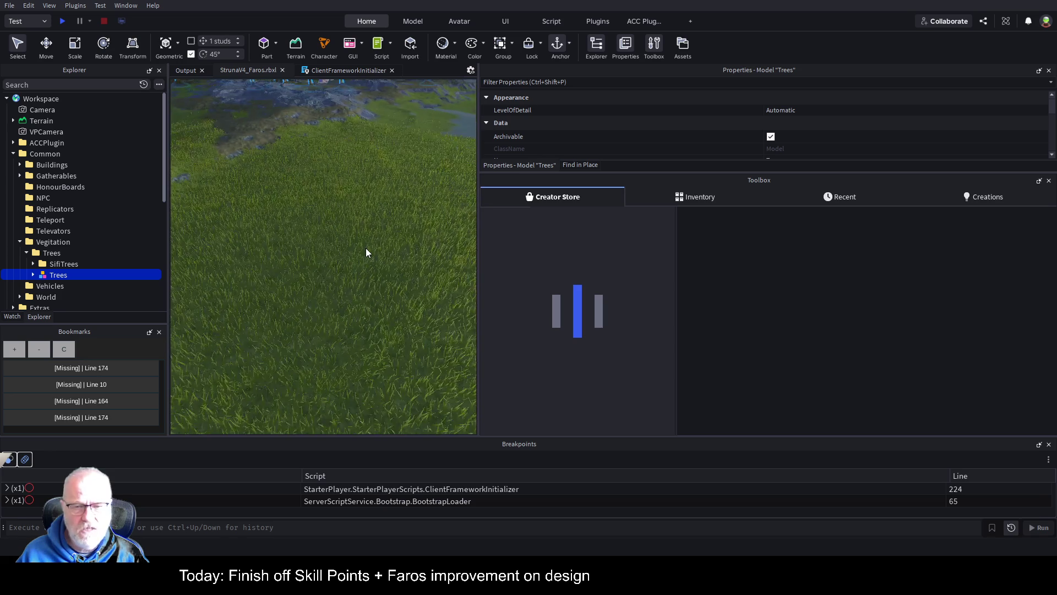
scroll(366, 249, "down", 2)
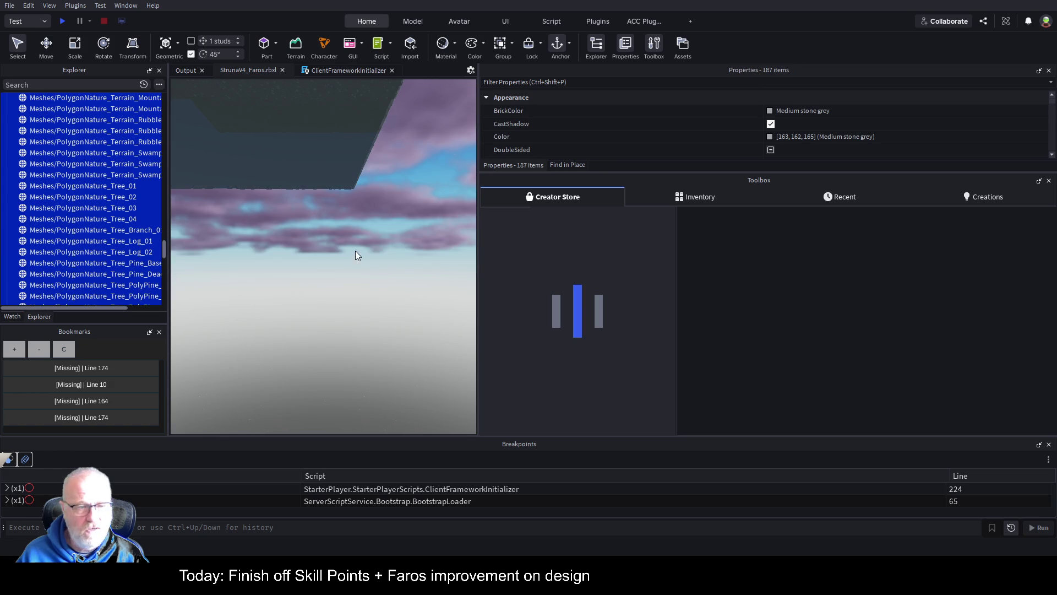
Frame the selected tree meshes, orbit over the island, then cut all 187 meshes out.
scroll(91, 195, "down", 8)
scroll(103, 216, "up", 7)
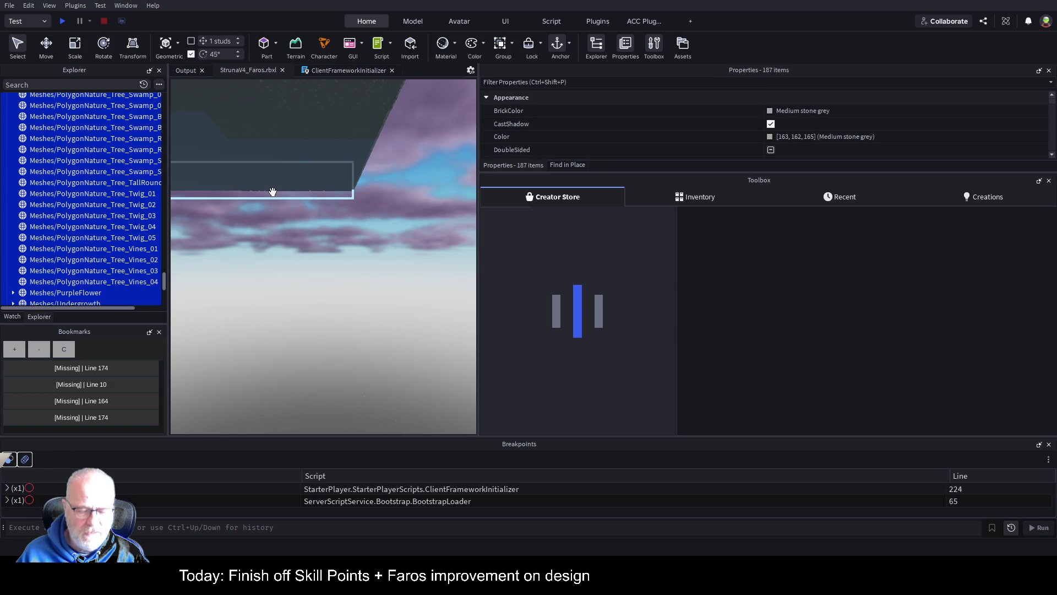
key("f")
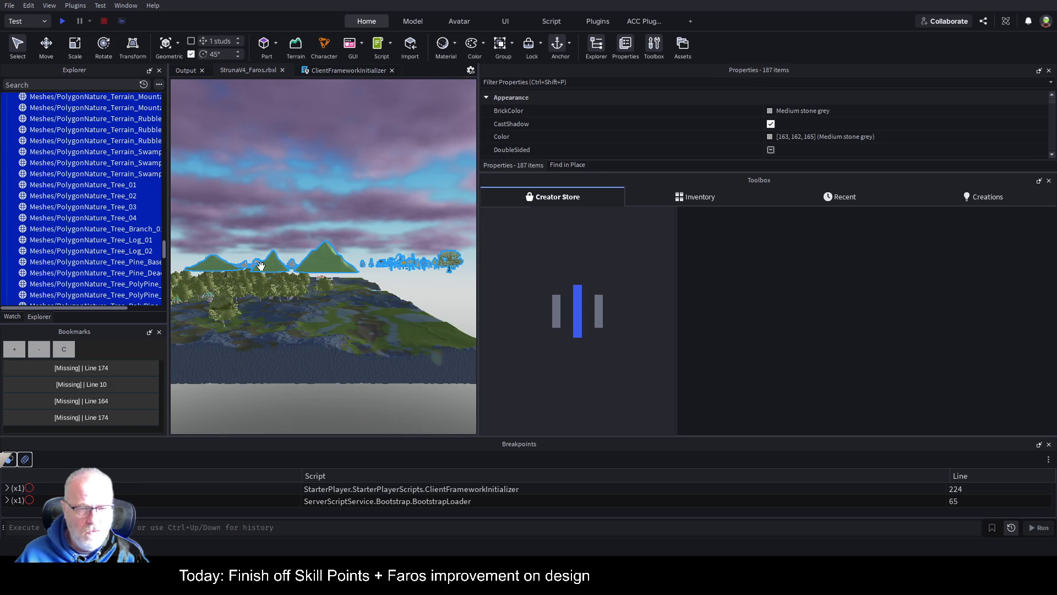
right_click(362, 217)
scroll(363, 222, "up", 5)
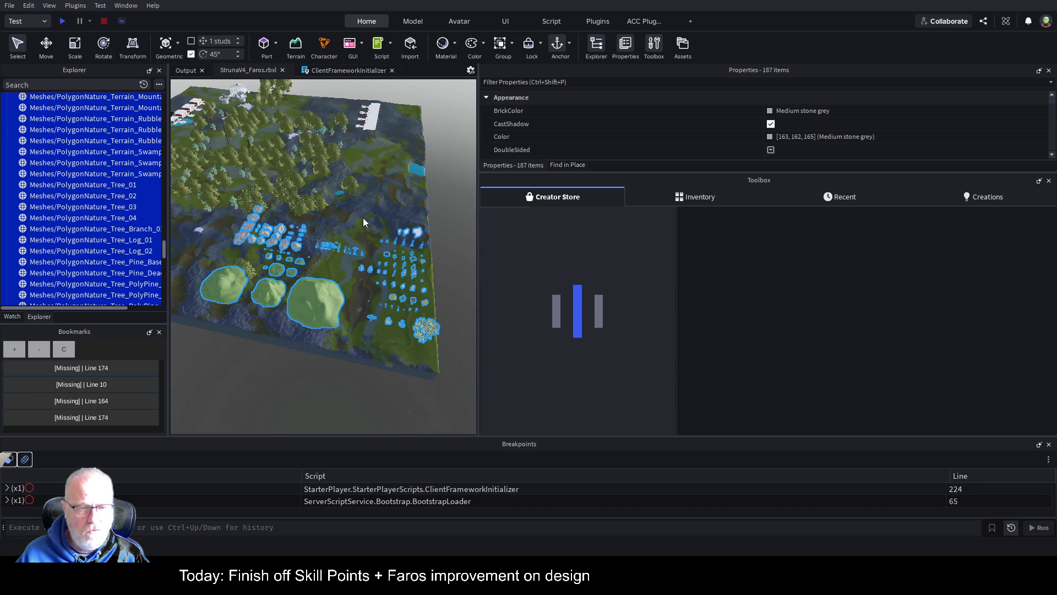
scroll(361, 183, "up", 3)
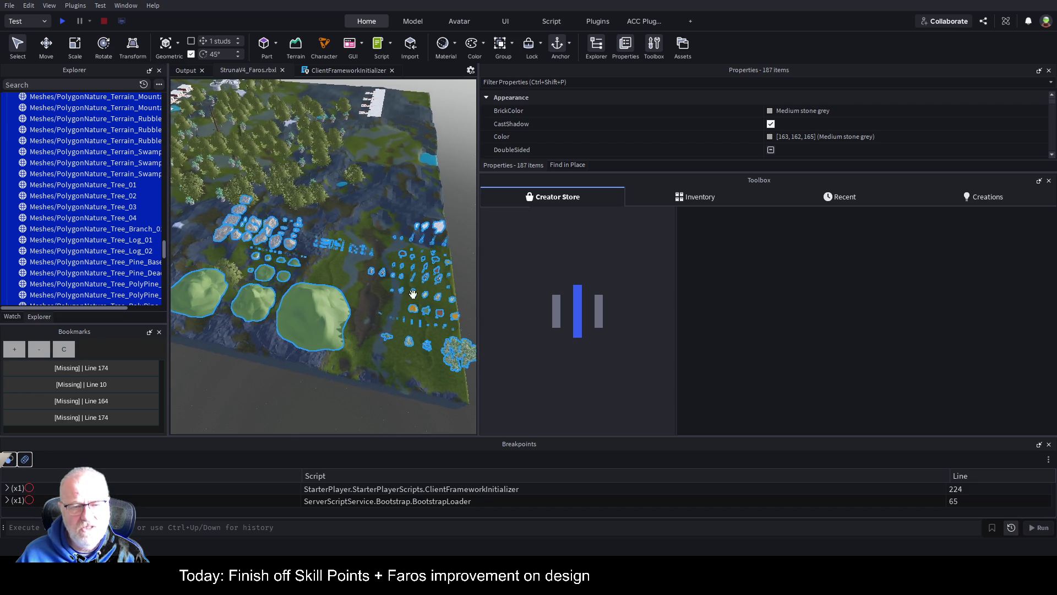
scroll(413, 294, "up", 5)
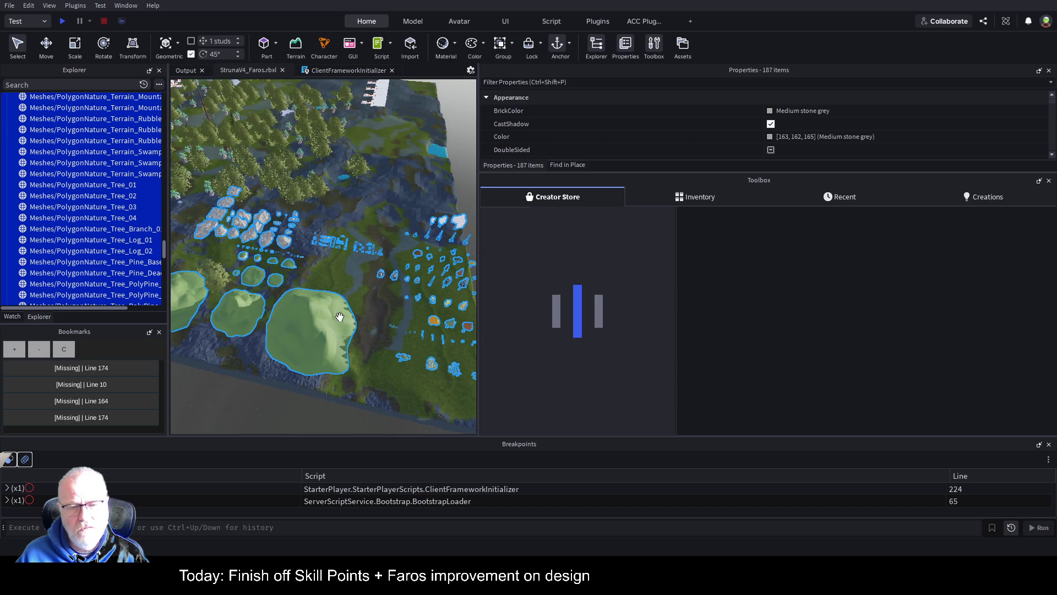
mouse_move(340, 317)
left_mouse_down()
mouse_move(386, 296)
mouse_move(259, 202)
left_mouse_up()
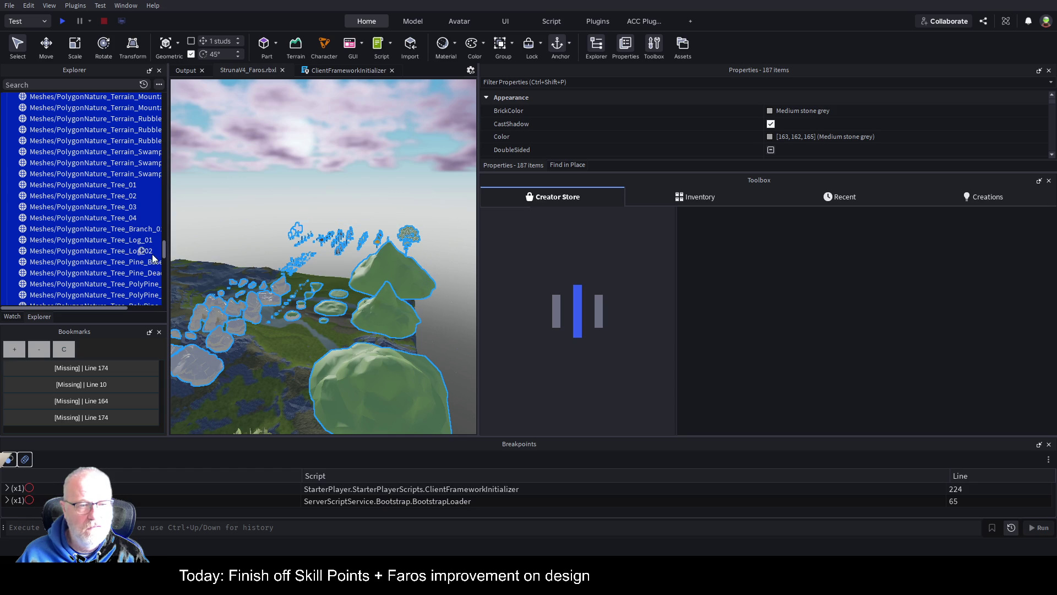
left_click_drag(164, 253, 170, 121)
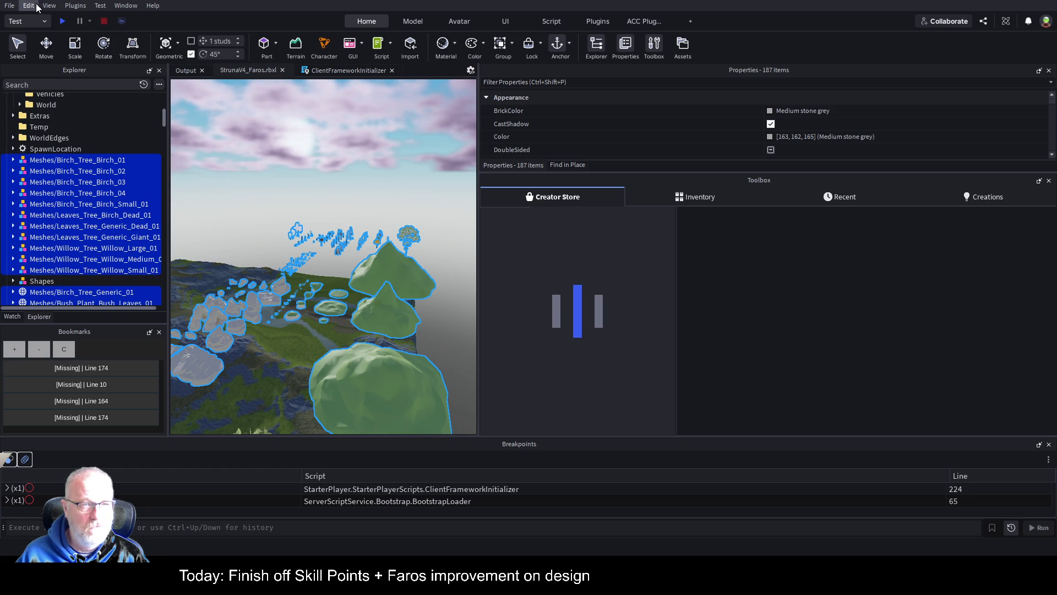
key("Delete")
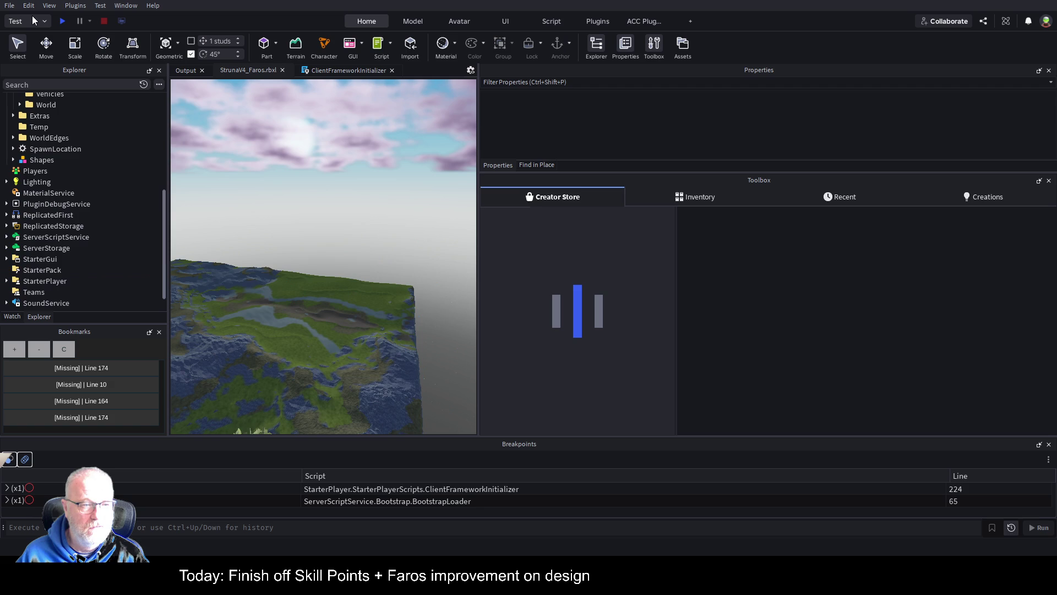
Insert a Folder under Vegitation, keep the default name 'Folder', and paste the 187 meshes back.
scroll(77, 157, "up", 3)
scroll(73, 147, "up", 4)
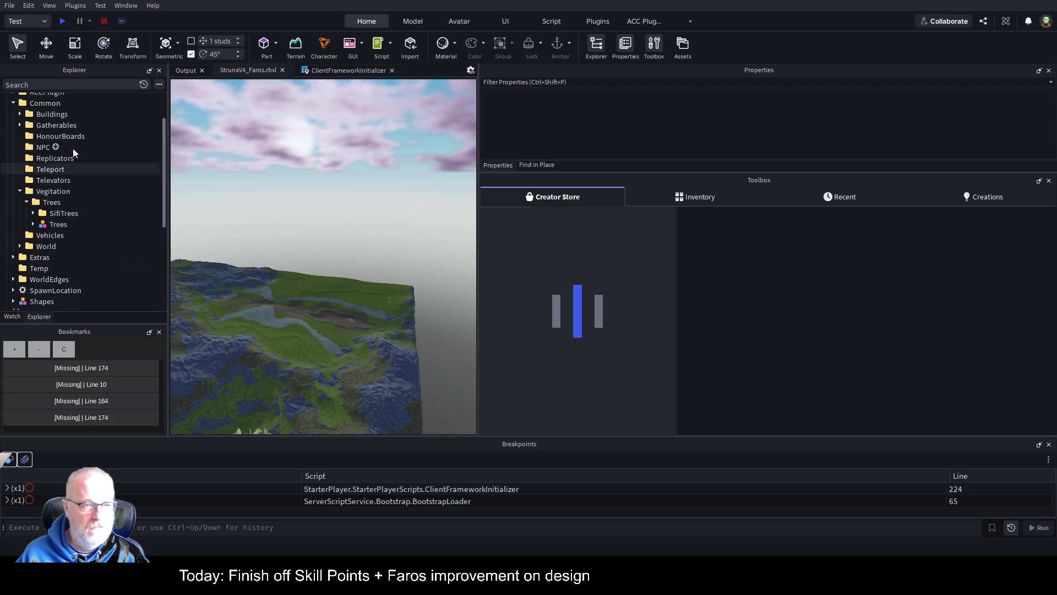
left_click(42, 191)
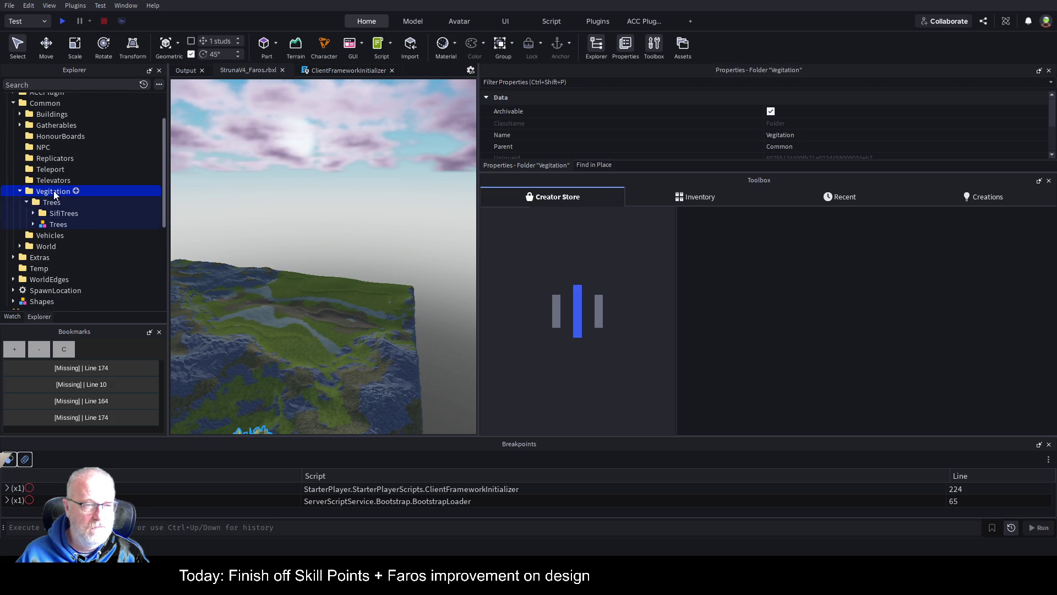
scroll(46, 208, "down", 3)
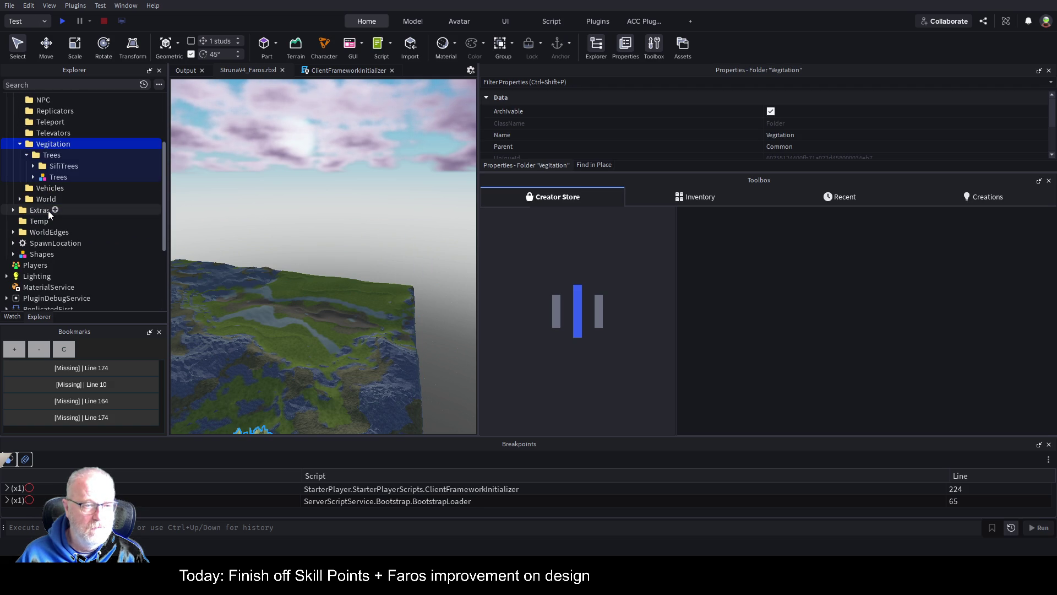
scroll(56, 213, "up", 3)
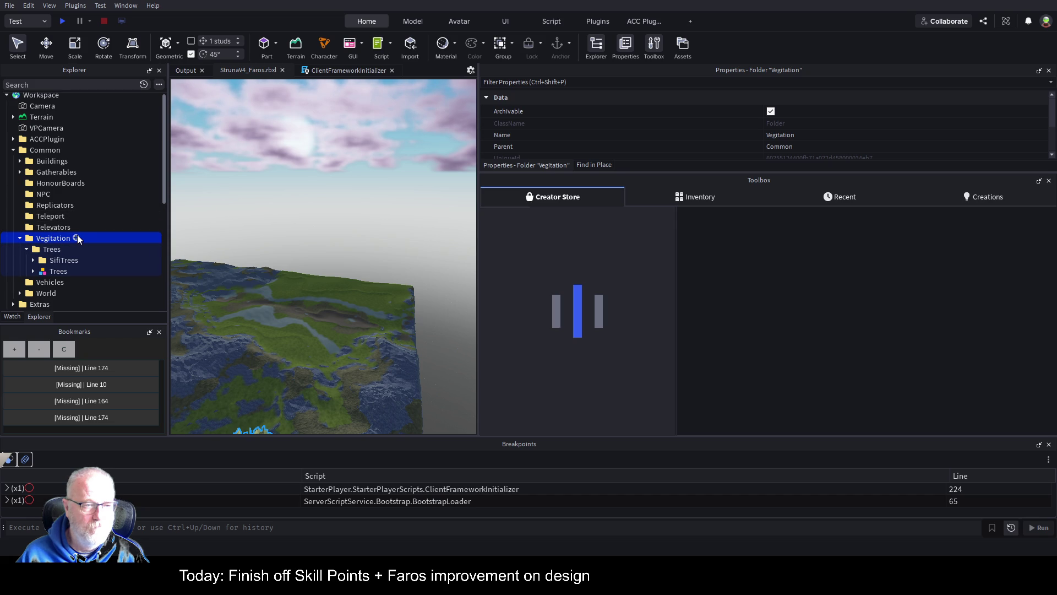
left_click(77, 238)
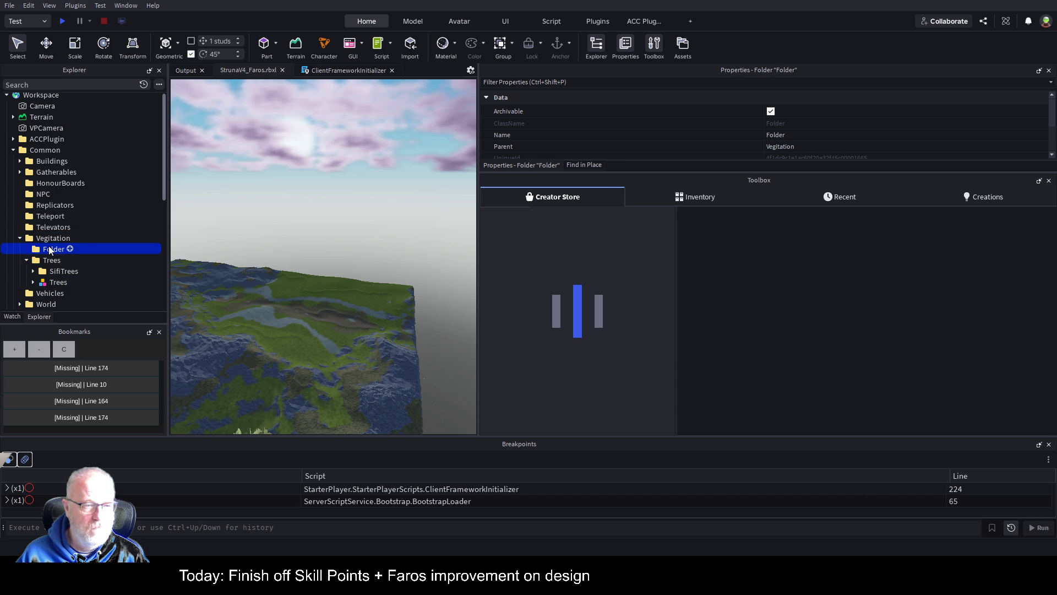
left_click(49, 249)
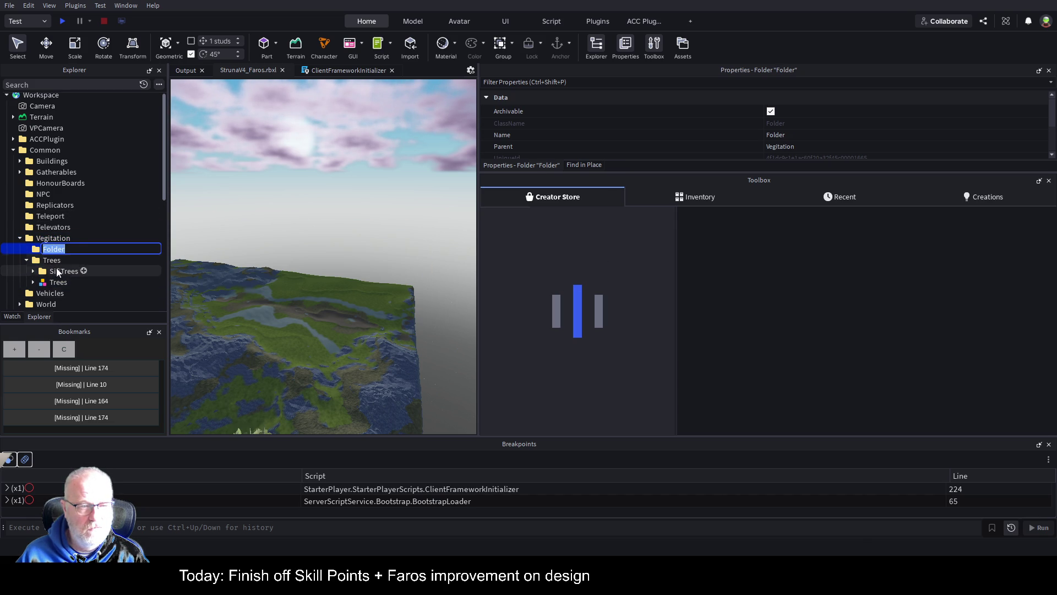
left_click(53, 239)
left_click(110, 246)
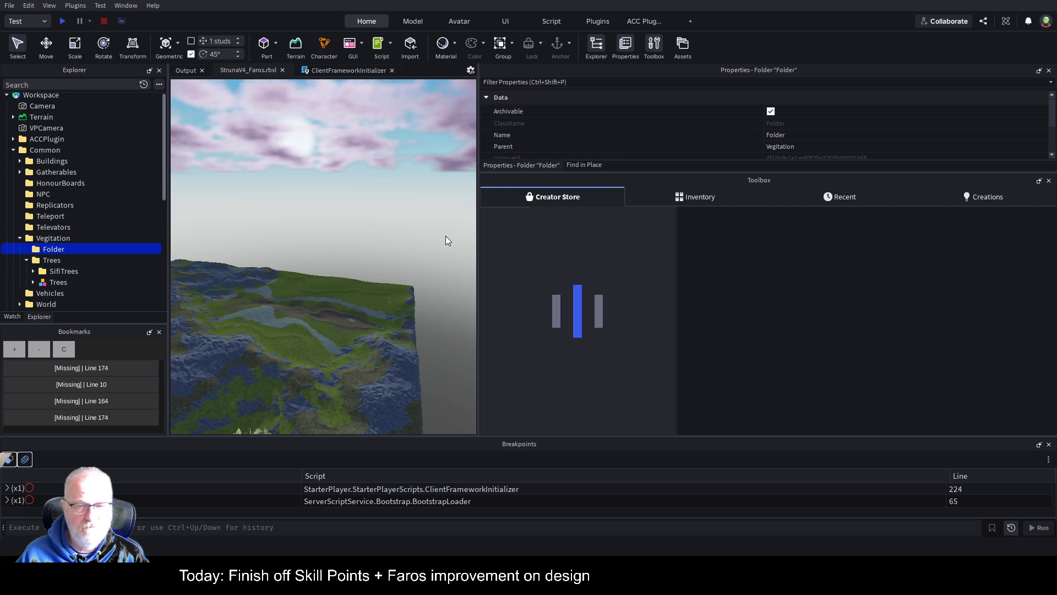
key("ctrl+shift+v")
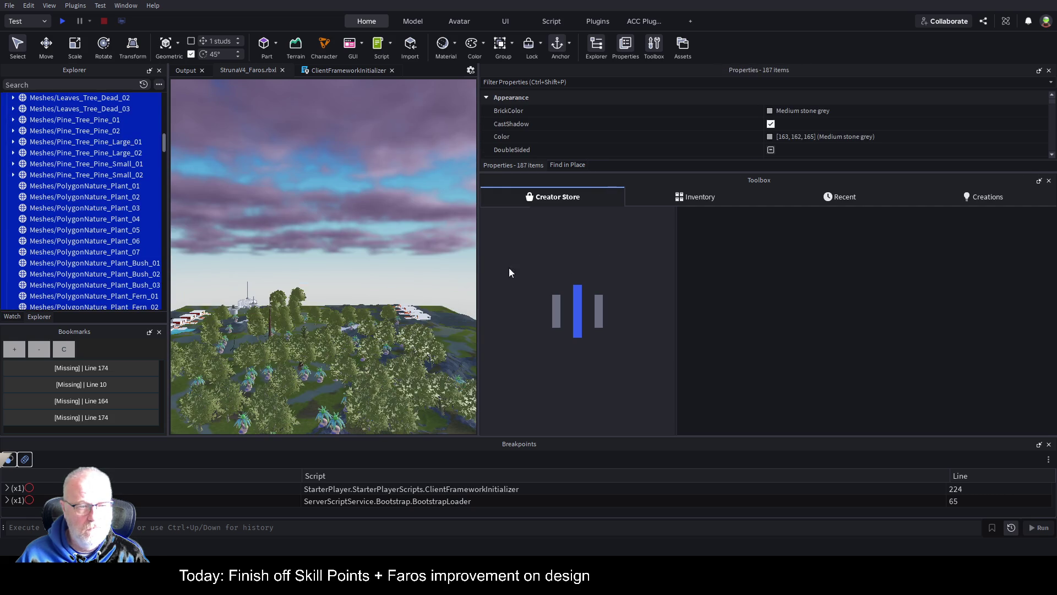
Cut the pasted tree meshes and paste them into the new Folder under Vegitation.
left_click_drag(166, 143, 165, 117)
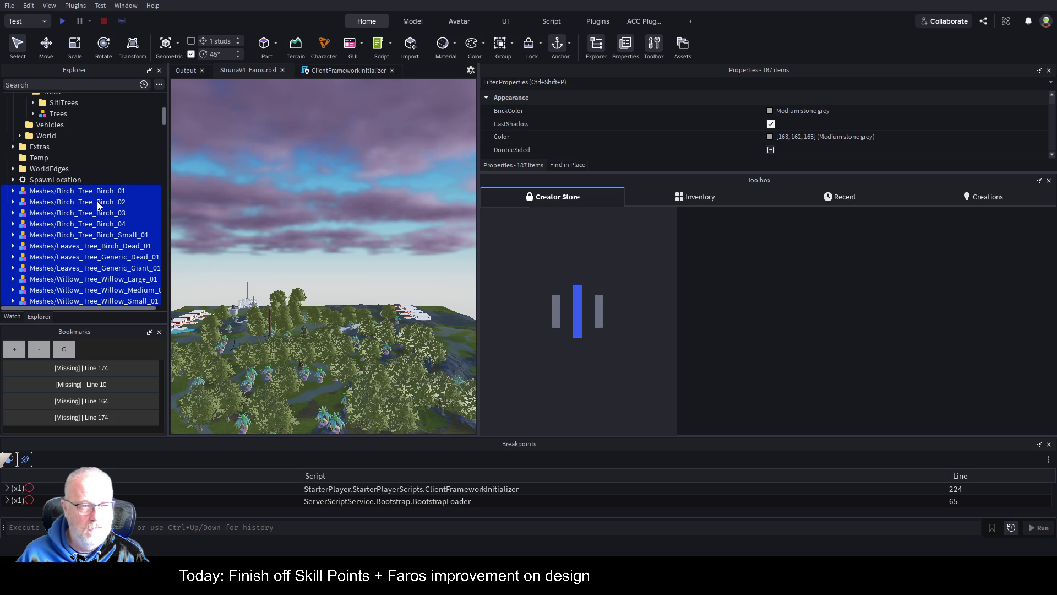
key("Delete")
scroll(97, 199, "up", 1)
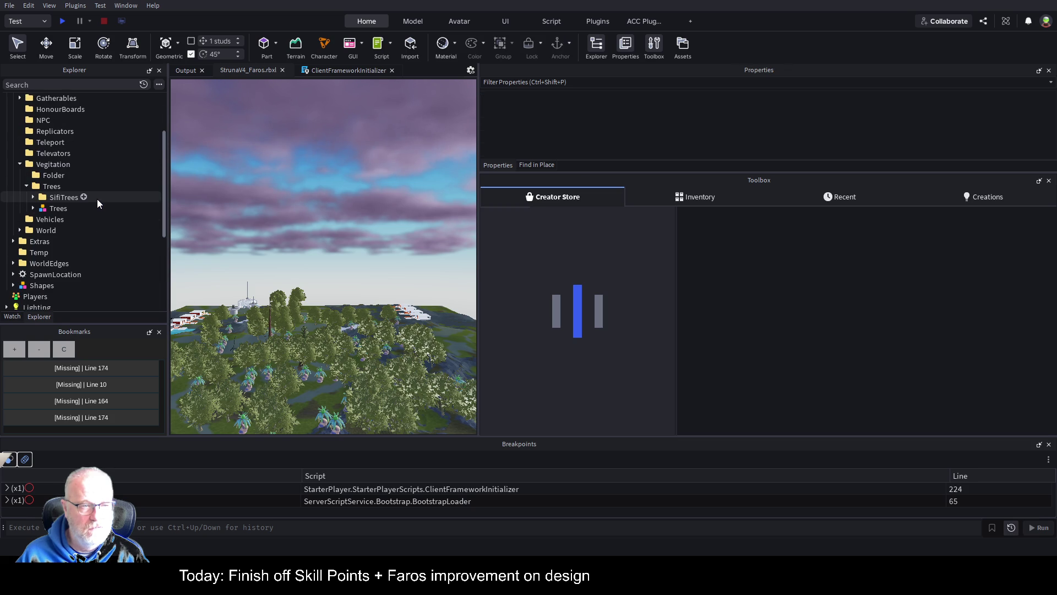
left_click(54, 174)
key("ctrl+shift+v")
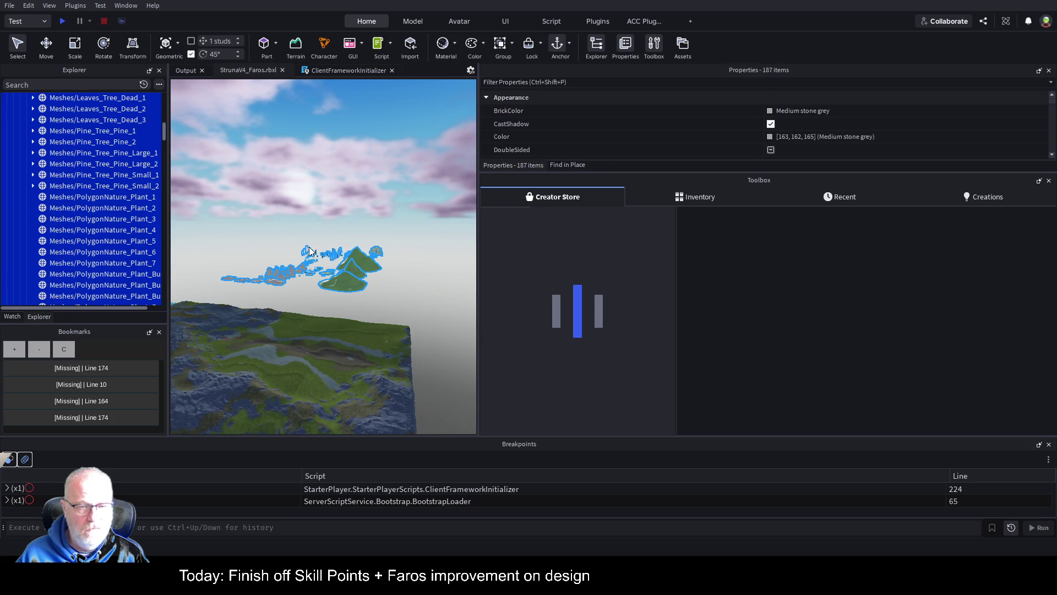
Select Meshes/Pine_Tree_Pine_Small_1 and cancel the accidental rename, keeping its original name.
left_click(141, 175)
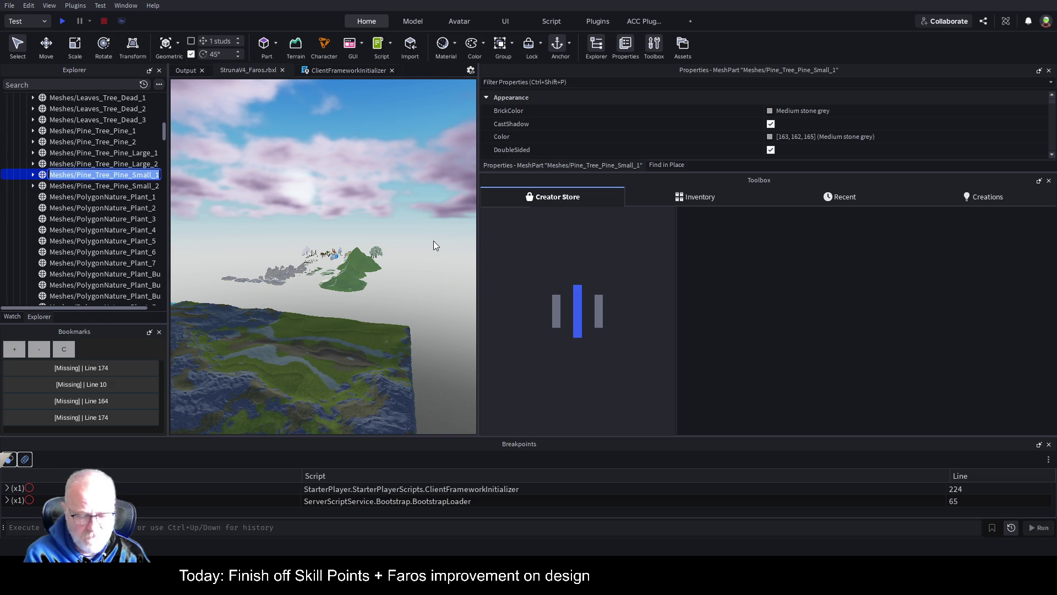
type("f")
key("Escape")
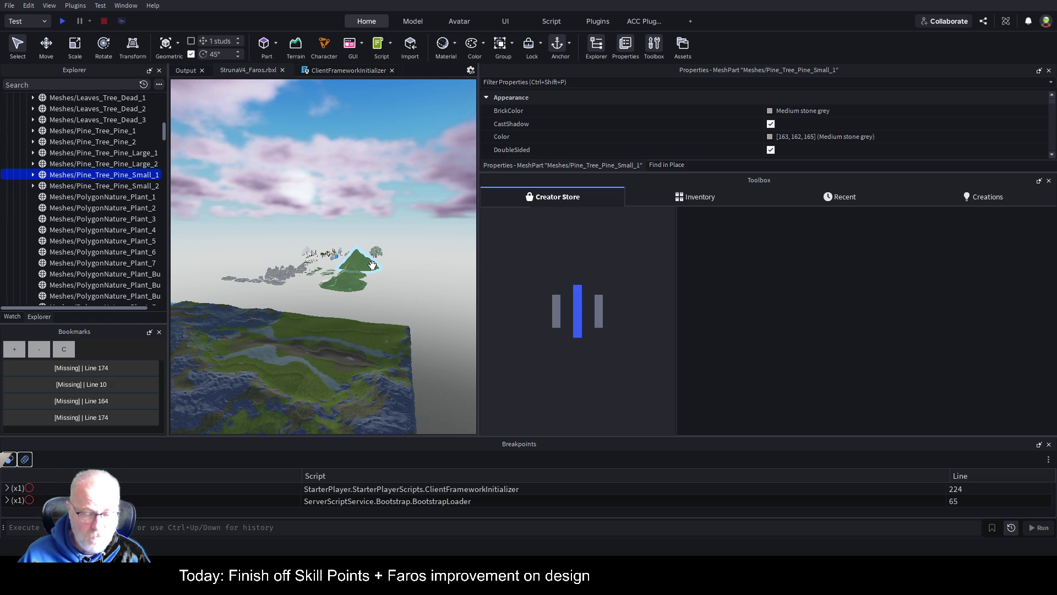
key("f")
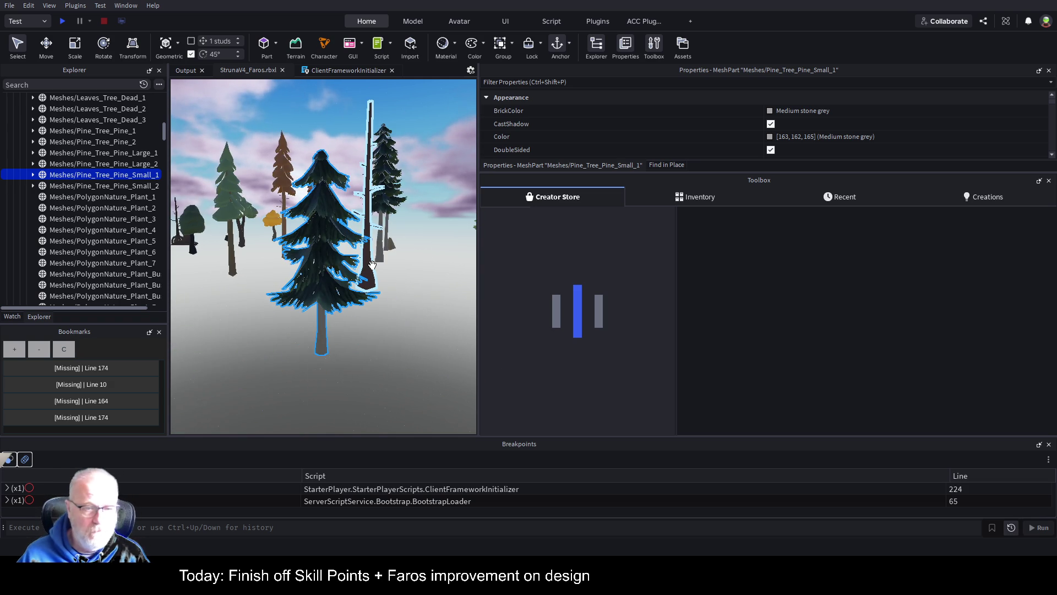
scroll(372, 265, "up", 5)
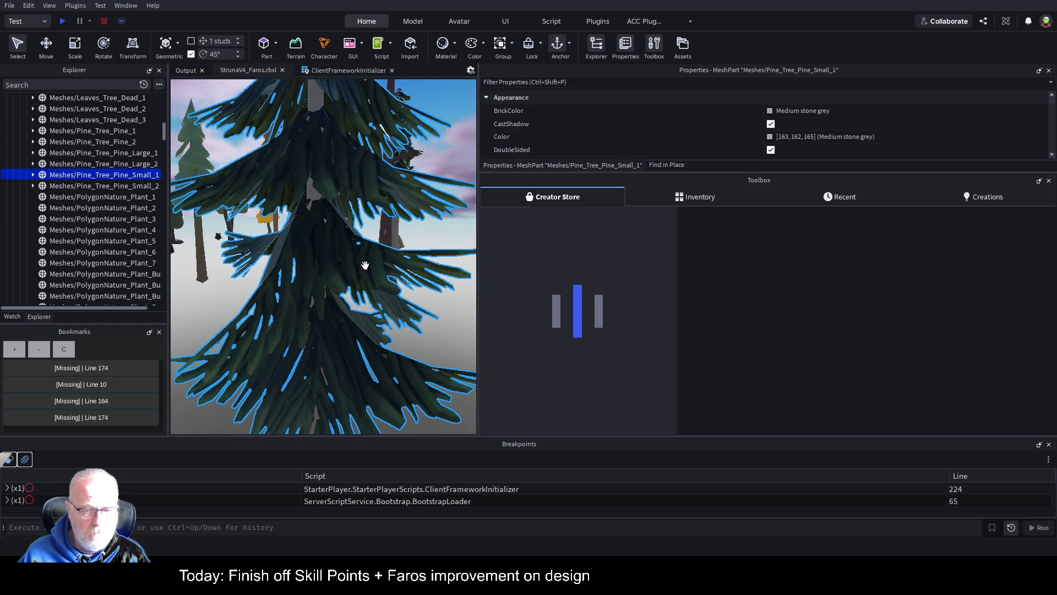
scroll(357, 267, "down", 6)
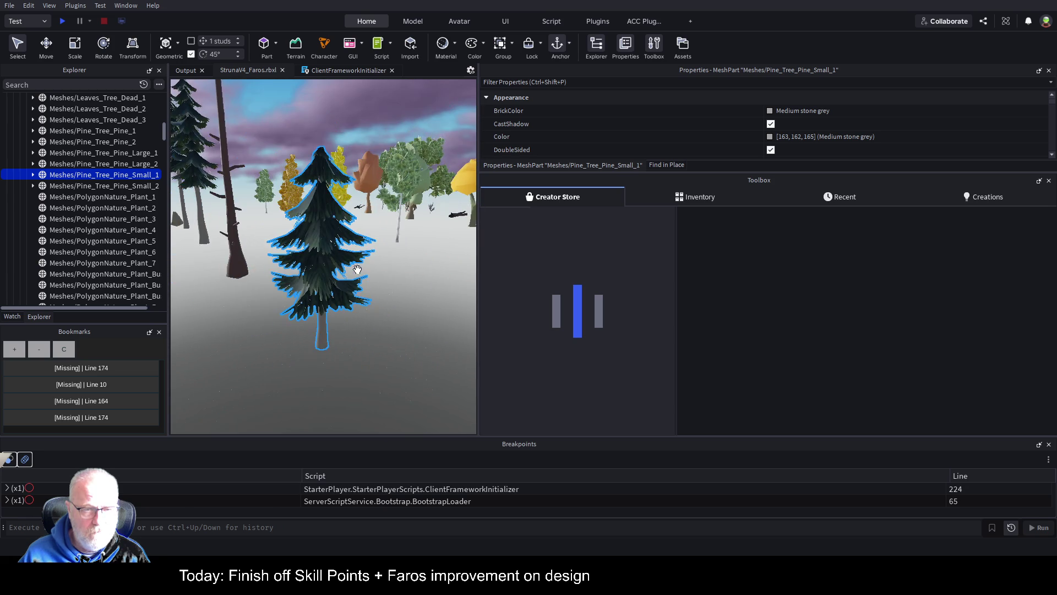
mouse_move(357, 270)
left_mouse_down()
mouse_move(269, 219)
mouse_move(255, 196)
left_mouse_up()
scroll(255, 196, "up", 5)
scroll(255, 196, "down", 4)
left_click(275, 127)
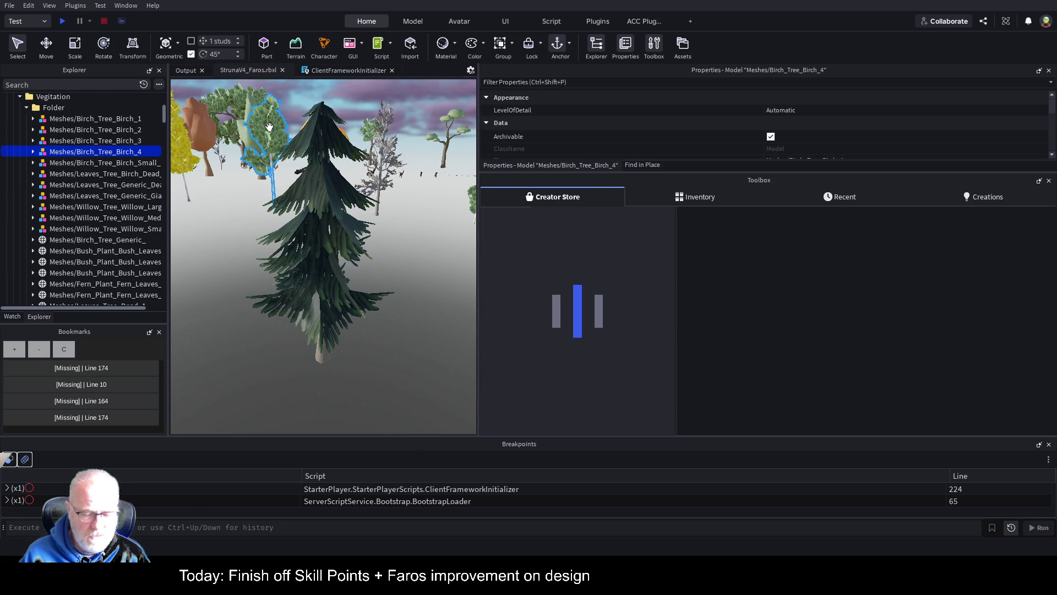
scroll(271, 126, "up", 3)
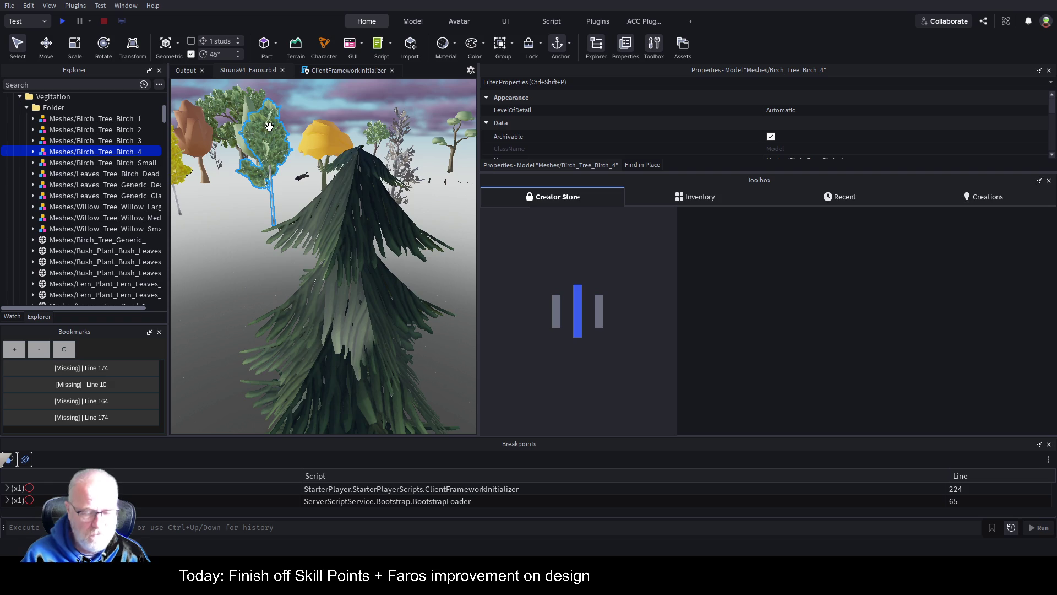
key("f")
scroll(354, 247, "up", 3)
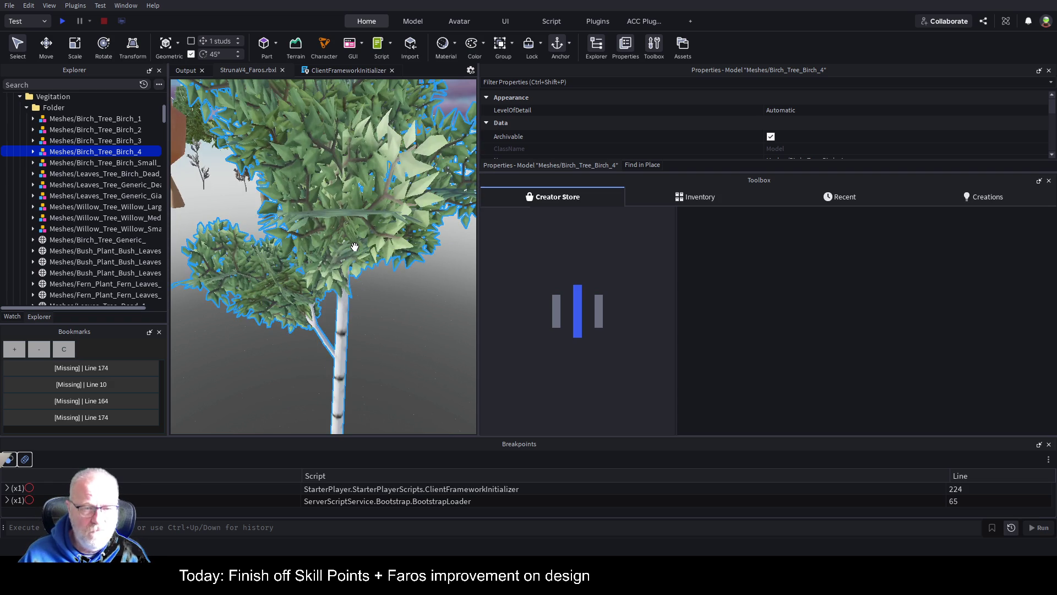
scroll(354, 248, "down", 3)
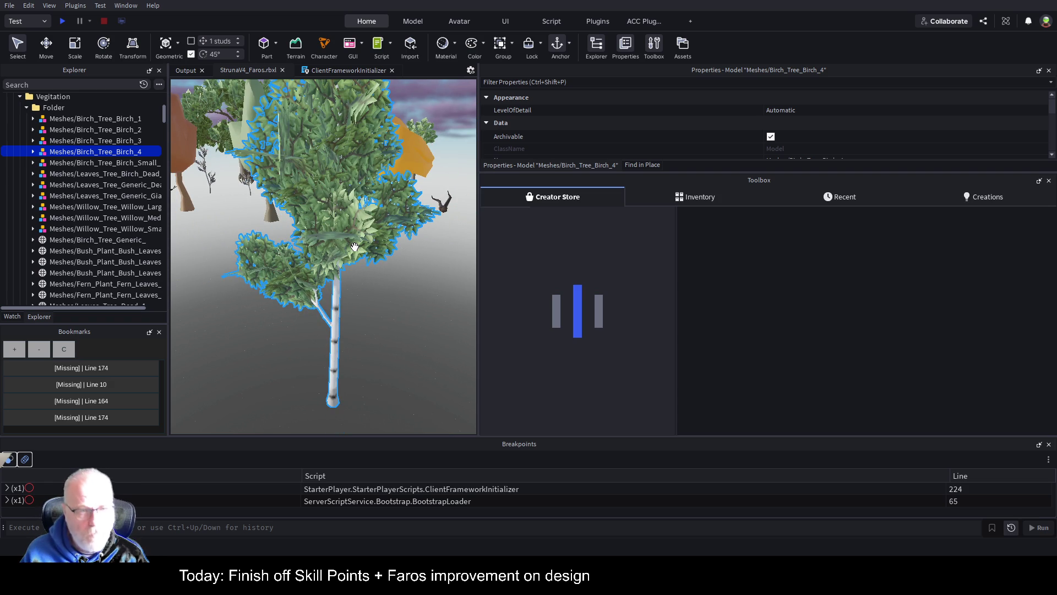
scroll(354, 247, "down", 5)
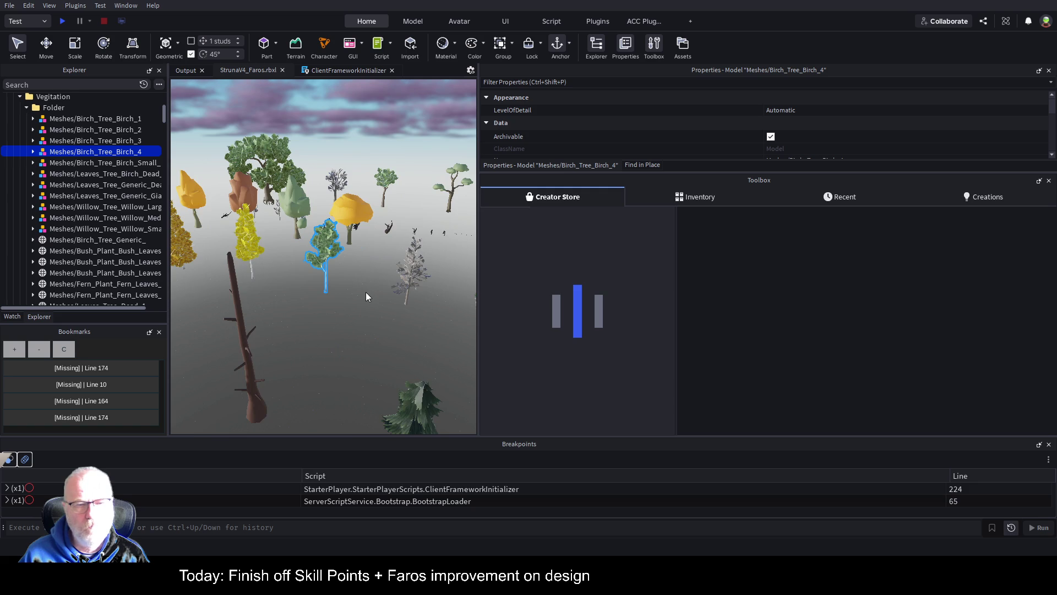
scroll(365, 292, "down", 5)
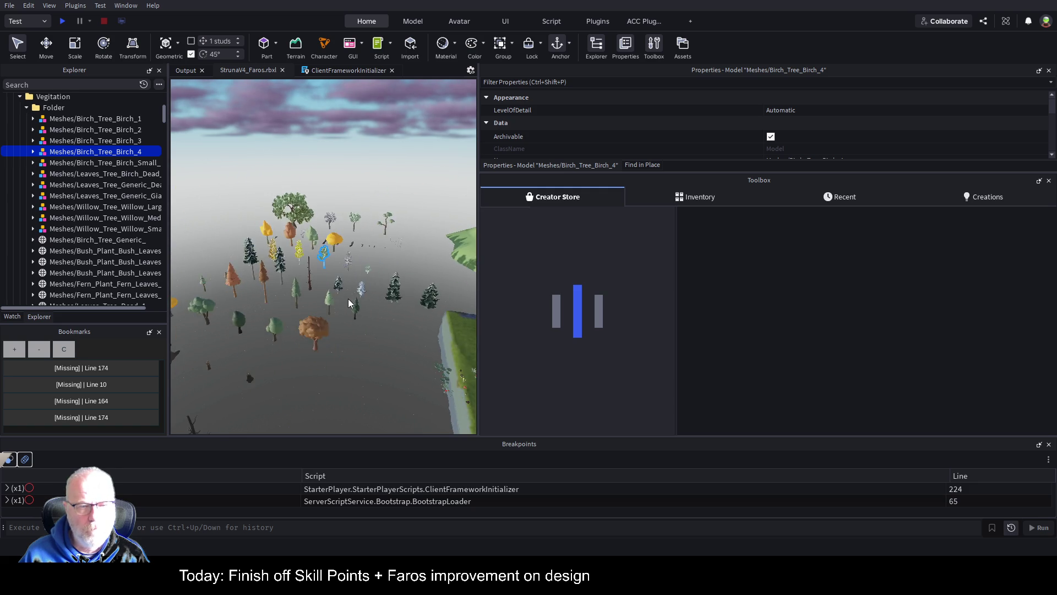
scroll(355, 314, "down", 5)
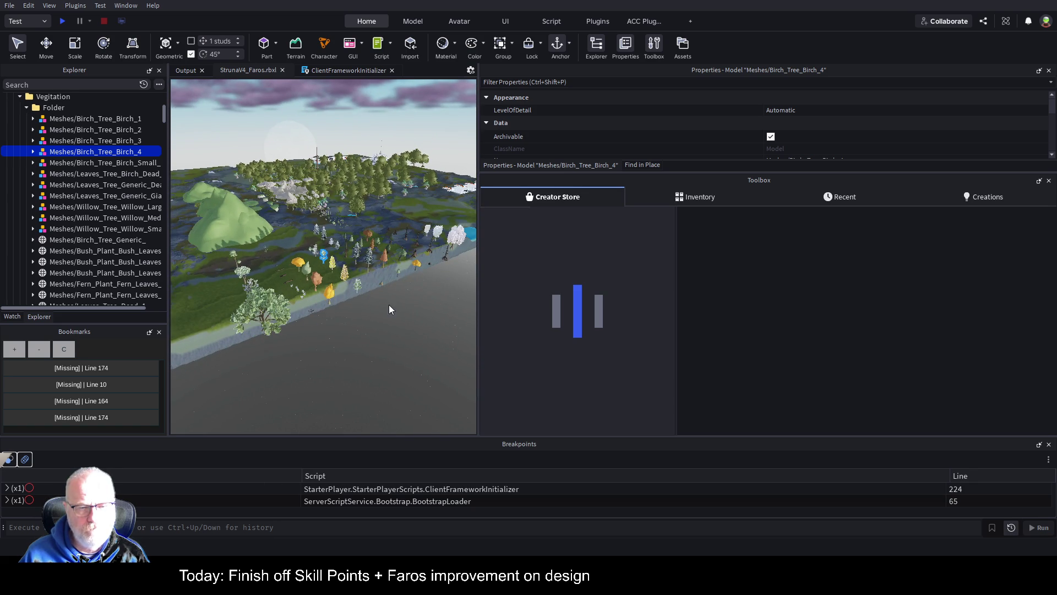
key("f")
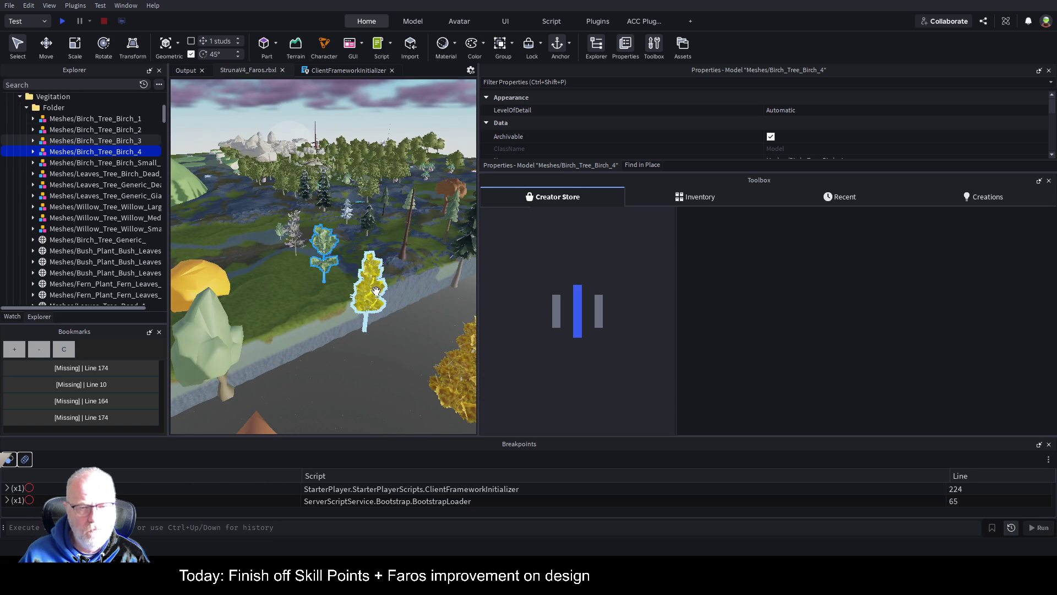
scroll(424, 275, "down", 10)
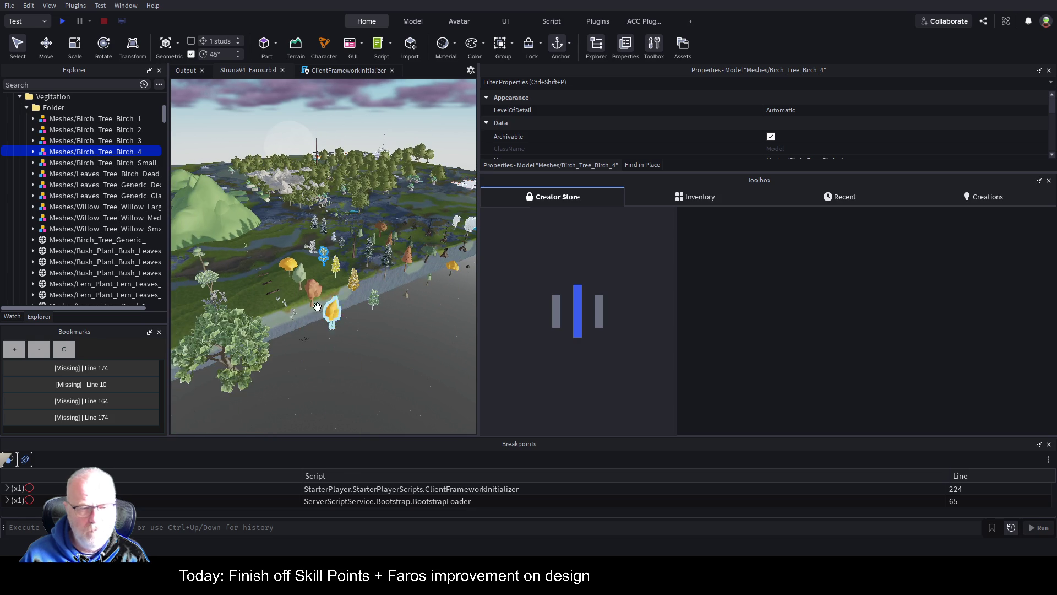
left_click(232, 332)
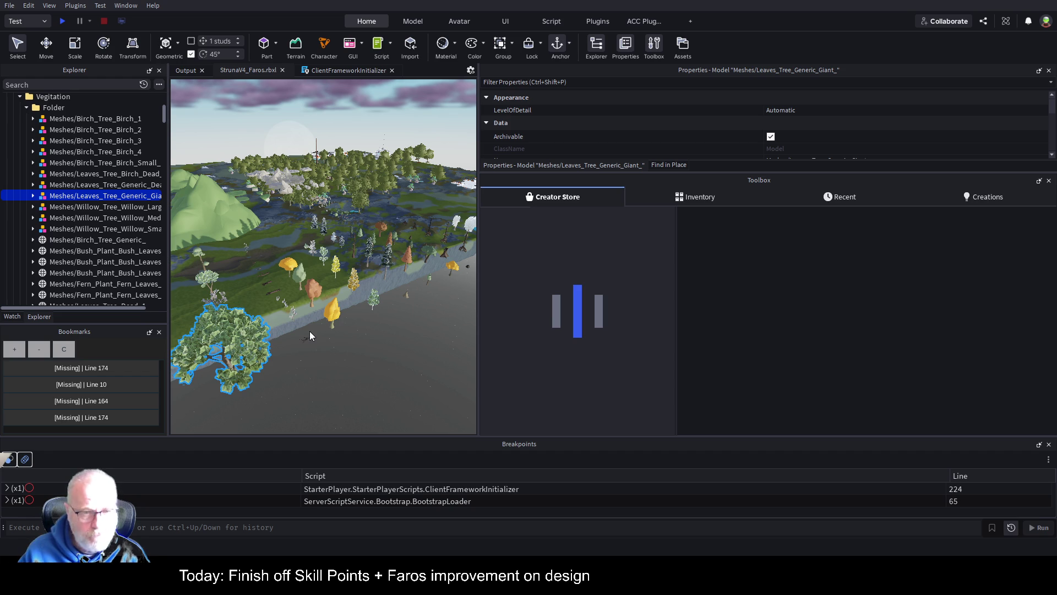
left_click(289, 188)
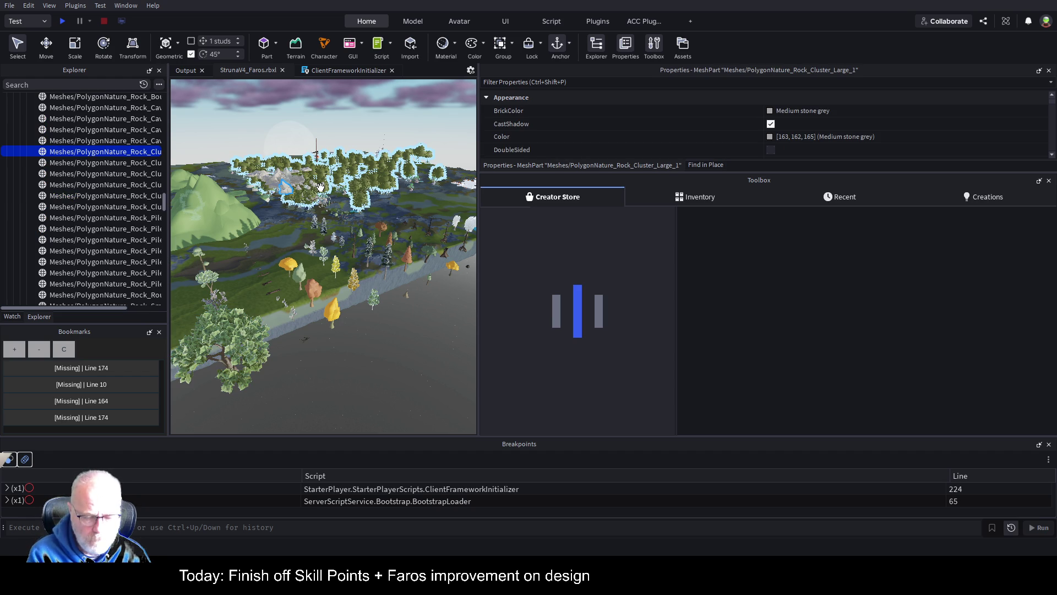
key("f")
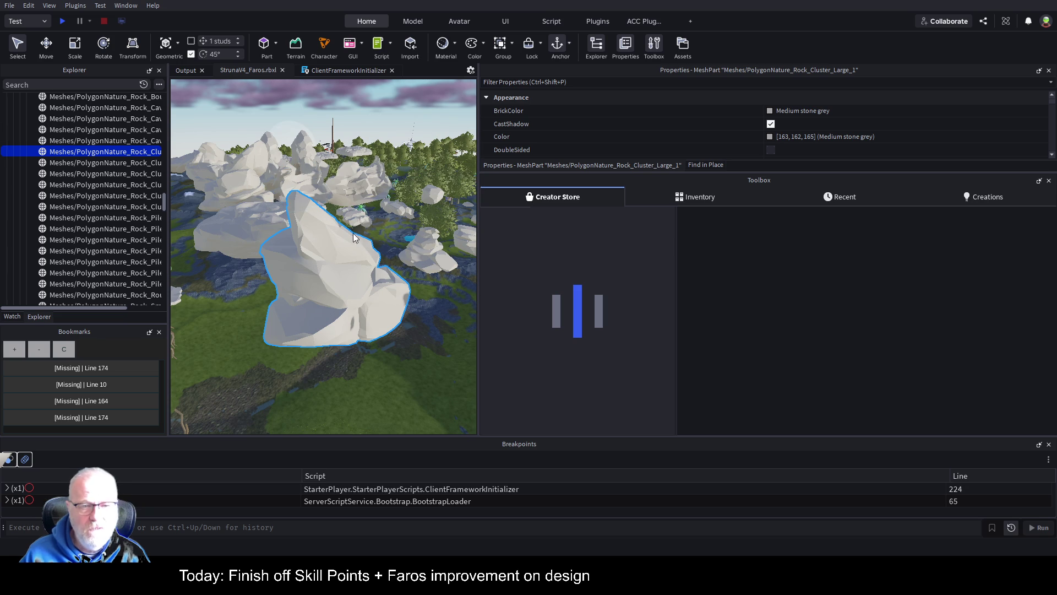
scroll(354, 234, "down", 5)
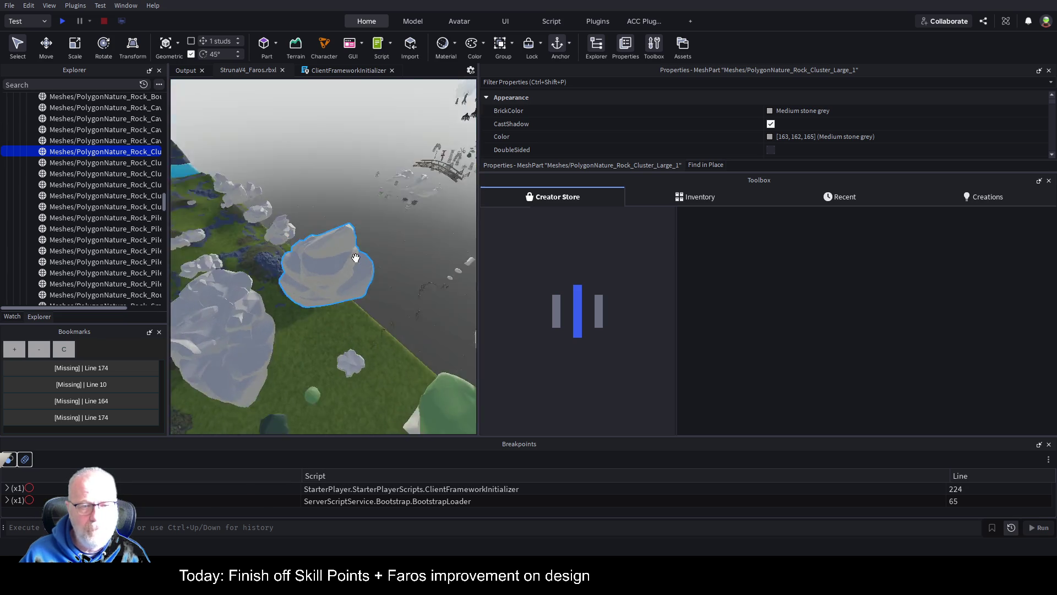
left_click_drag(356, 258, 384, 145)
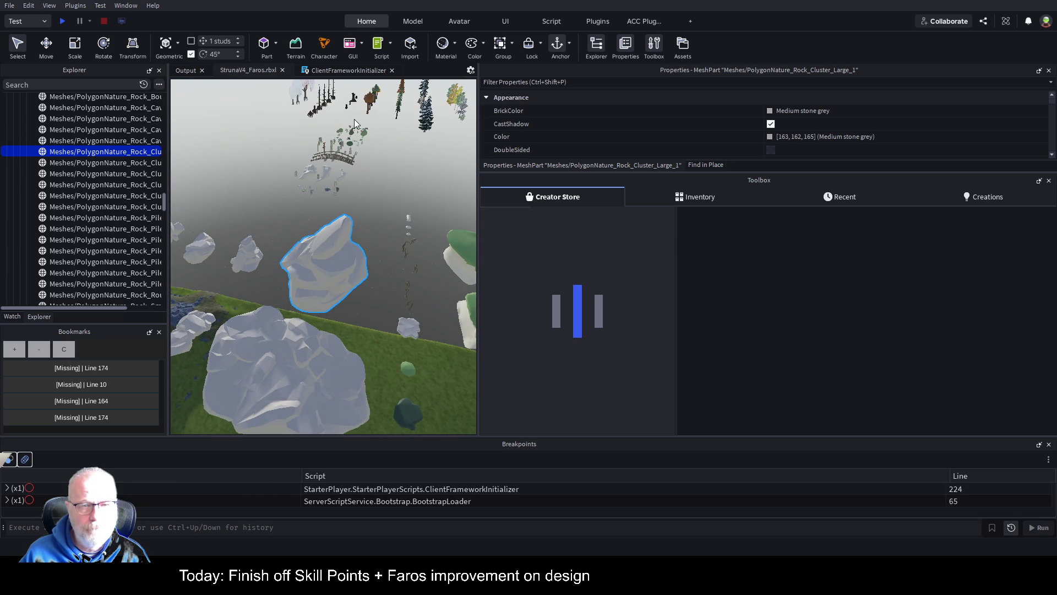
left_click(298, 90)
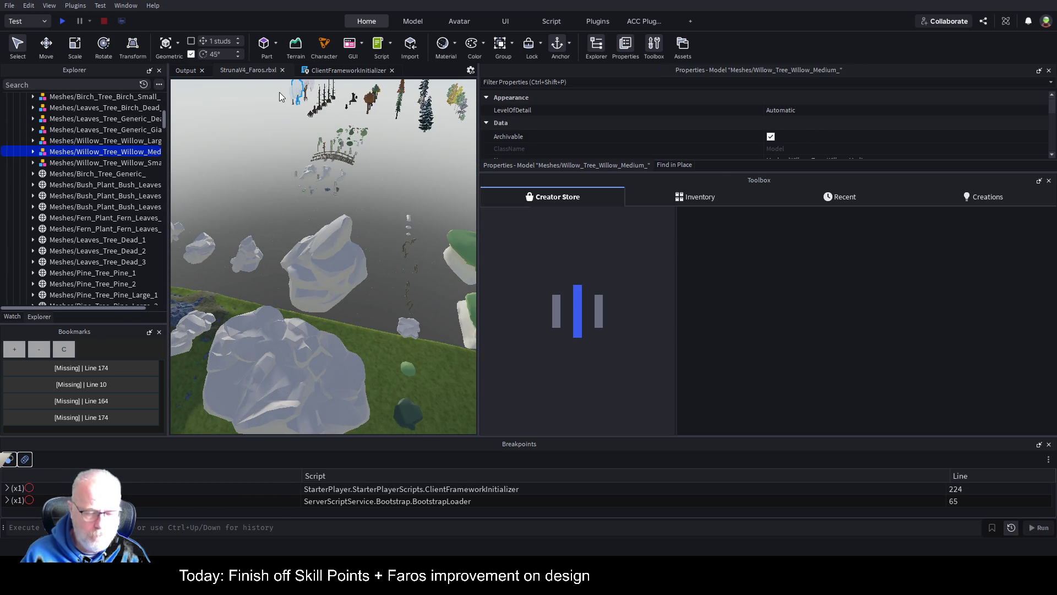
key("f")
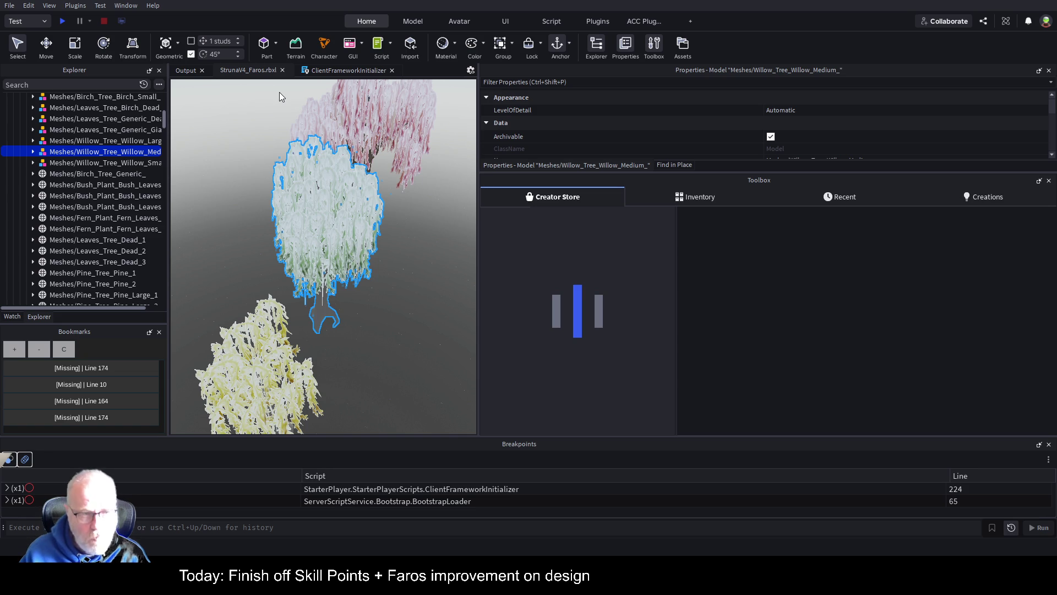
scroll(320, 220, "down", 10)
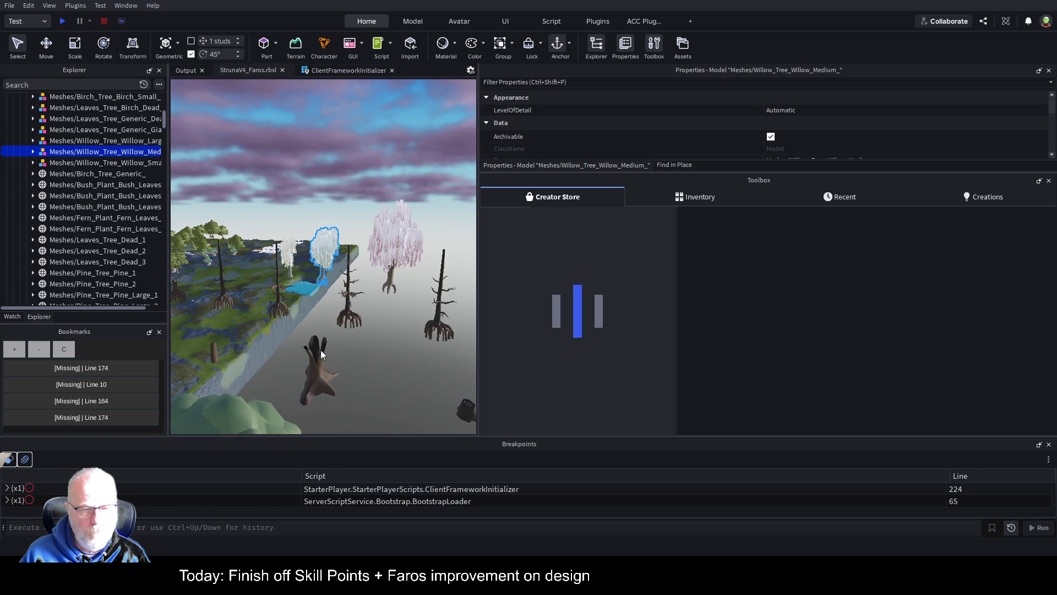
scroll(259, 306, "down", 3)
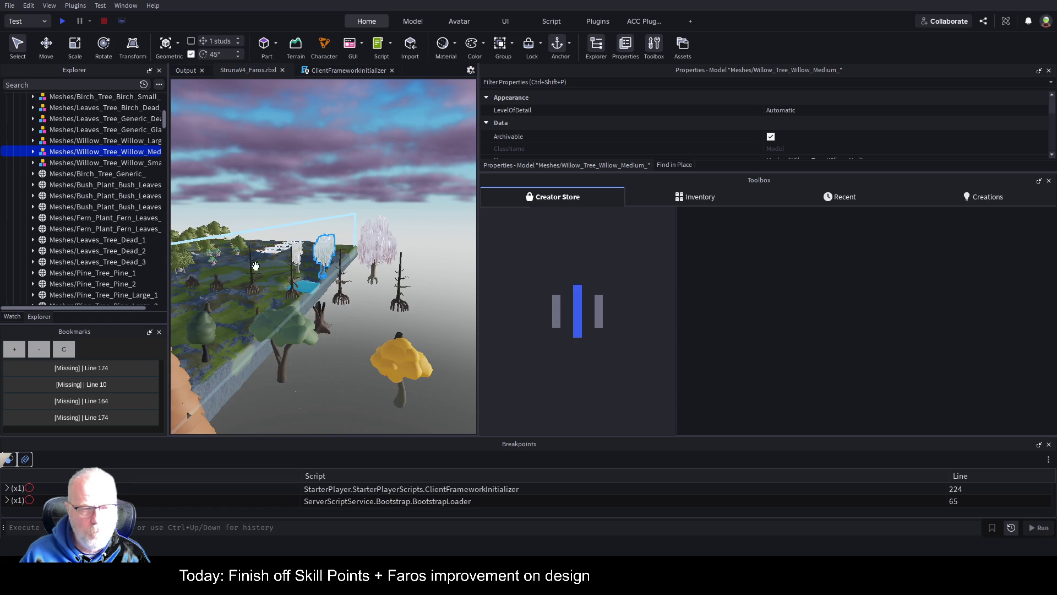
left_click(231, 300)
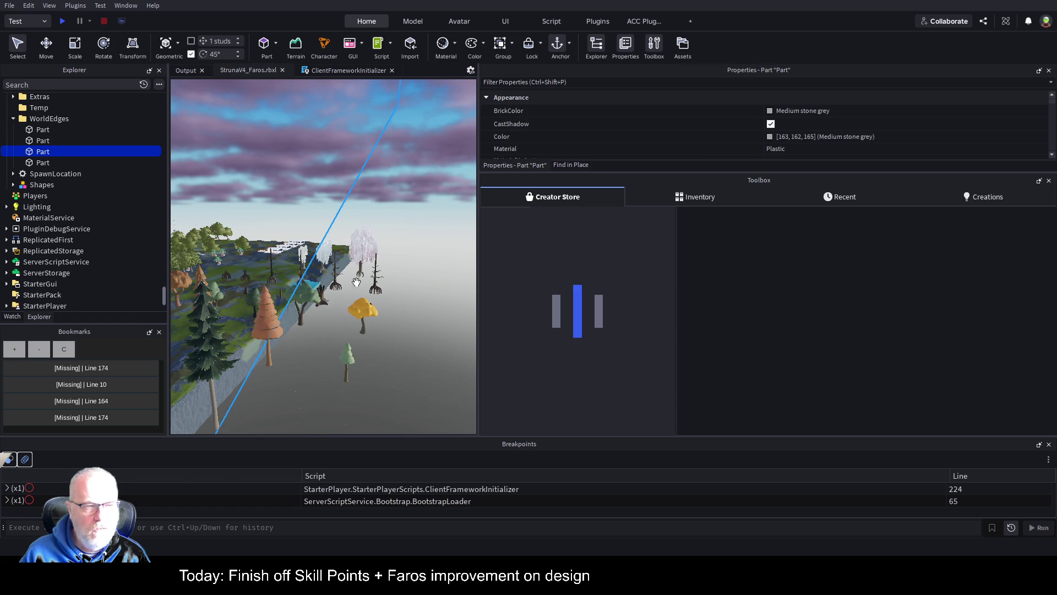
left_click(278, 297)
scroll(128, 161, "up", 10)
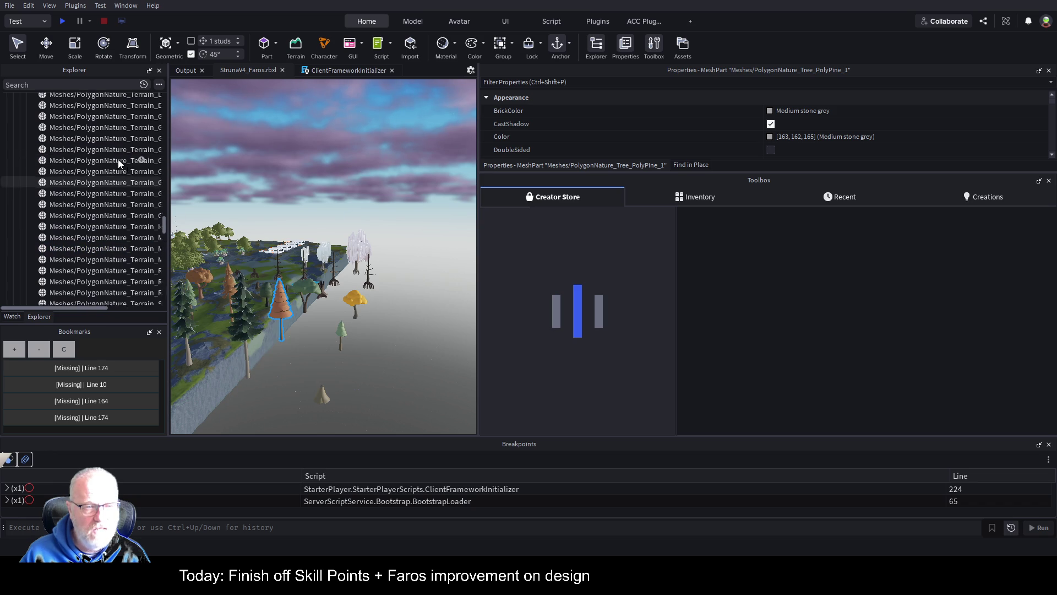
scroll(118, 160, "up", 10)
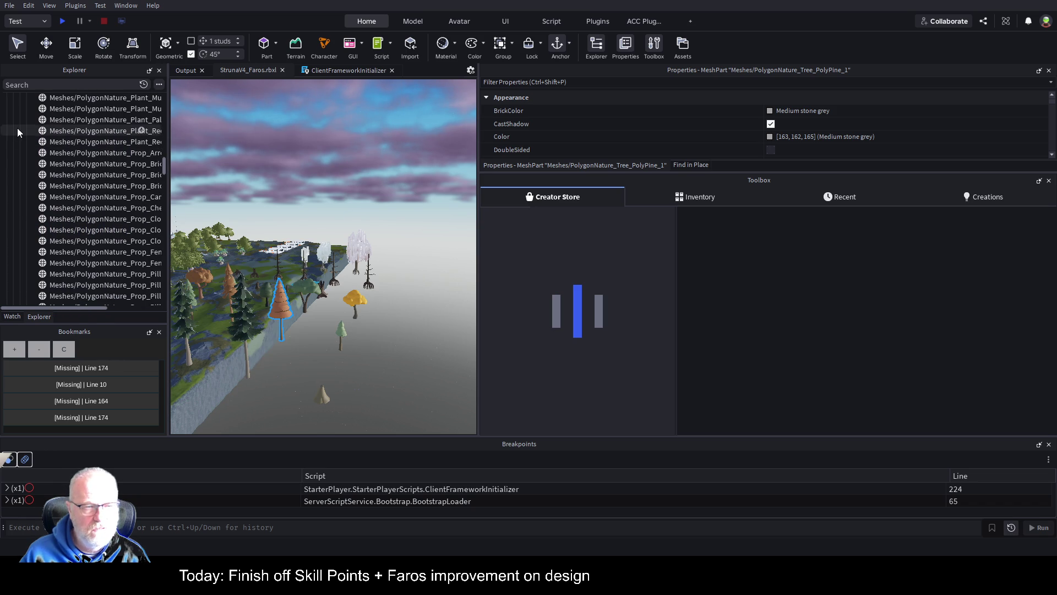
scroll(99, 131, "up", 10)
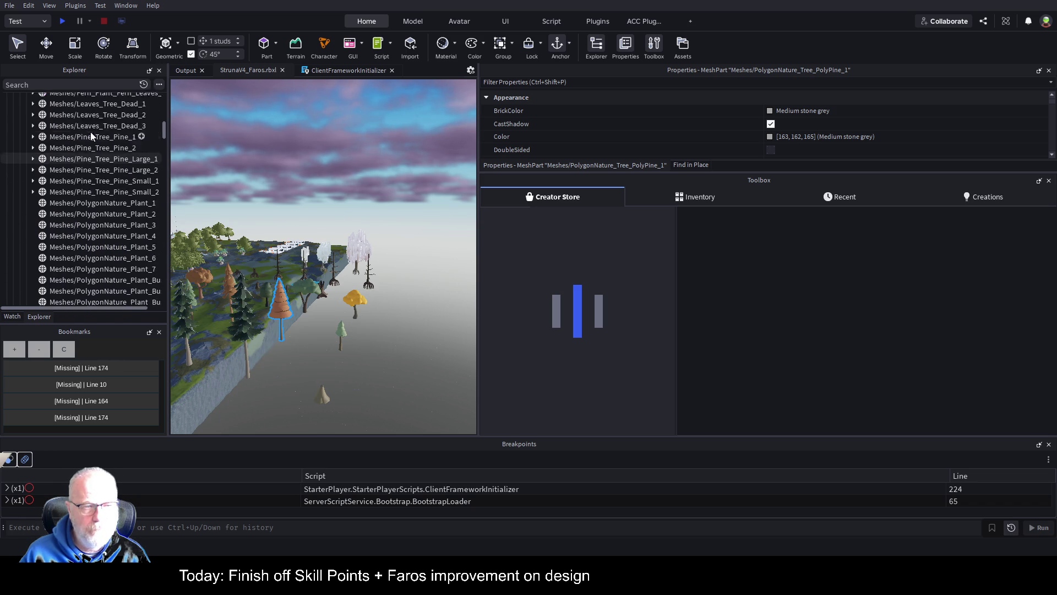
scroll(90, 131, "up", 2)
left_click(102, 129)
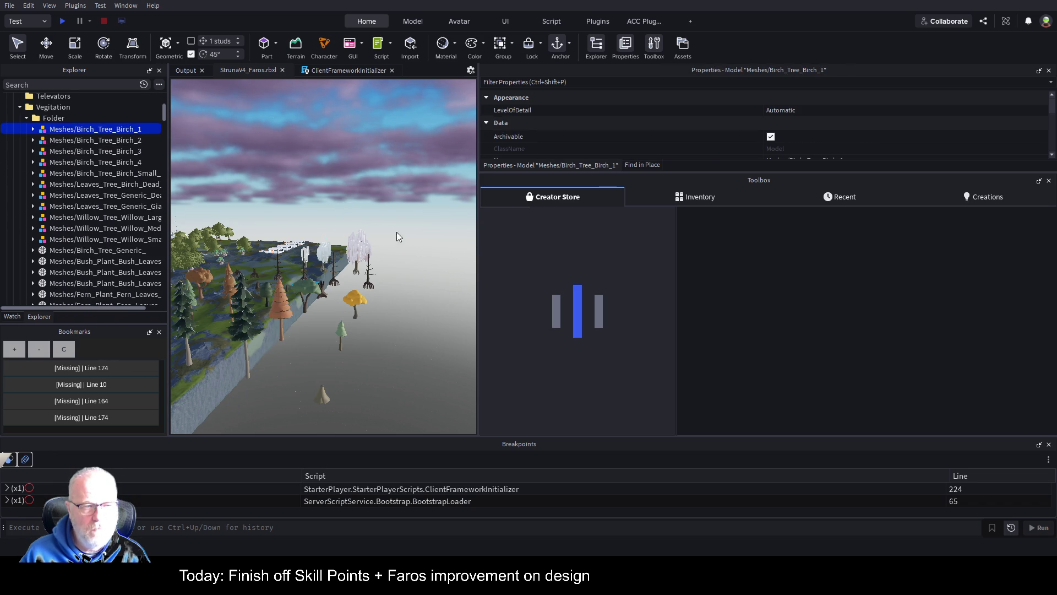
key("f")
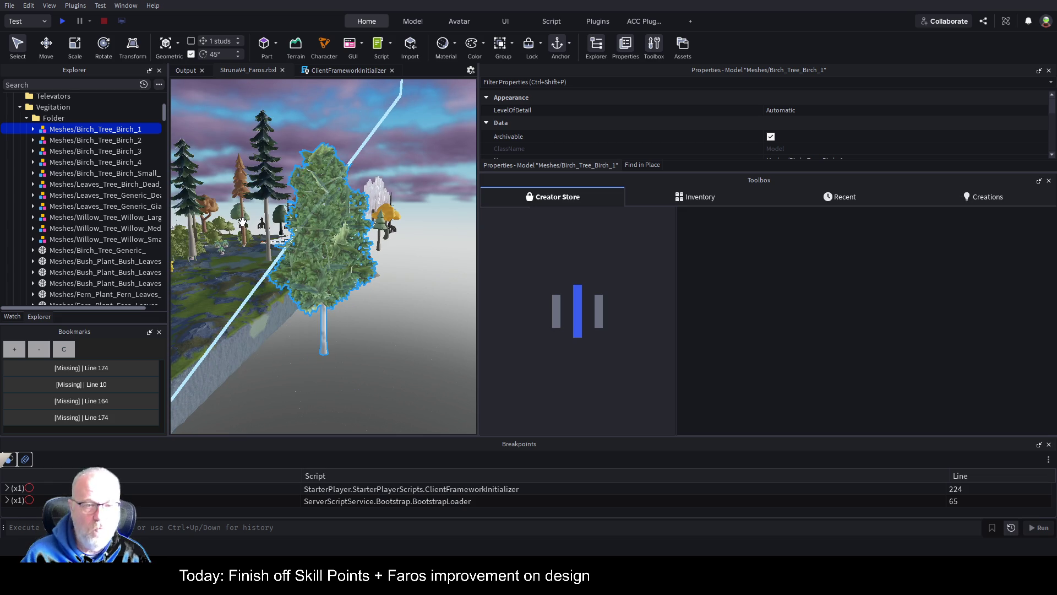
scroll(373, 270, "up", 5)
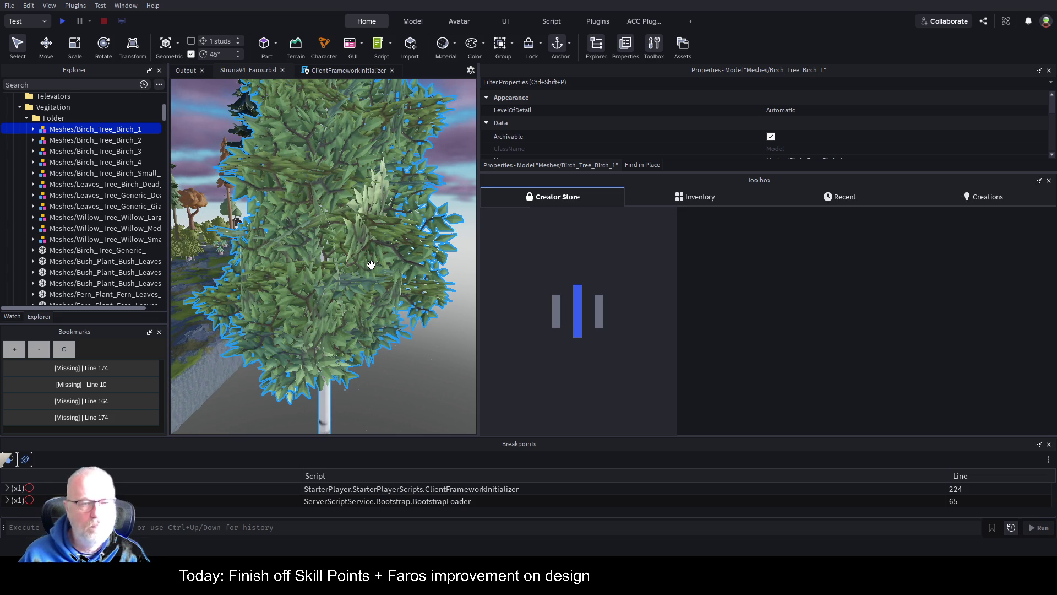
Expand Birch_Tree_Birch_1's leaf_card mesh, select its SurfaceAppearance, and enlarge the Properties panel.
left_click(32, 129)
left_click(40, 138)
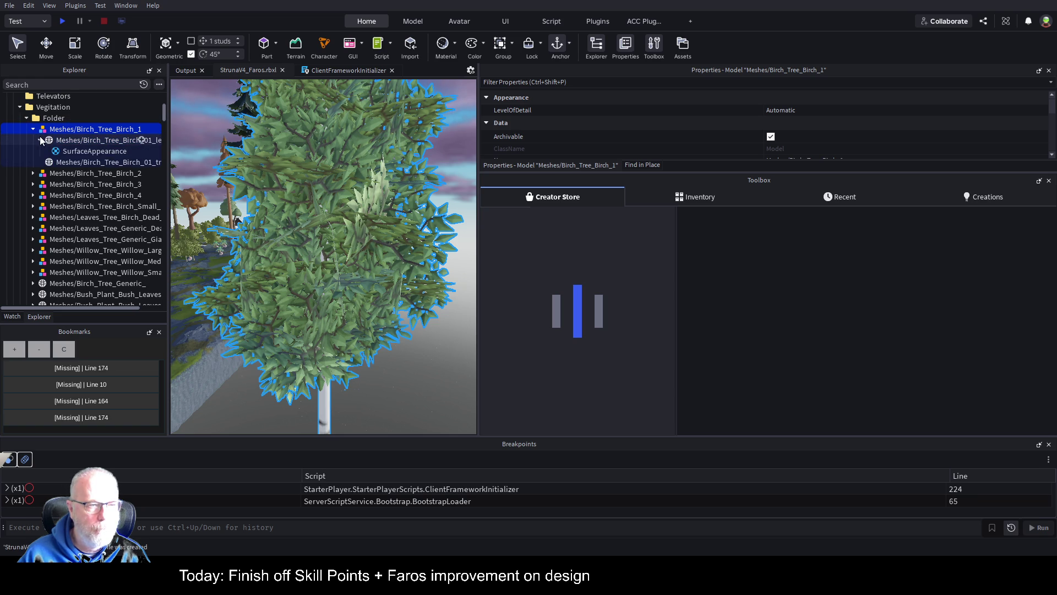
left_click(81, 141)
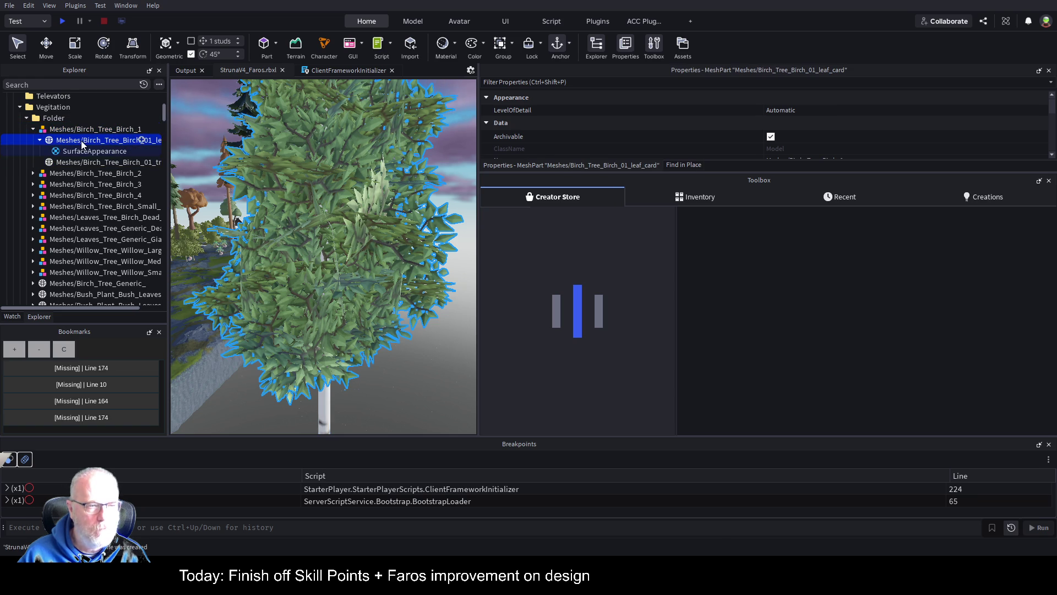
left_click(97, 163)
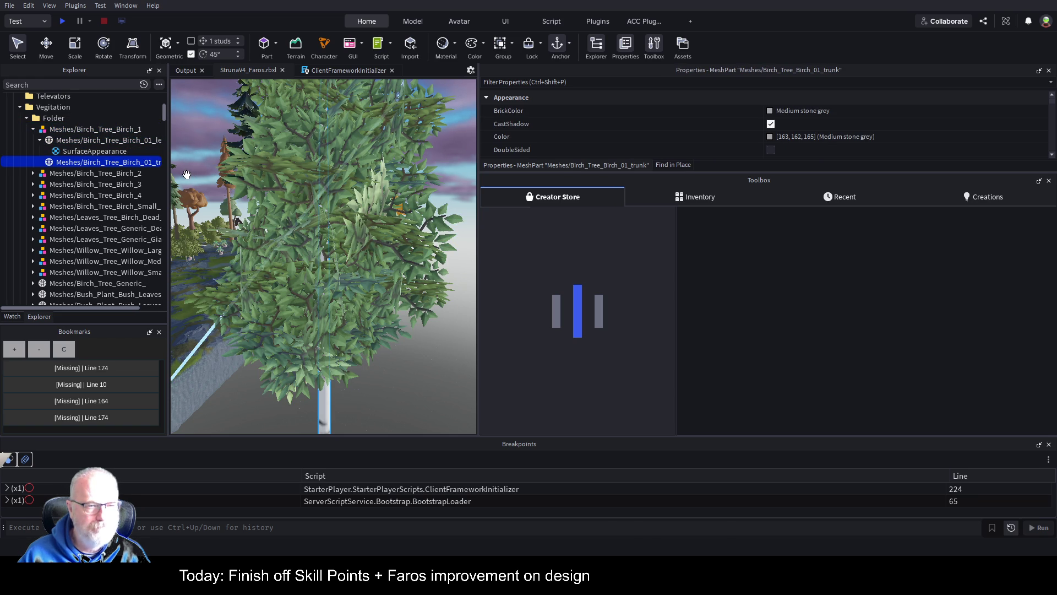
left_click(131, 141)
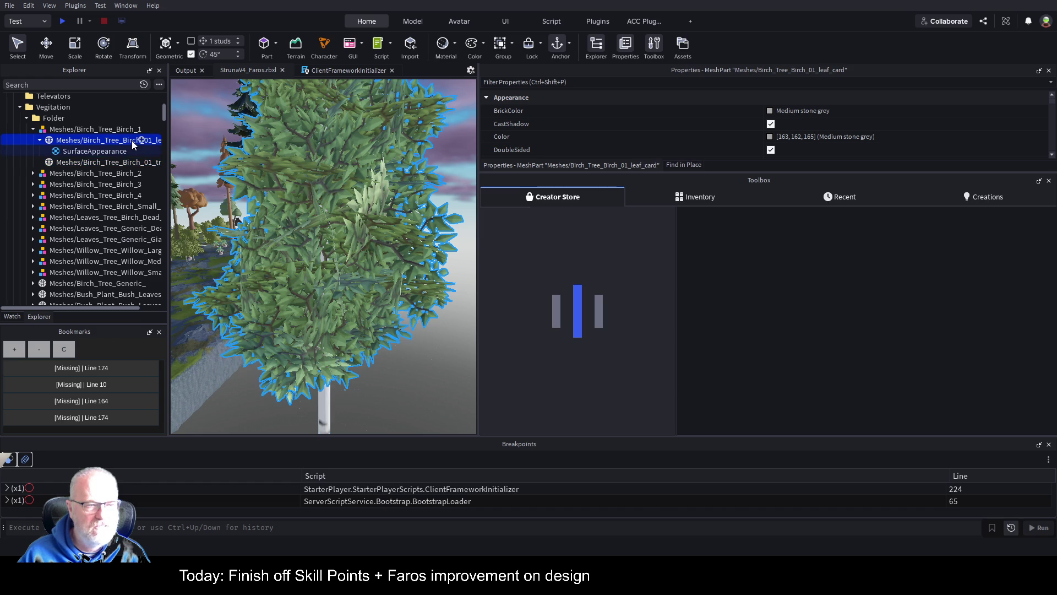
scroll(365, 220, "up", 3)
scroll(365, 221, "down", 3)
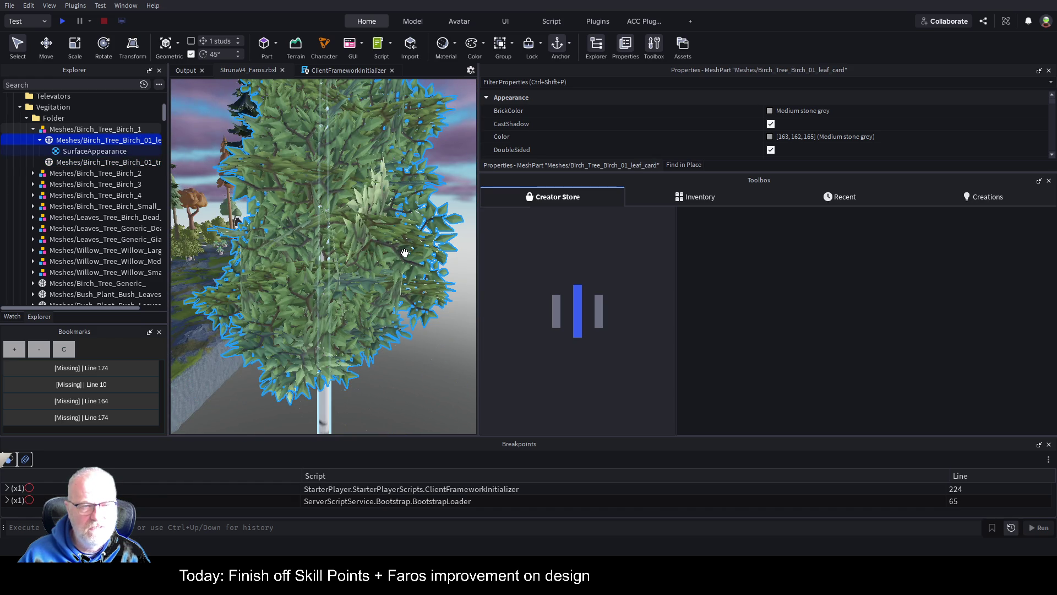
scroll(406, 252, "down", 5)
left_click(113, 152)
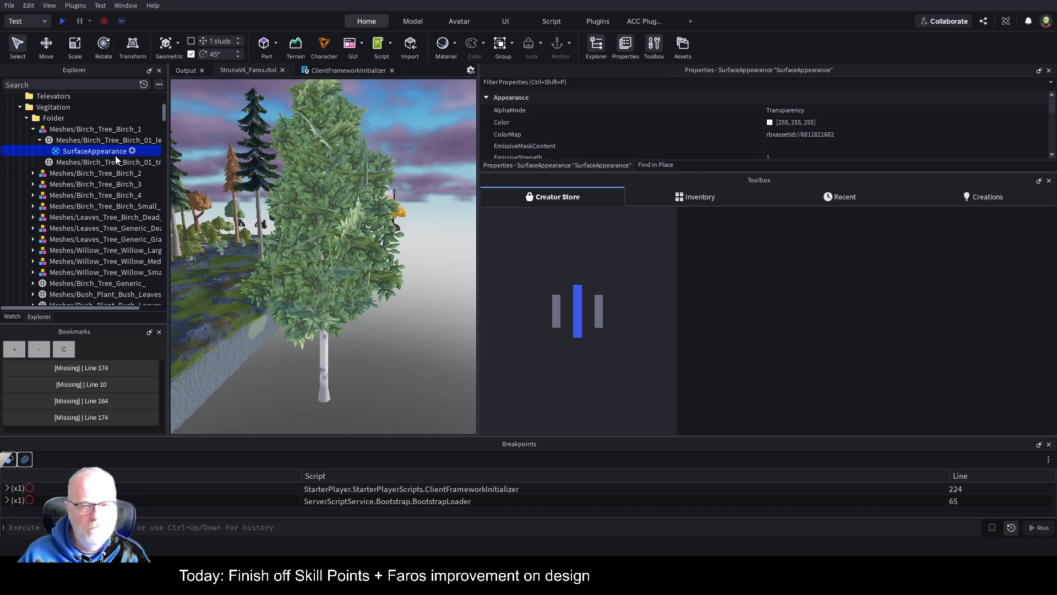
left_click_drag(748, 171, 749, 356)
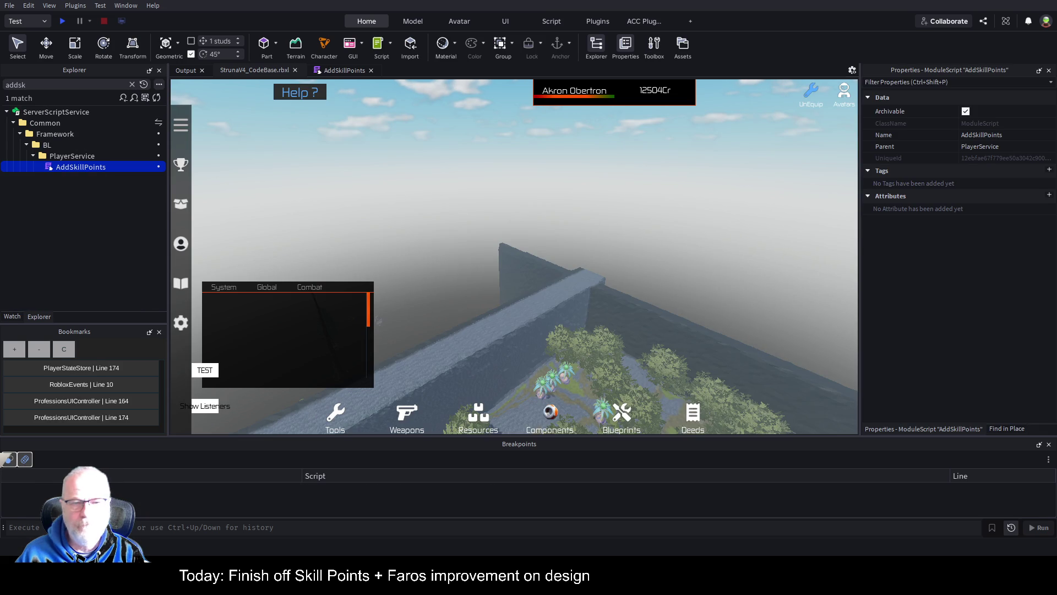
Move the camera toward the walled garden, then switch back to the AddSkillPoints script.
key("w")
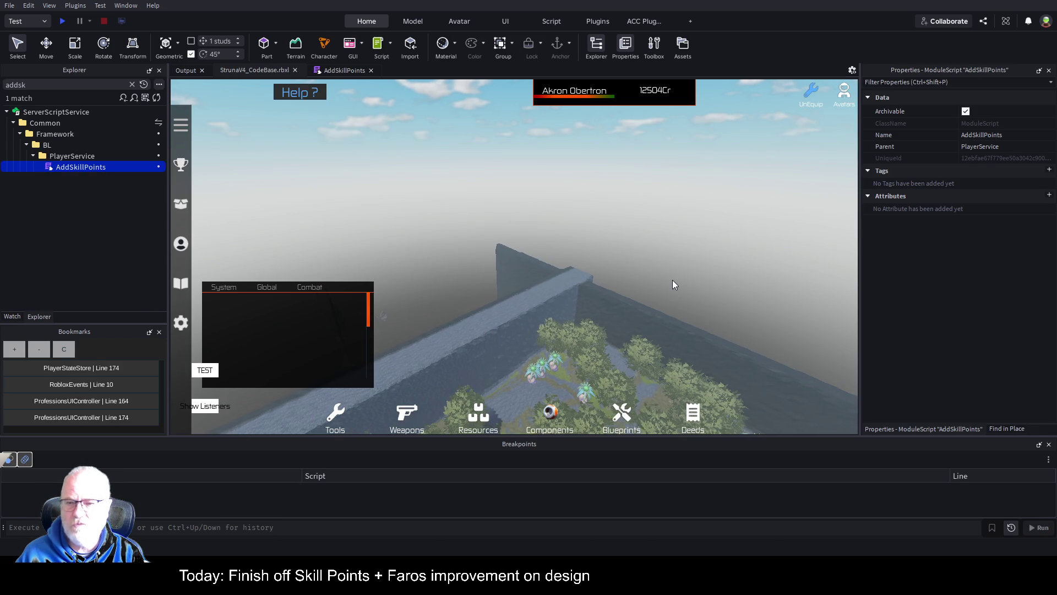
key("w")
key("w")
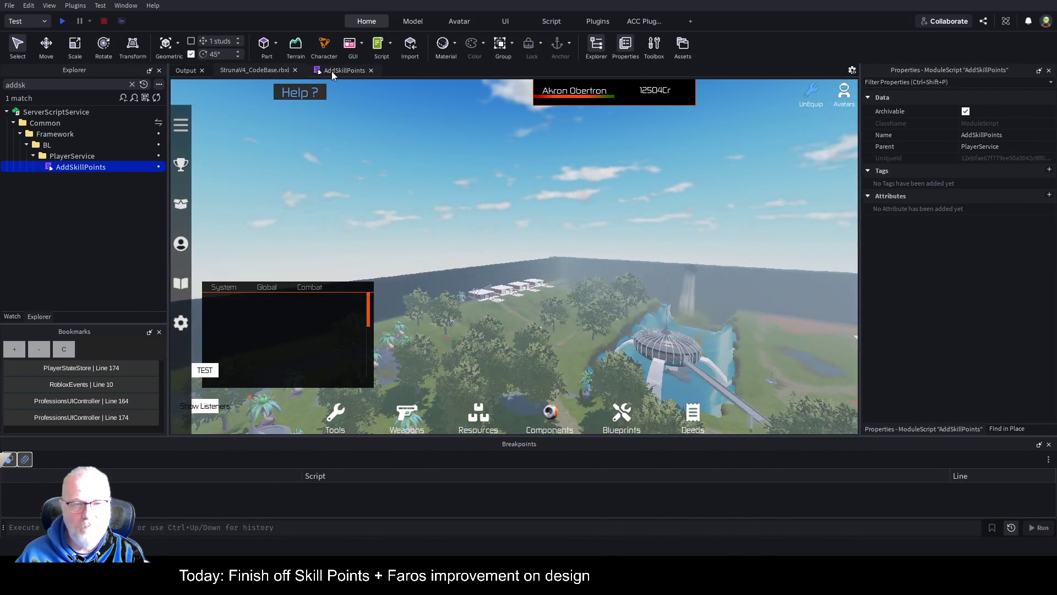
left_click(332, 72)
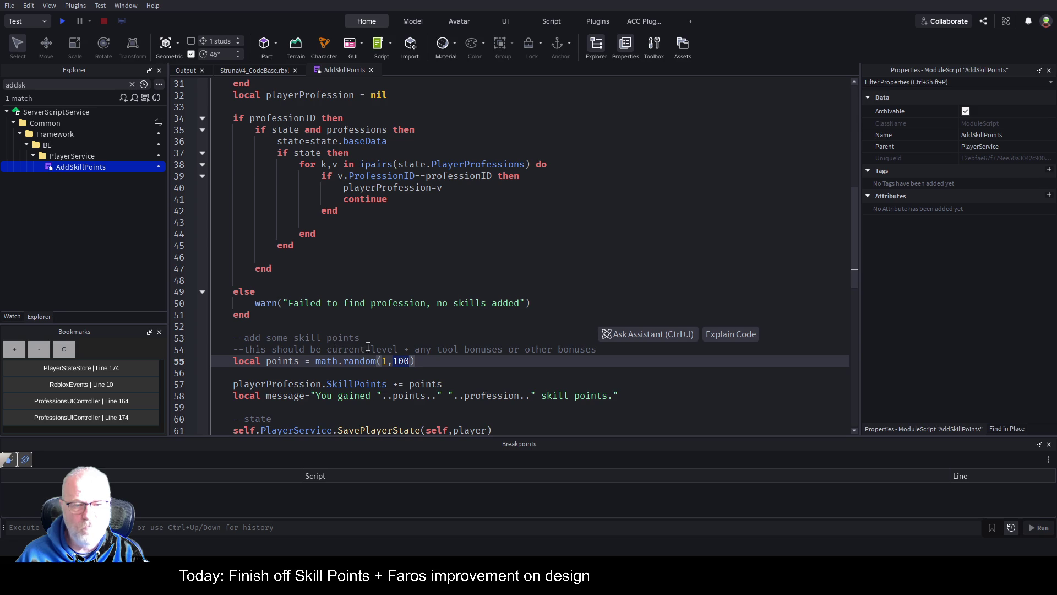
left_click(491, 349)
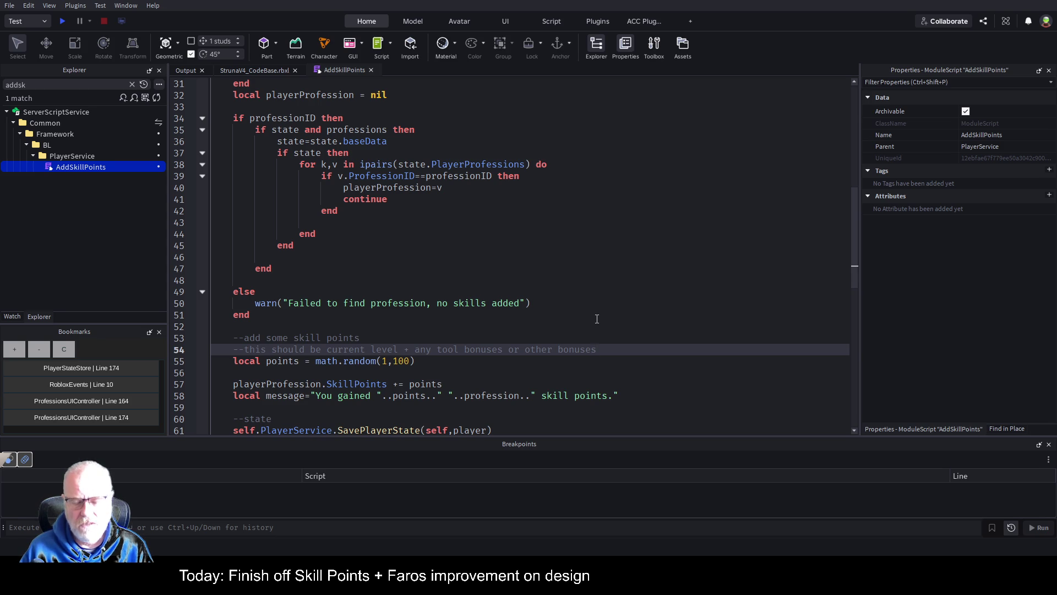
Add 'local max = playerProfession.SkillLevel' and duplicate the SkillLevel expression onto the next line.
key("Return")
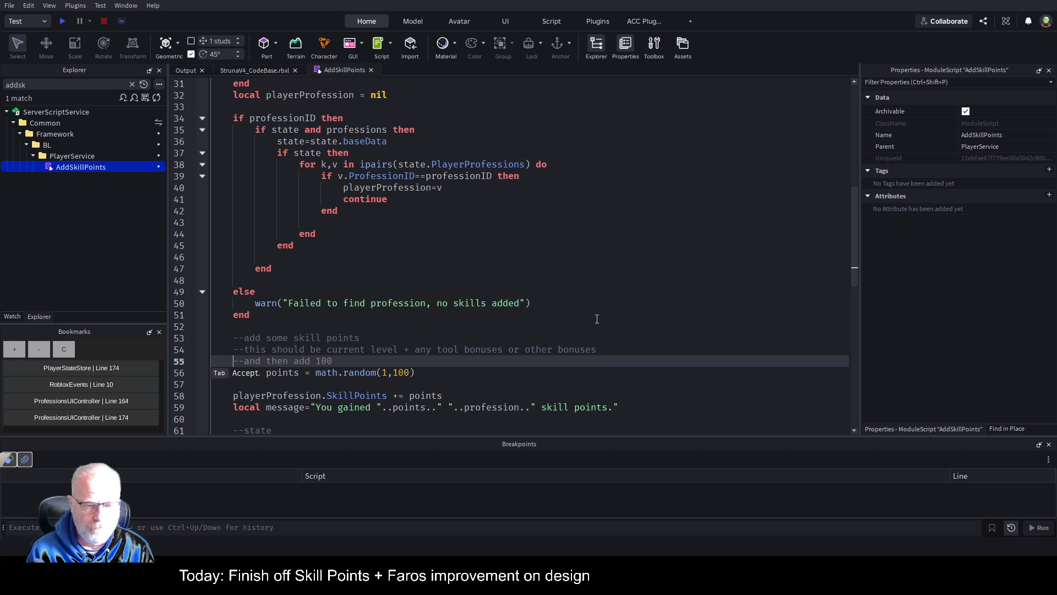
type("local ")
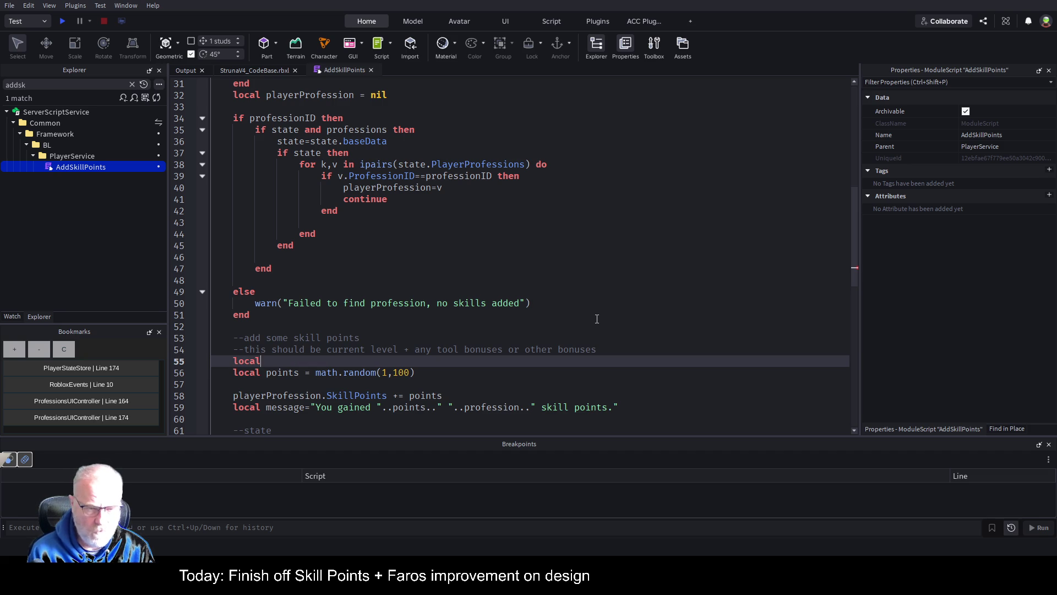
type("max")
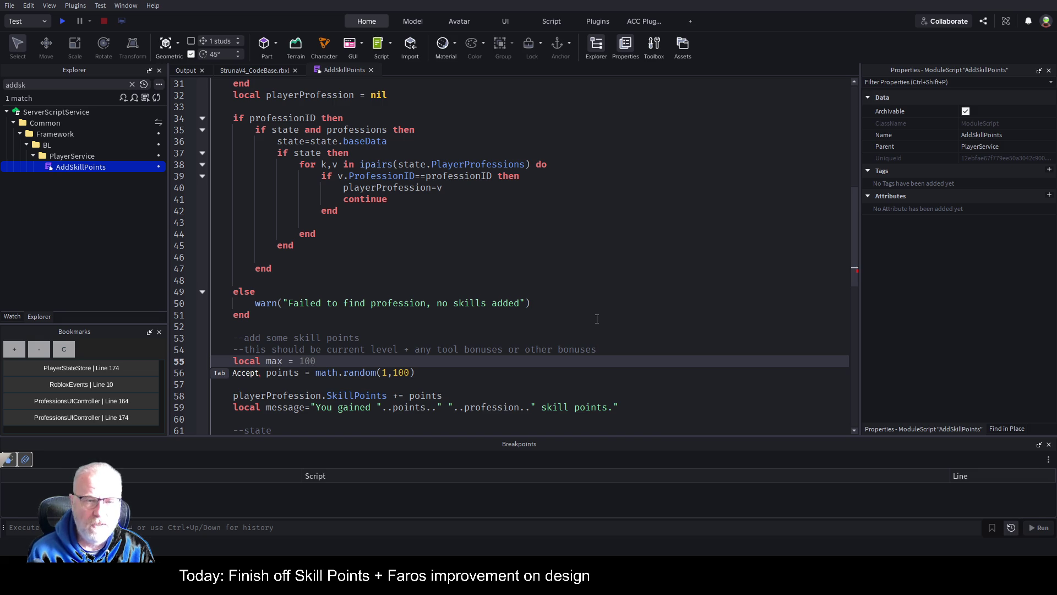
type("player")
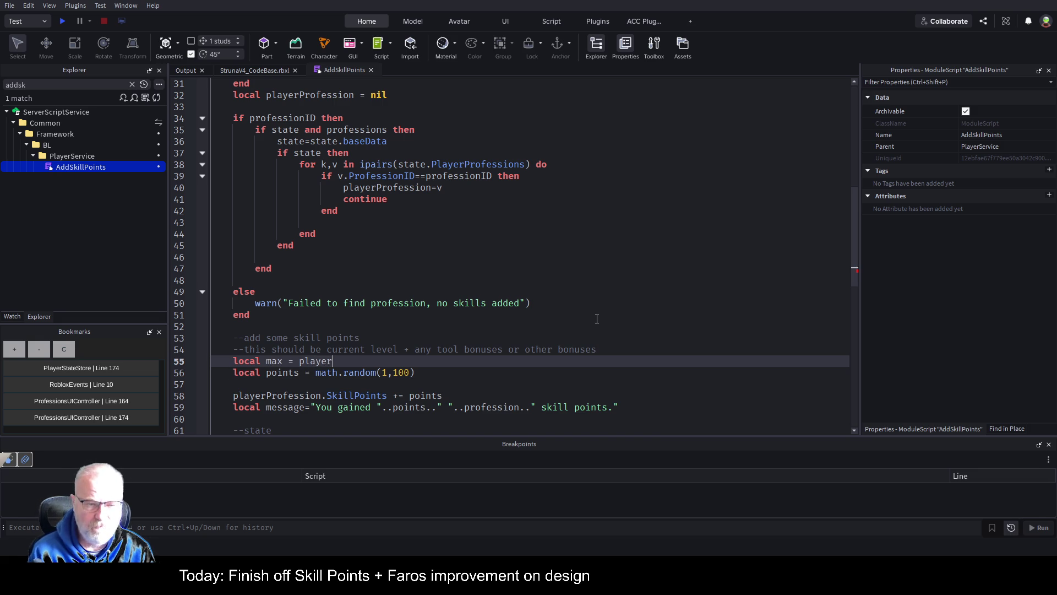
type("Profession.")
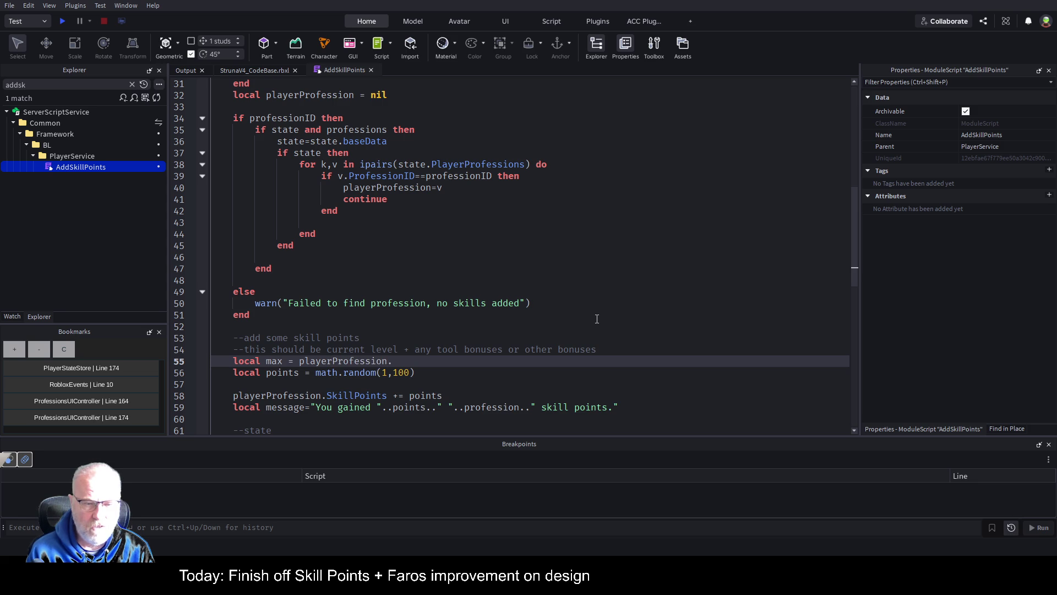
type("Skil")
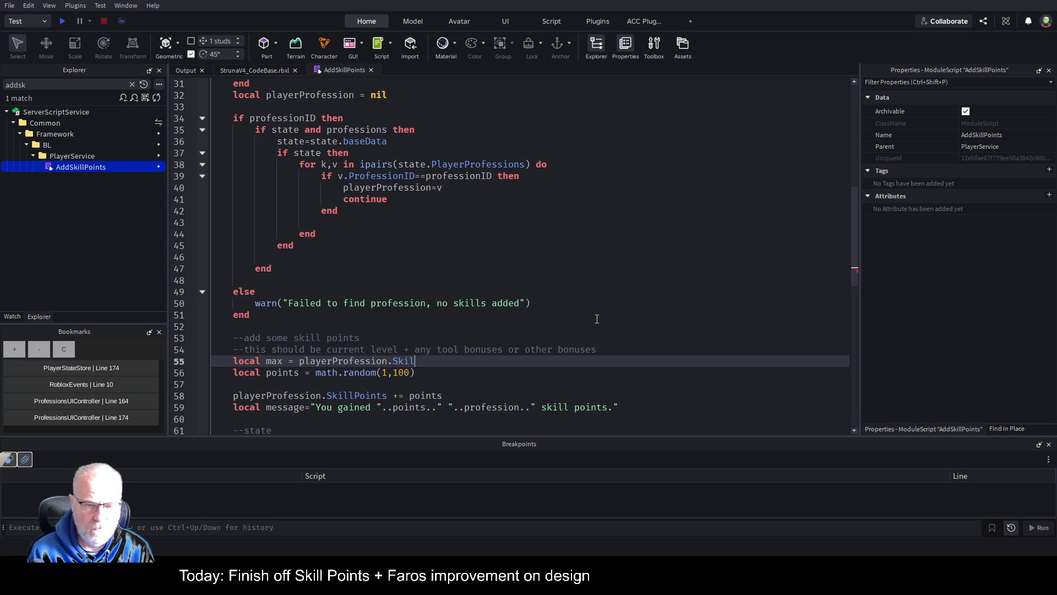
type("lLevel")
key("Return")
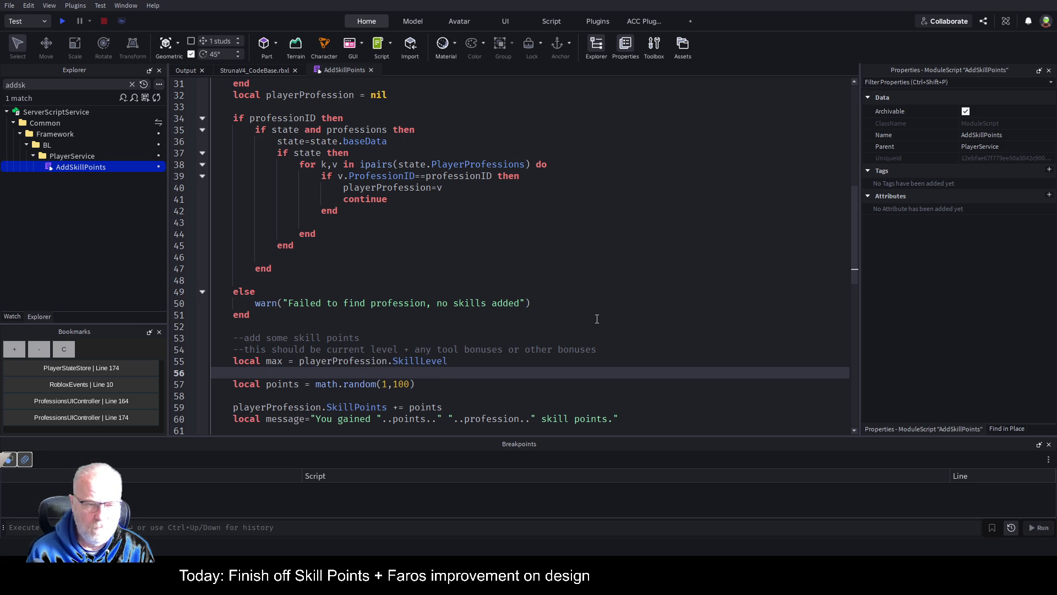
type("local ma")
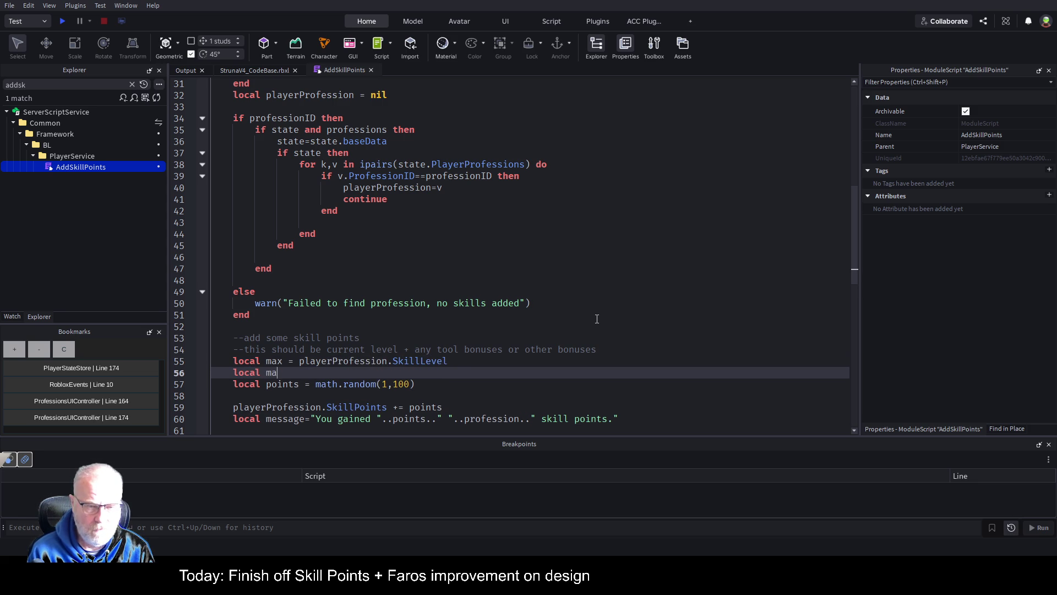
type("x =")
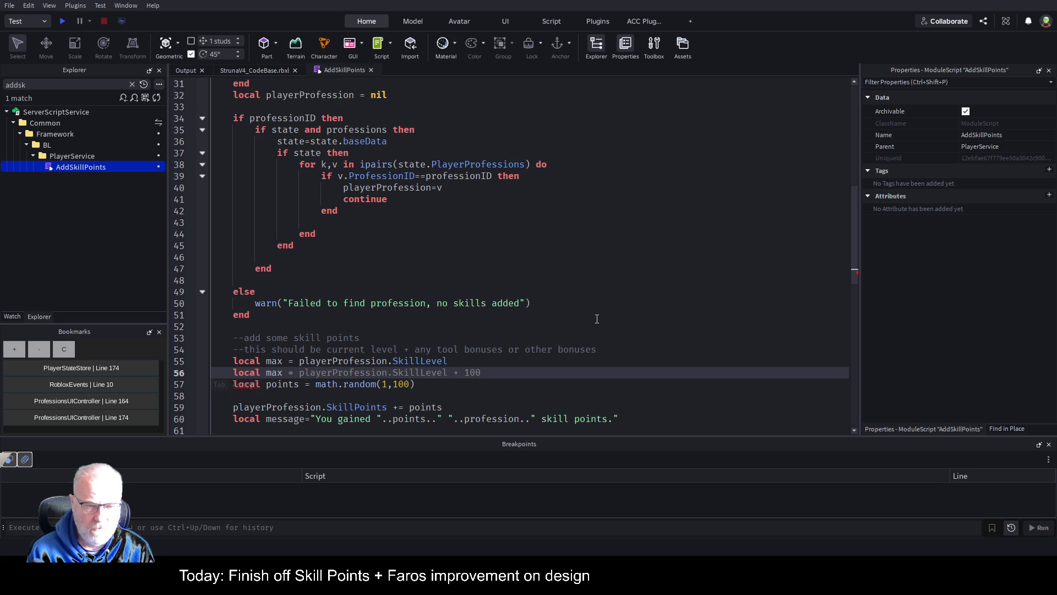
key("Up")
key("shift+End")
key("ctrl+c")
key("Down")
key("ctrl+v")
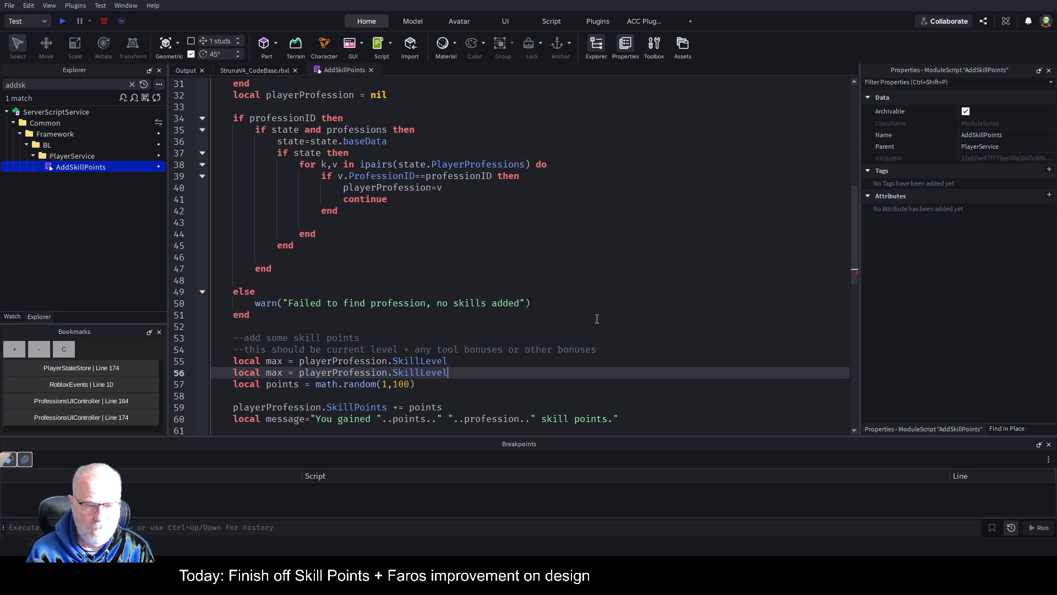
Complete the bounds as 'local max = SkillLevel + 5' and 'local min = SkillLevel - 5'.
key("Up")
type("+ ")
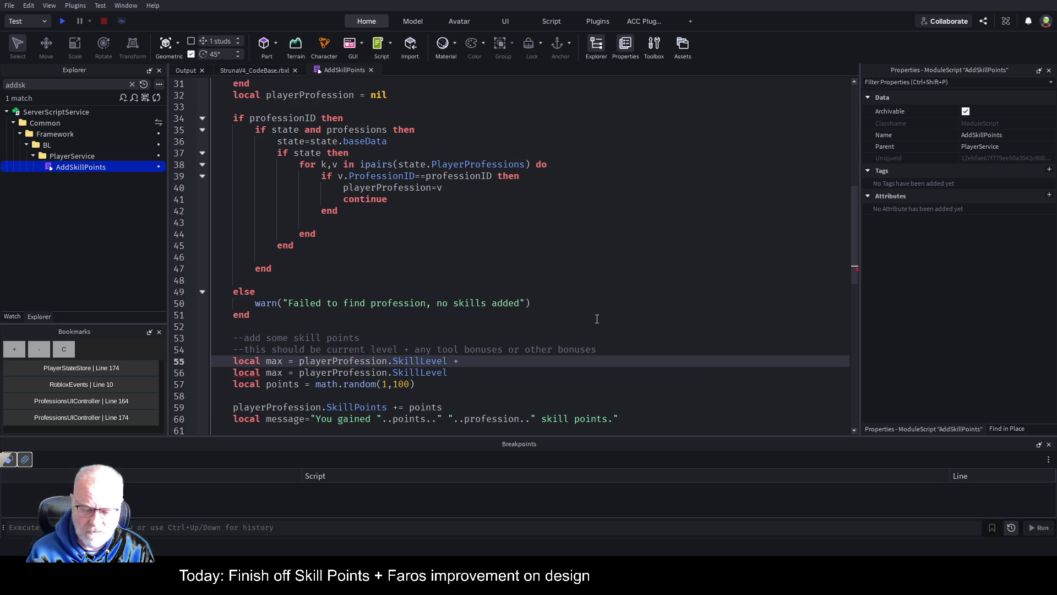
type("5")
key("Down")
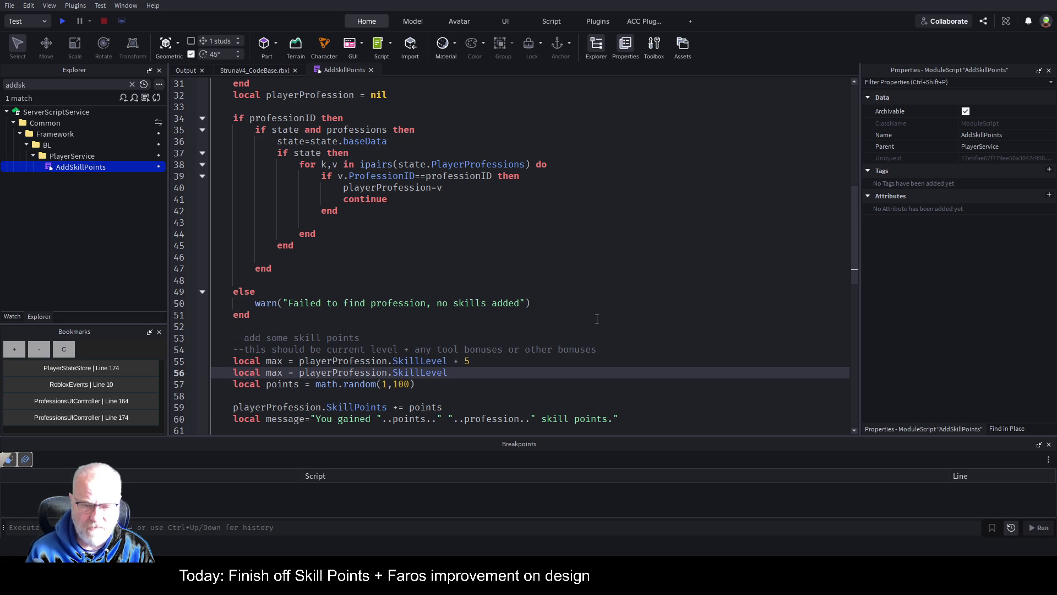
type(" - 5")
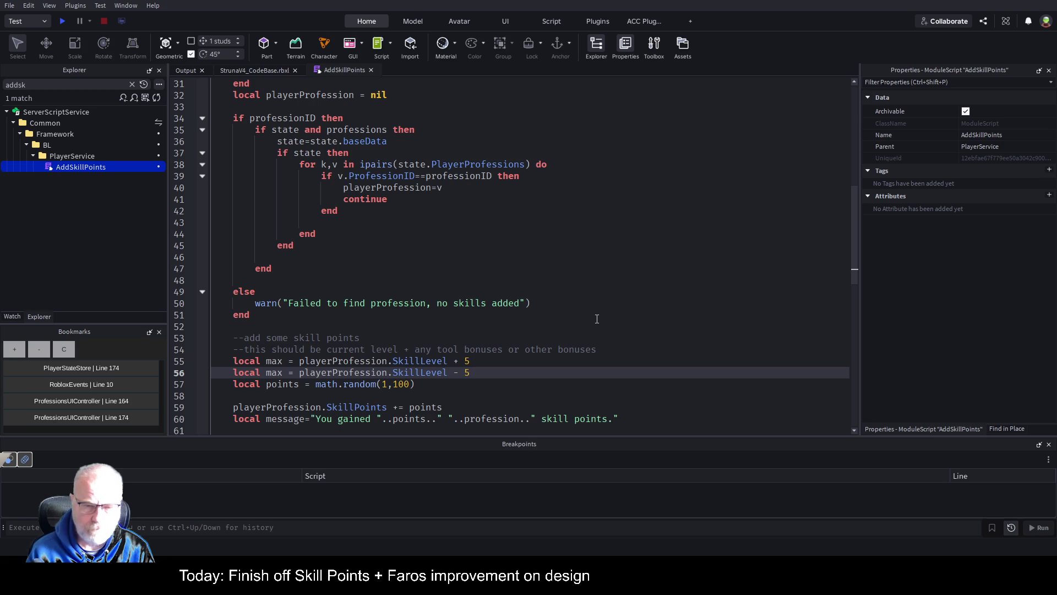
key("Return")
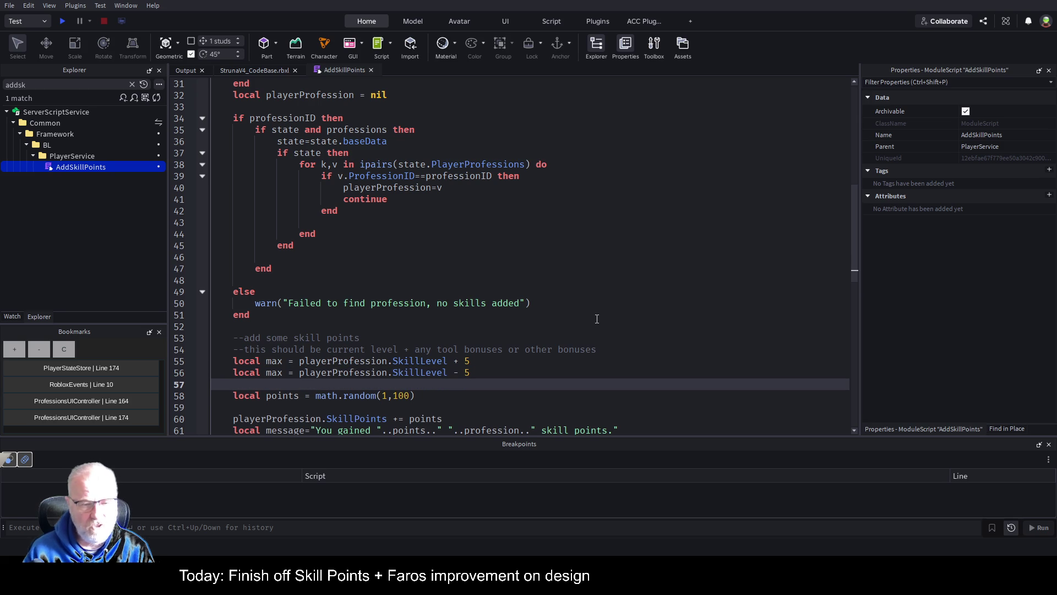
key("Down")
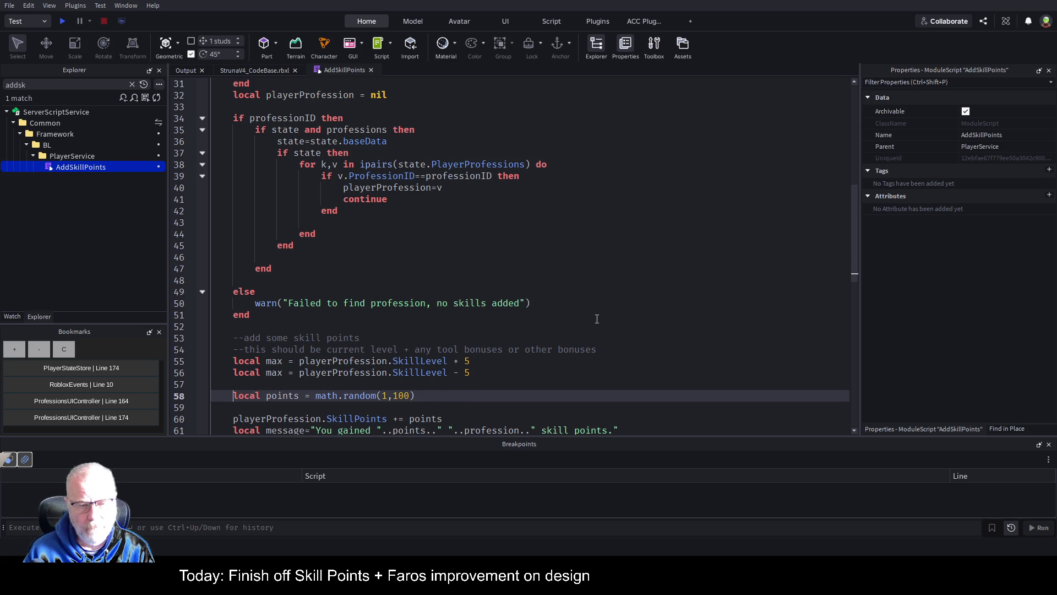
key("Up")
key("Up")
key("ctrl+Right")
key("ctrl+shift+Right")
type("min")
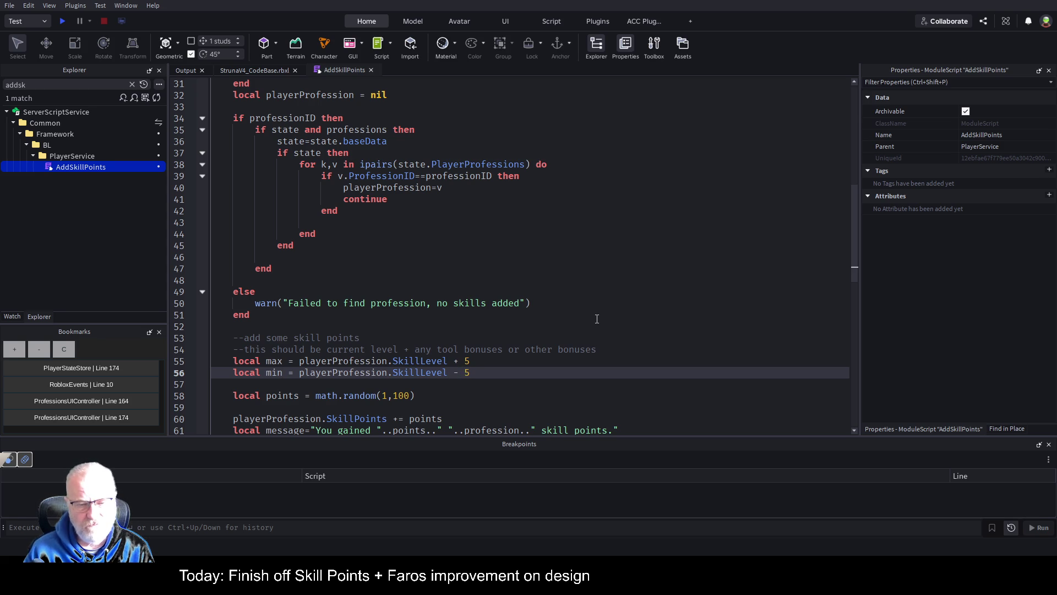
Change math.random(1, 100) to math.random(min, max).
key("Down")
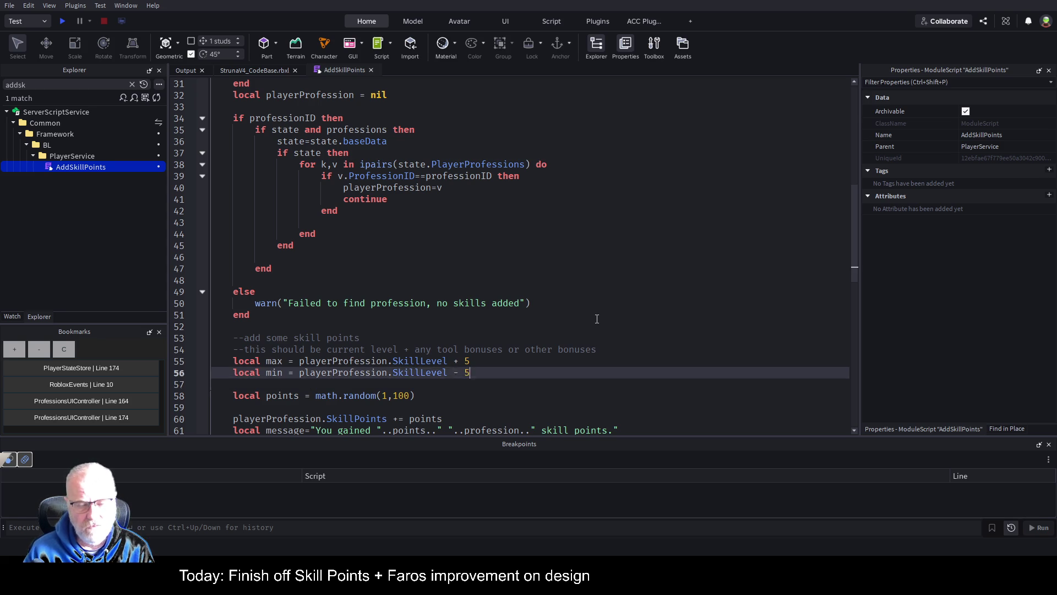
key("Down")
key("ctrl+Right")
key("ctrl+Right")
key("ctrl+Right")
key("Right")
key("Delete")
type("min")
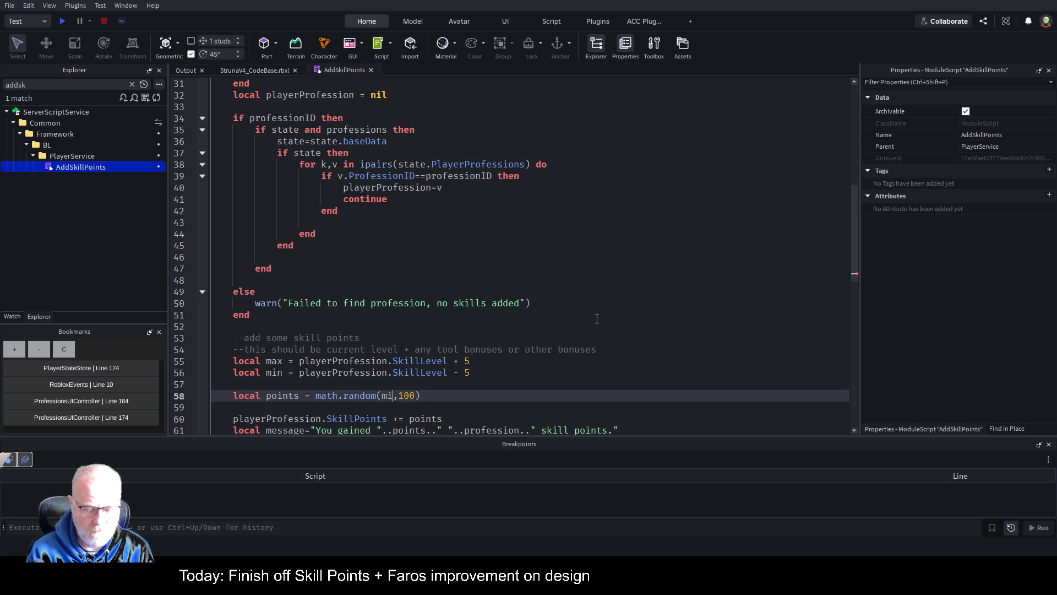
key("Right")
key("Delete")
key("Delete")
key("Delete")
type("max")
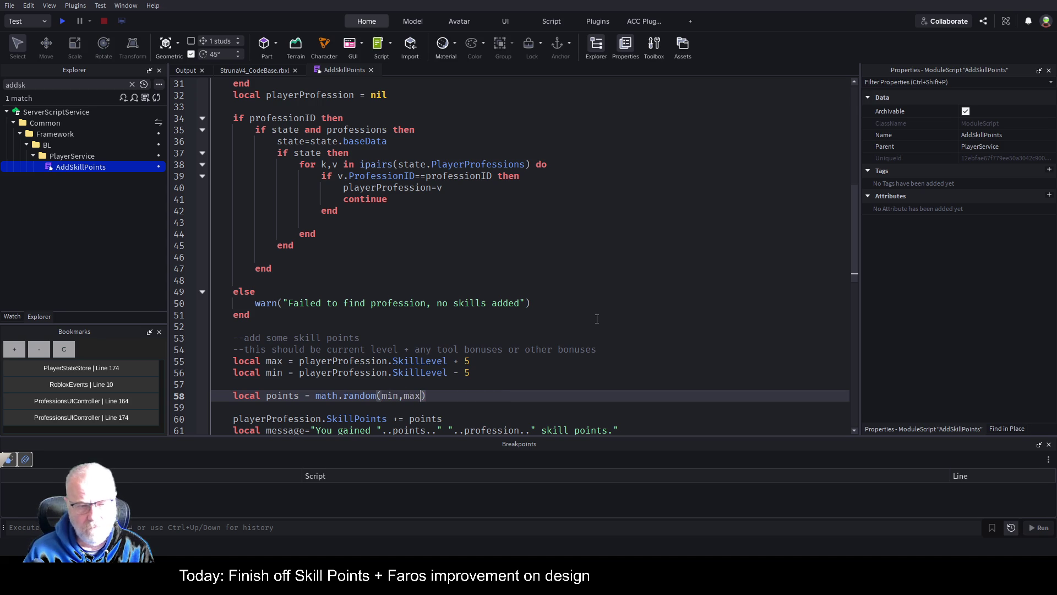
Save the place with the updated AddSkillPoints script.
key("Down")
key("Down")
key("Down")
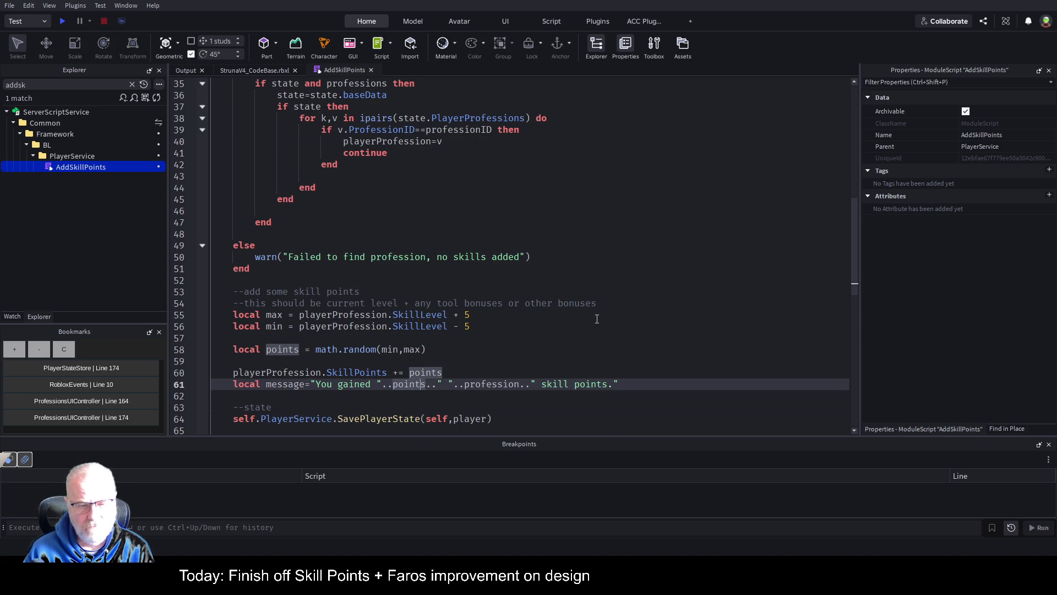
key("Up")
key("ctrl+s")
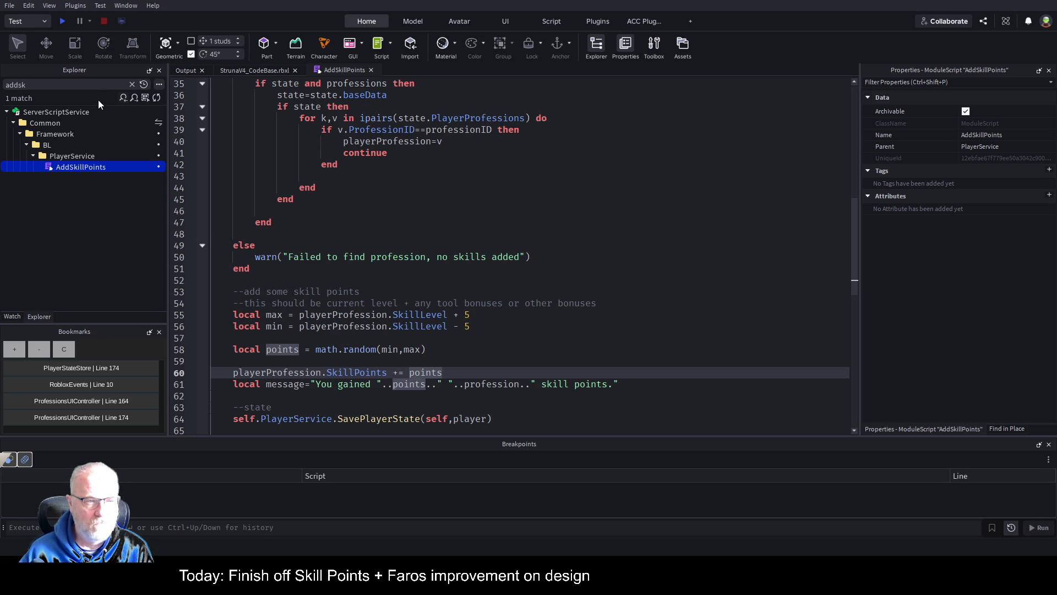
left_click(88, 82)
Search the Explorer for 'http' and select the HttpClient module.
key("BackSpace")
key("BackSpace")
key("BackSpace")
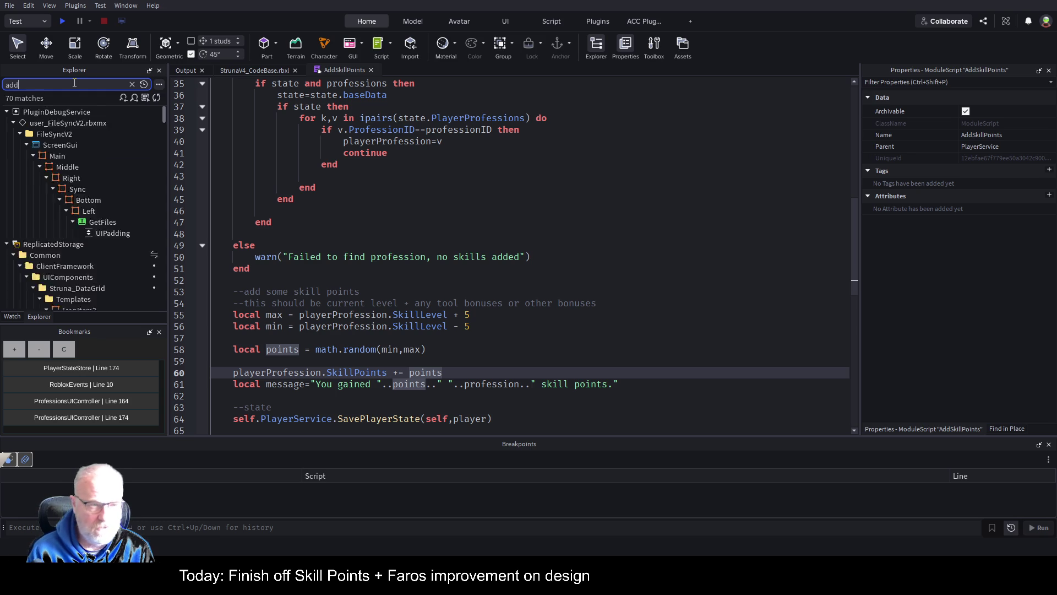
type("http")
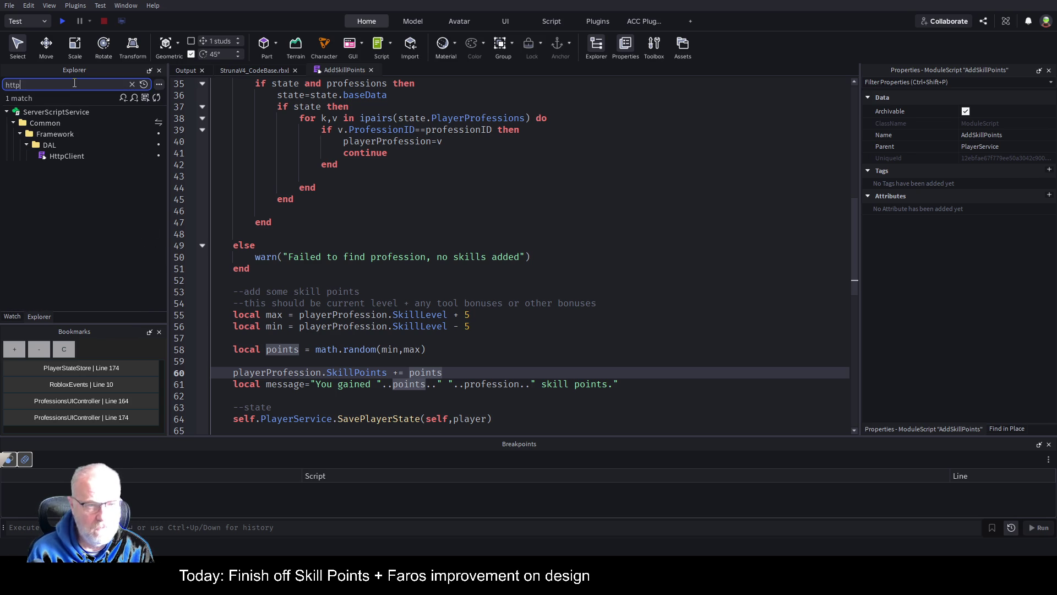
left_click(77, 157)
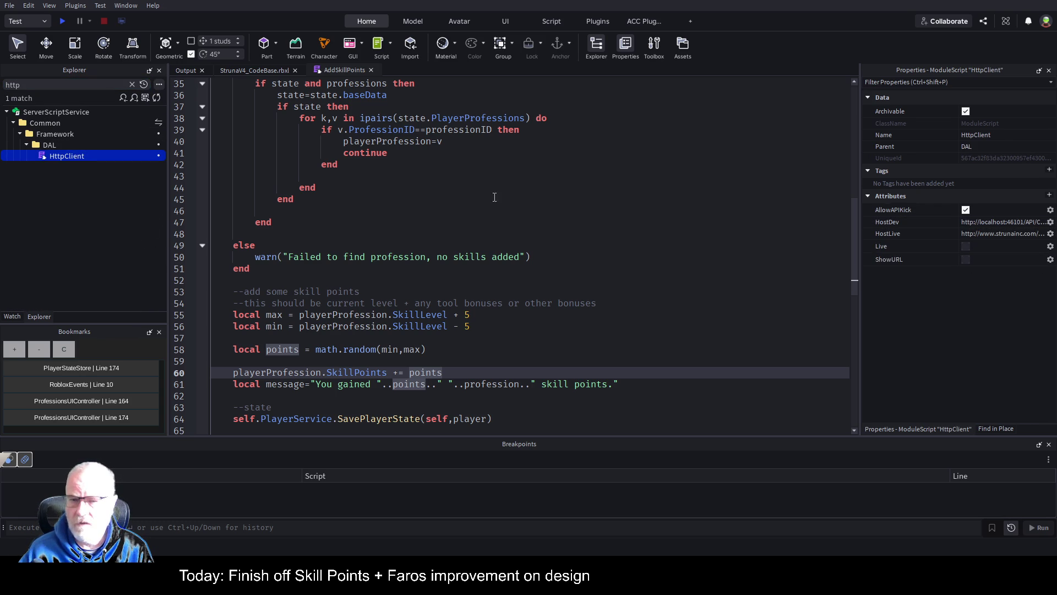
Return to the AddSkillPoints script and save the place.
left_click(331, 199)
left_click(272, 73)
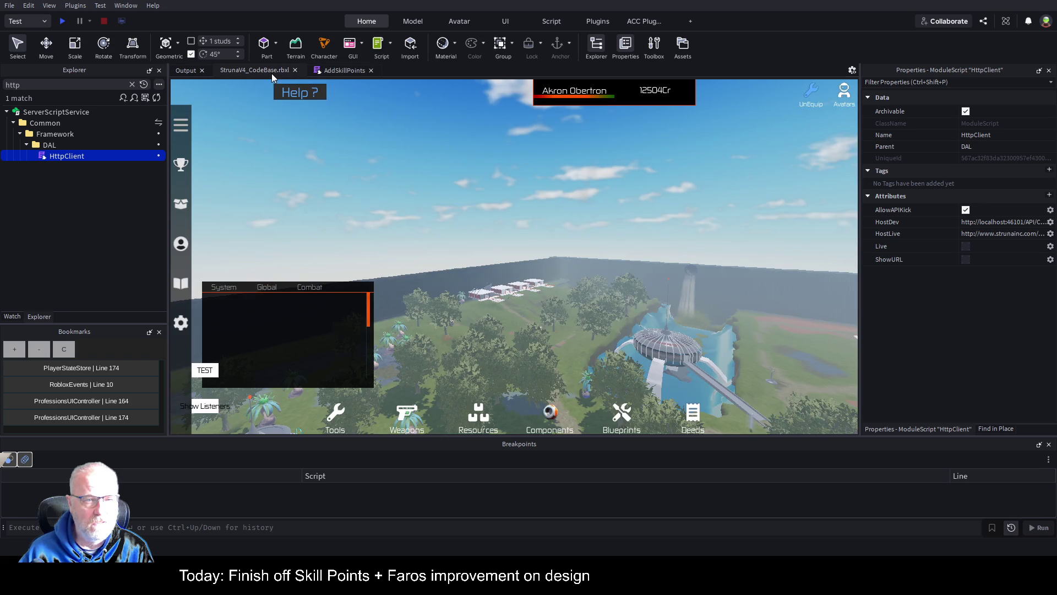
left_click(340, 70)
left_click(487, 210)
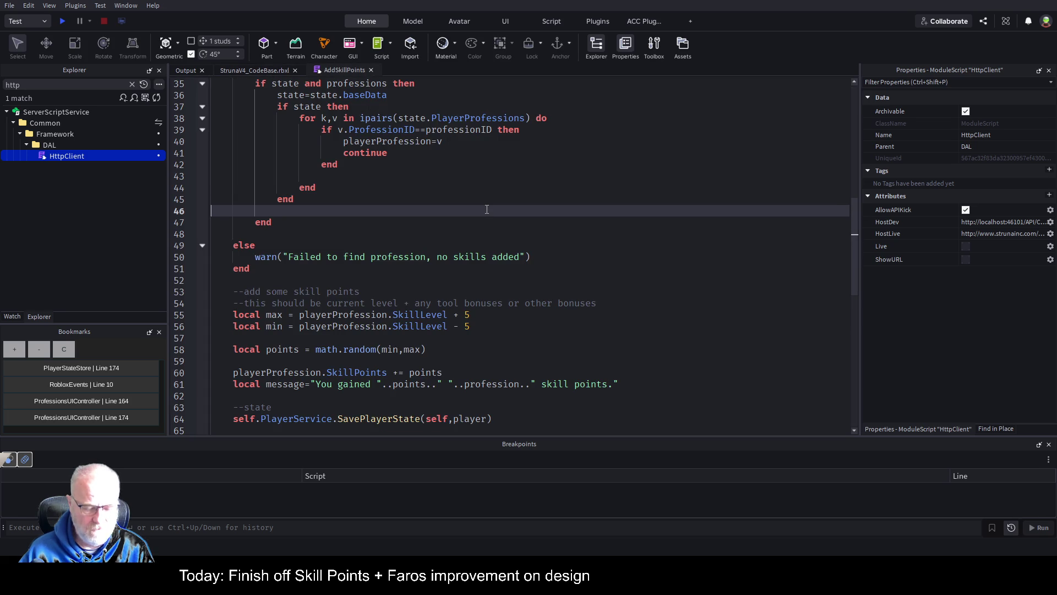
key("ctrl+s")
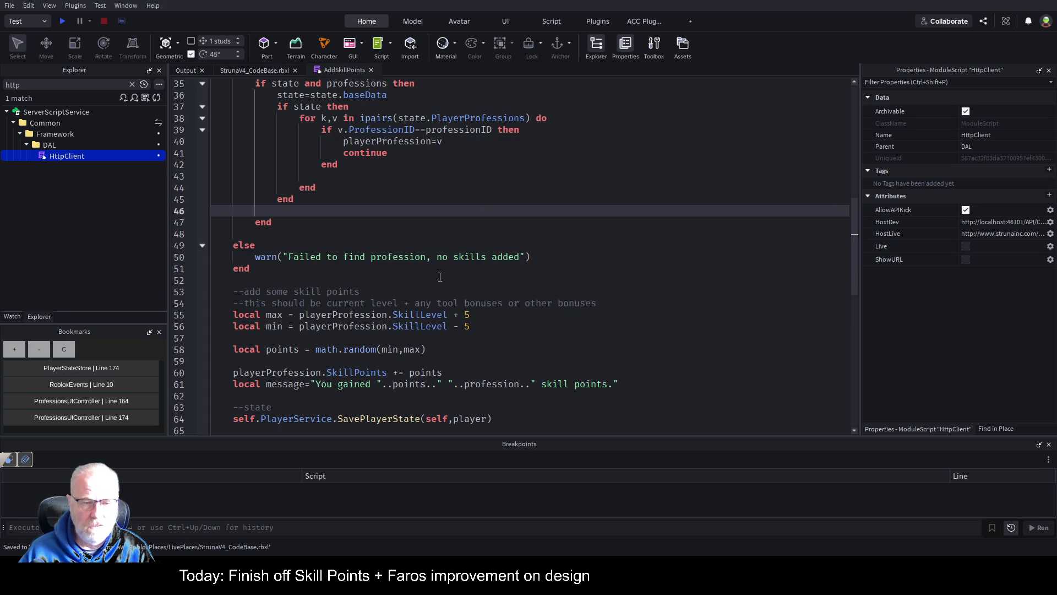
left_click(62, 20)
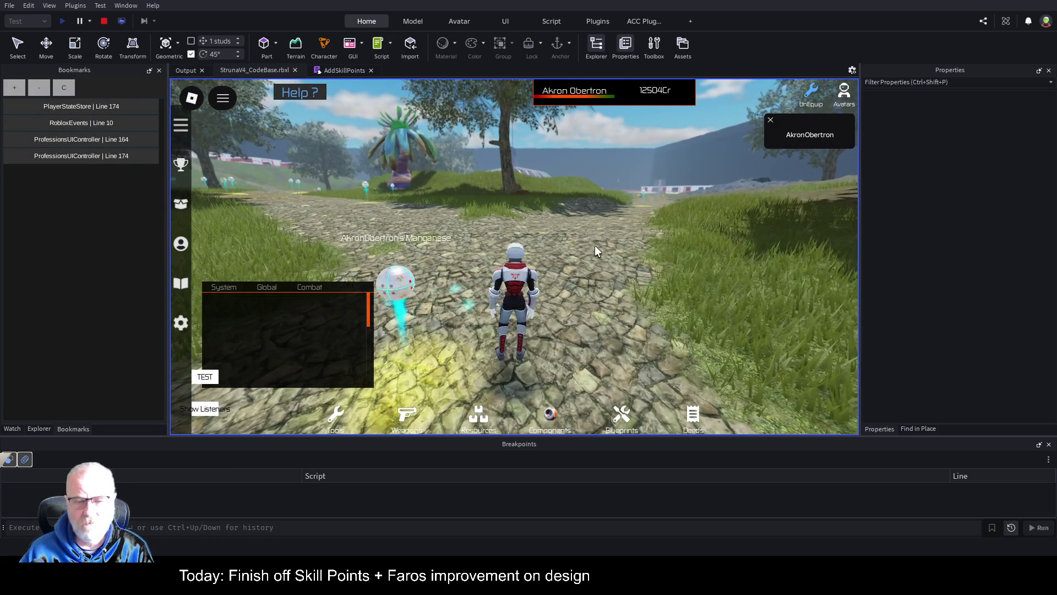
Walk the playtest character forward and zoom the camera, then bring up the Output log.
key("w")
key("a")
scroll(590, 247, "up", 3)
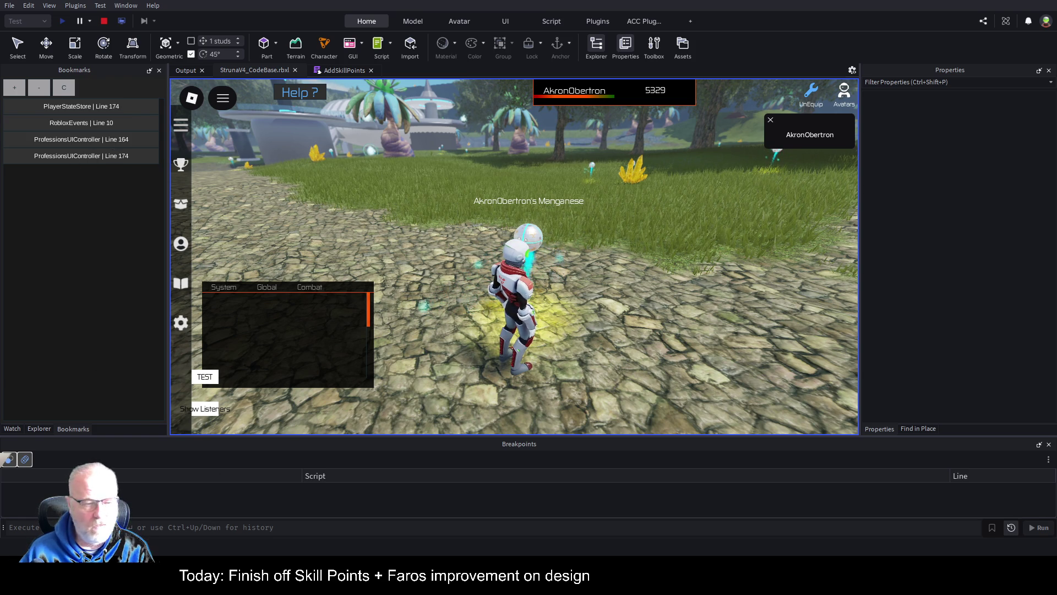
left_click(184, 70)
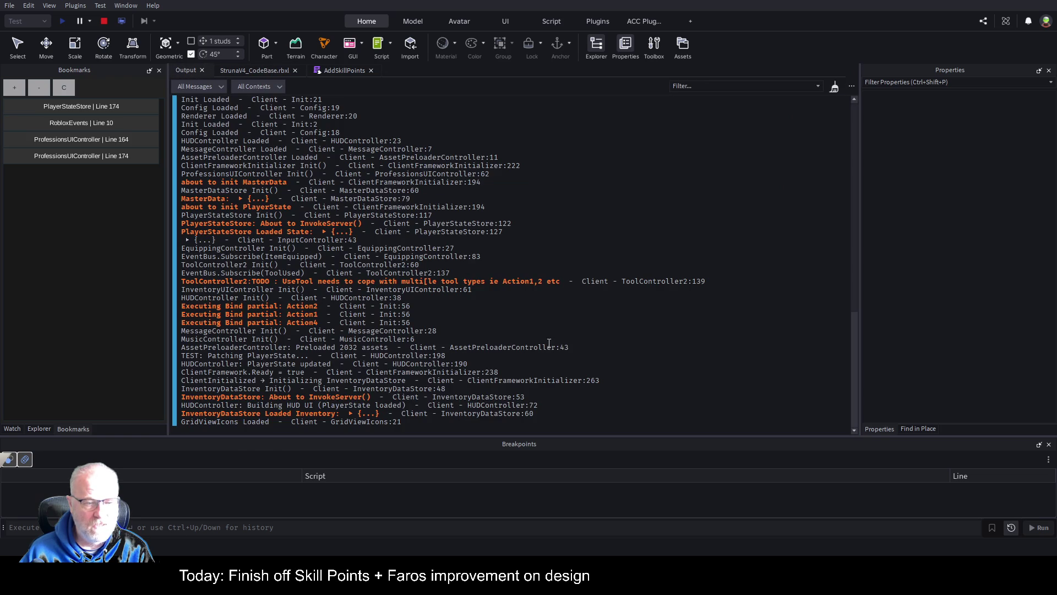
Clear the Output log and equip the OMEO01 tool in the running game.
key("ctrl+k")
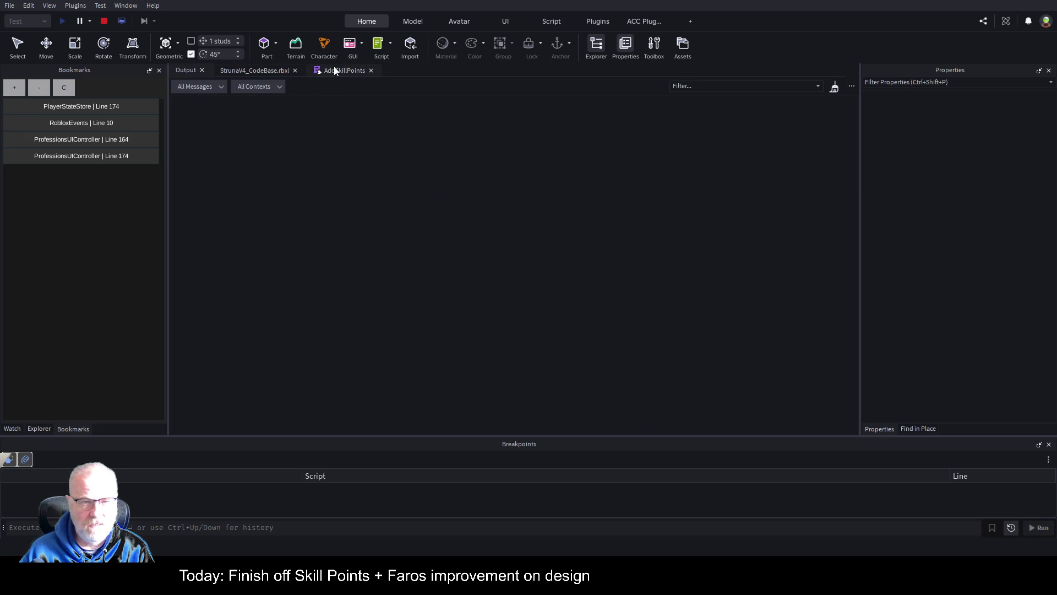
left_click(254, 70)
left_click(335, 418)
left_click(479, 216)
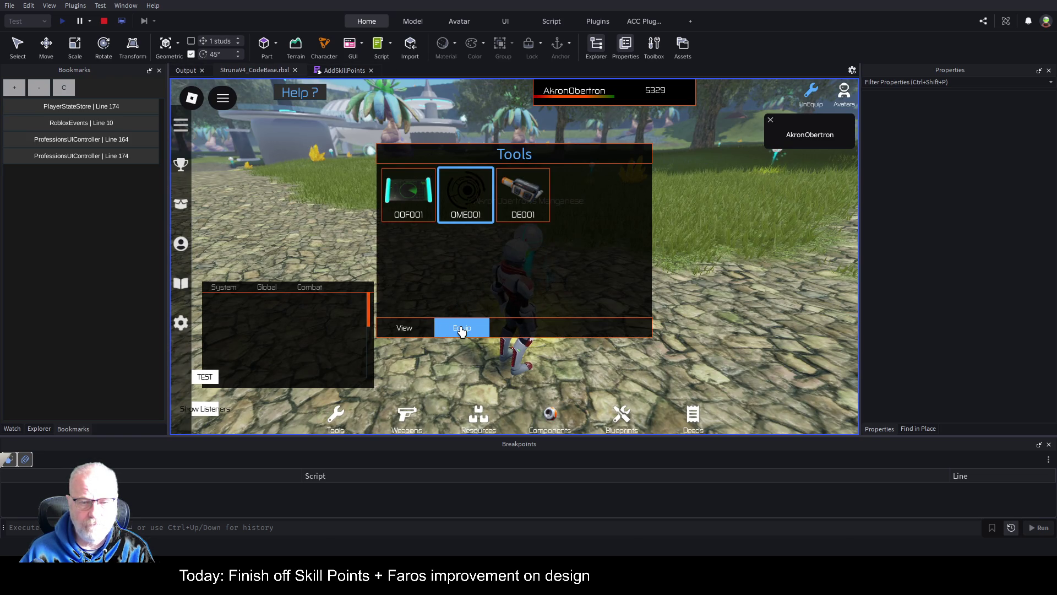
left_click(461, 329)
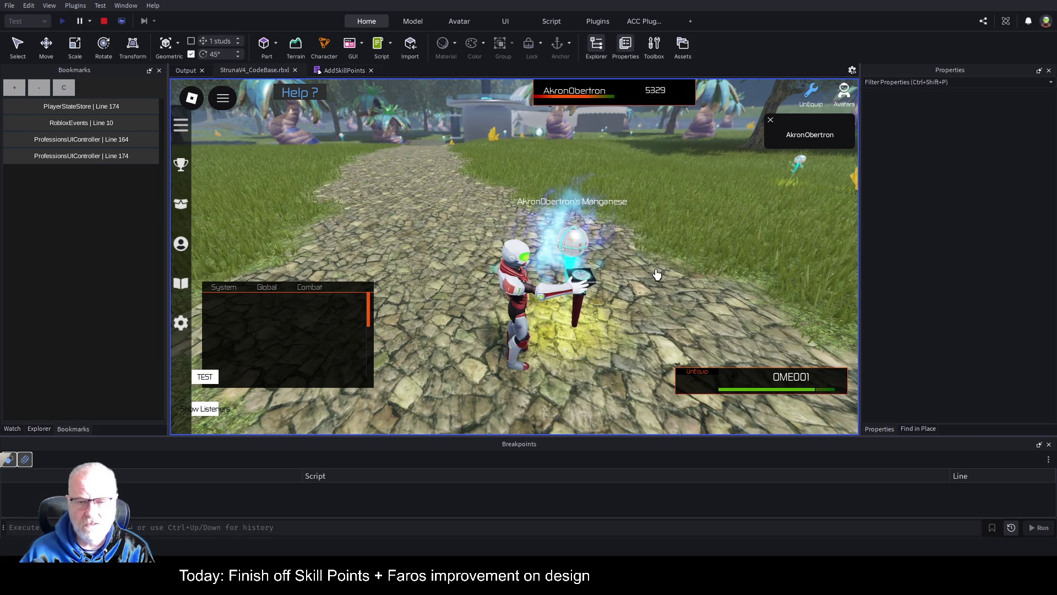
Move the chat panel up, then open the Professions table and drag it to the bottom-right.
mouse_move(335, 328)
left_mouse_down()
mouse_move(318, 275)
mouse_move(328, 197)
left_mouse_up()
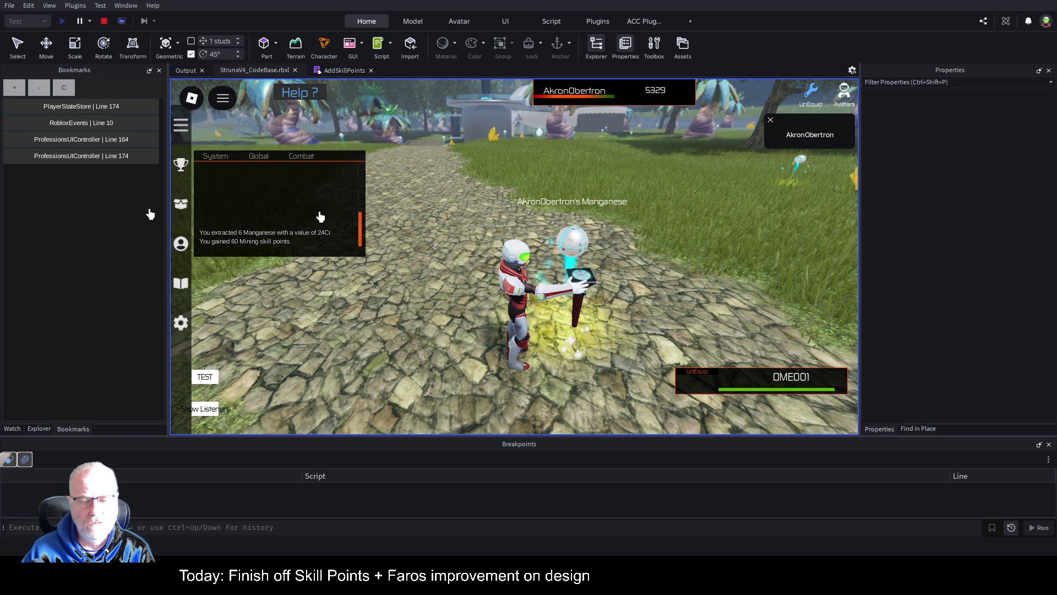
left_click(179, 248)
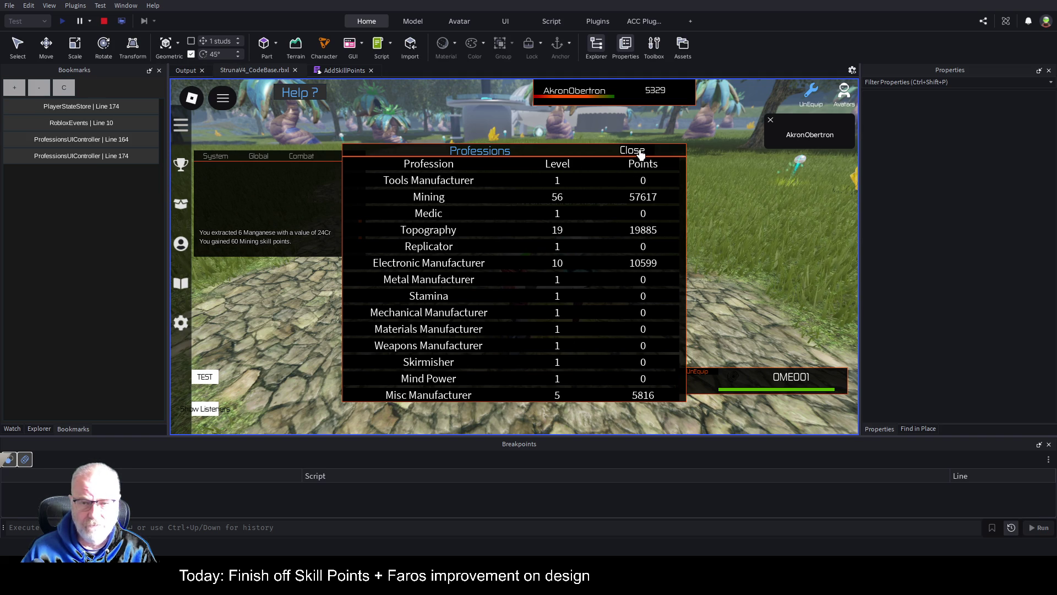
mouse_move(583, 154)
left_mouse_down()
mouse_move(696, 210)
mouse_move(736, 302)
mouse_move(746, 377)
left_mouse_up()
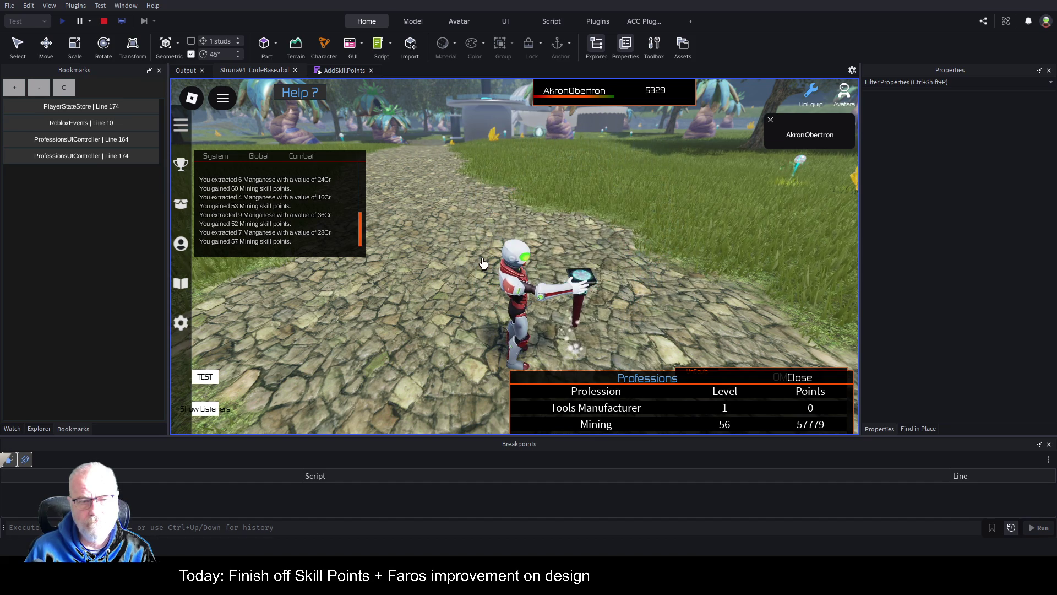
Walk the avatar off the path to the glowing yellow crystal node to mine it.
key("w")
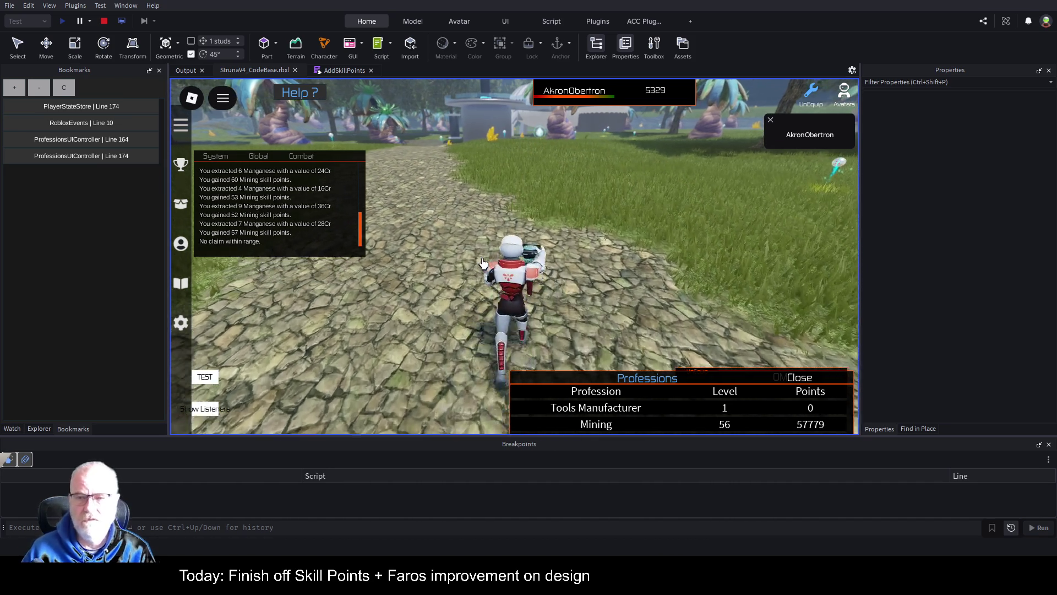
key("w")
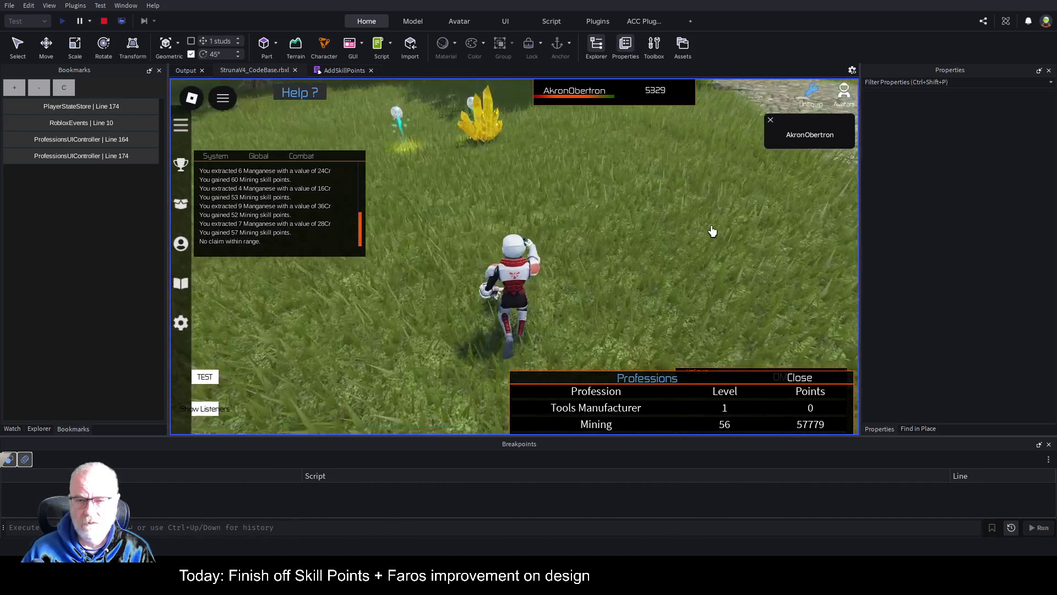
key("w")
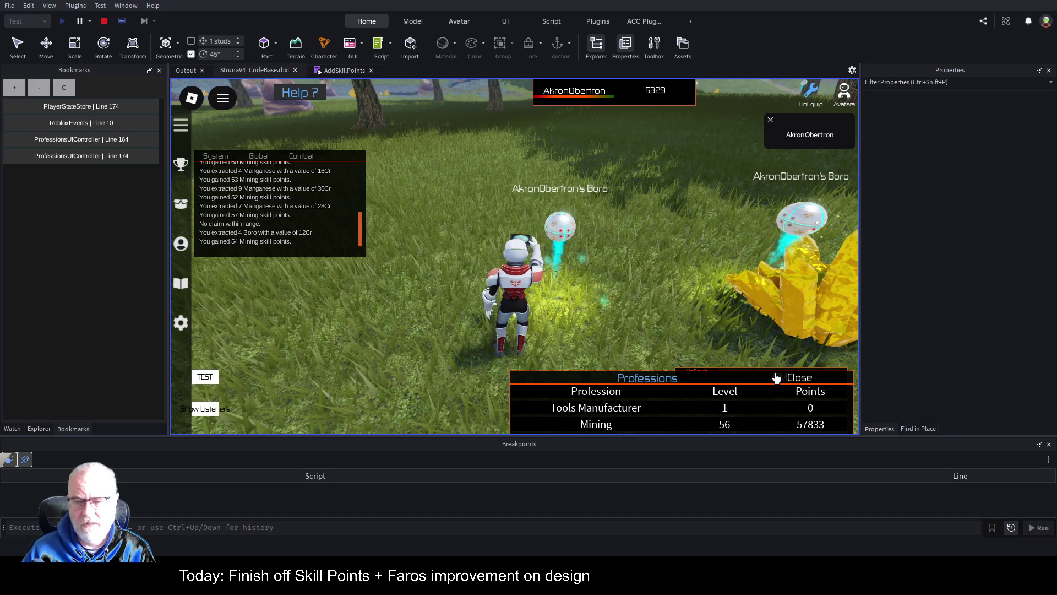
Expand and collapse the Professions table, then select the OOF001 tool in the inventory.
left_click(758, 378)
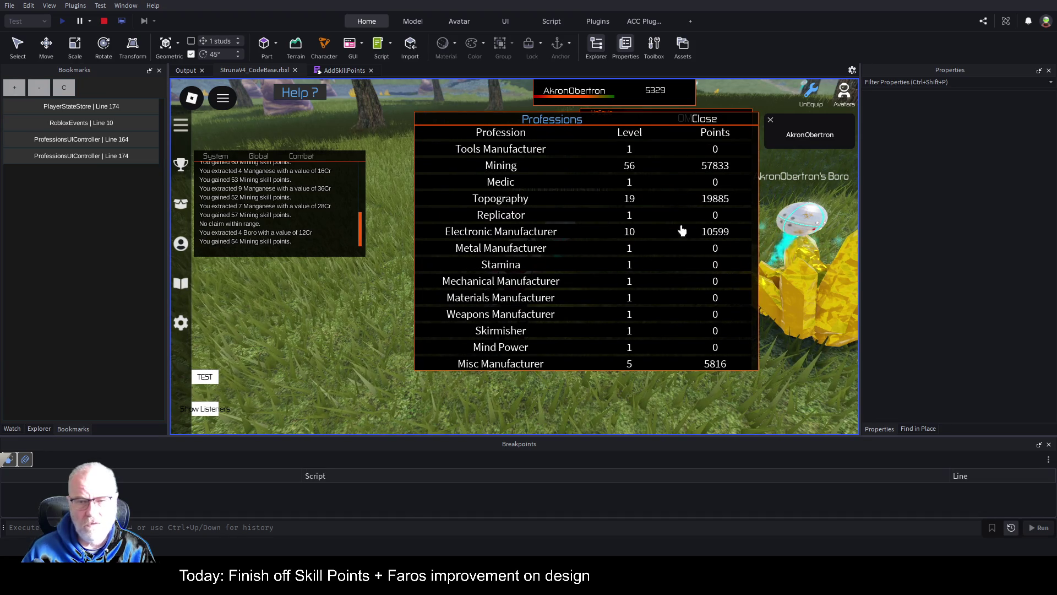
left_click(669, 121)
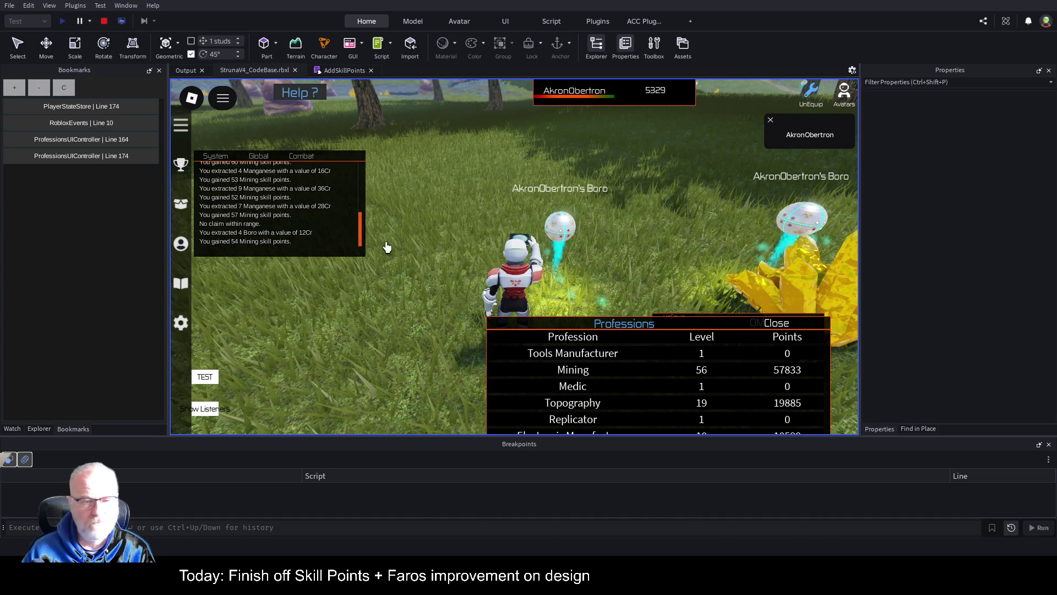
key("i")
left_click(407, 199)
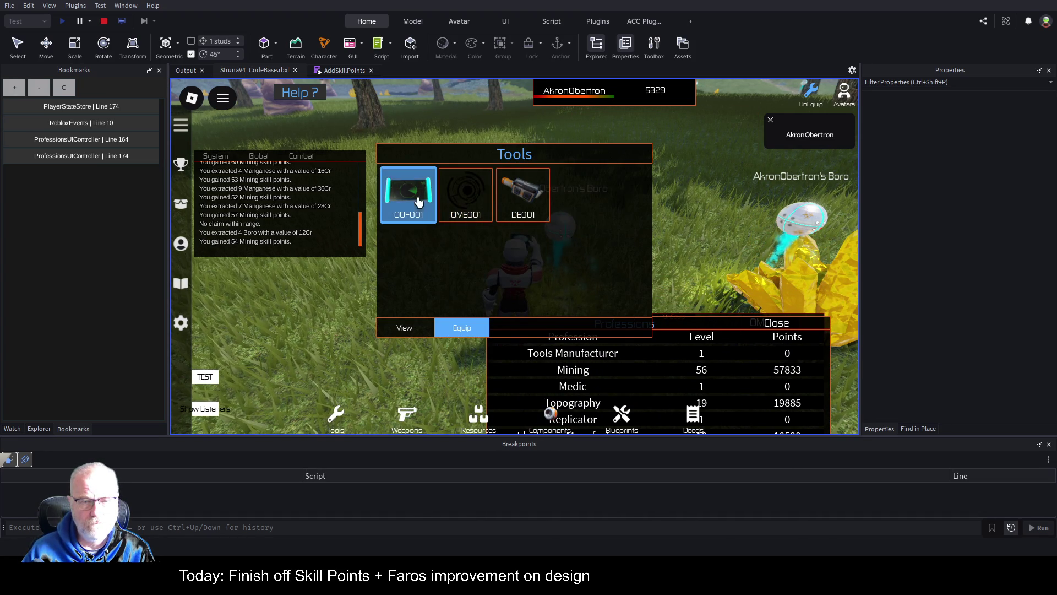
Equip OOF001, scan to find 12 Bismuth, walk toward the scanner orb, and reopen AddSkillPoints.
left_click(462, 328)
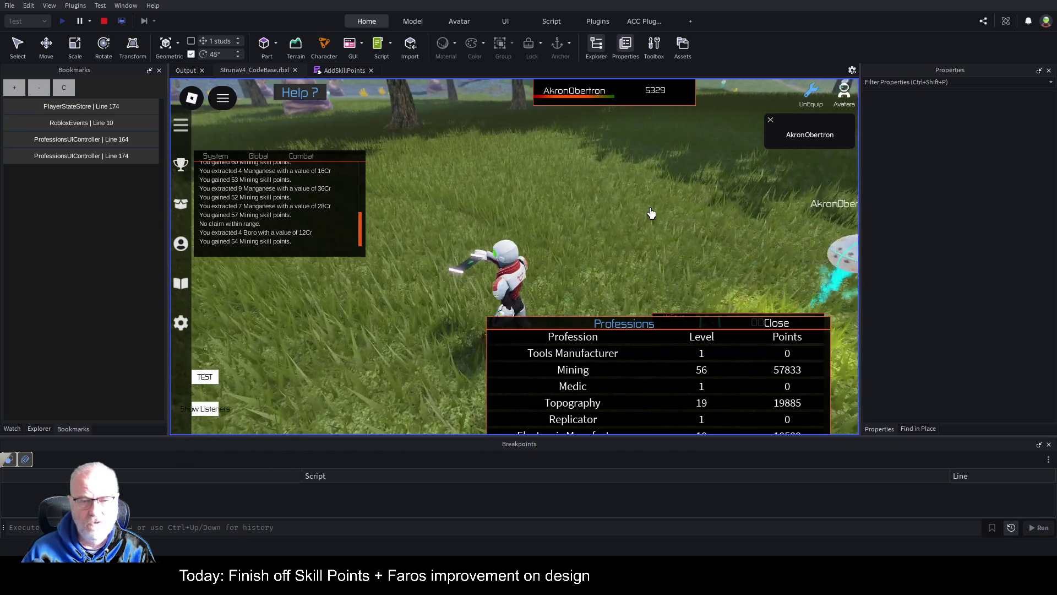
left_click(649, 213)
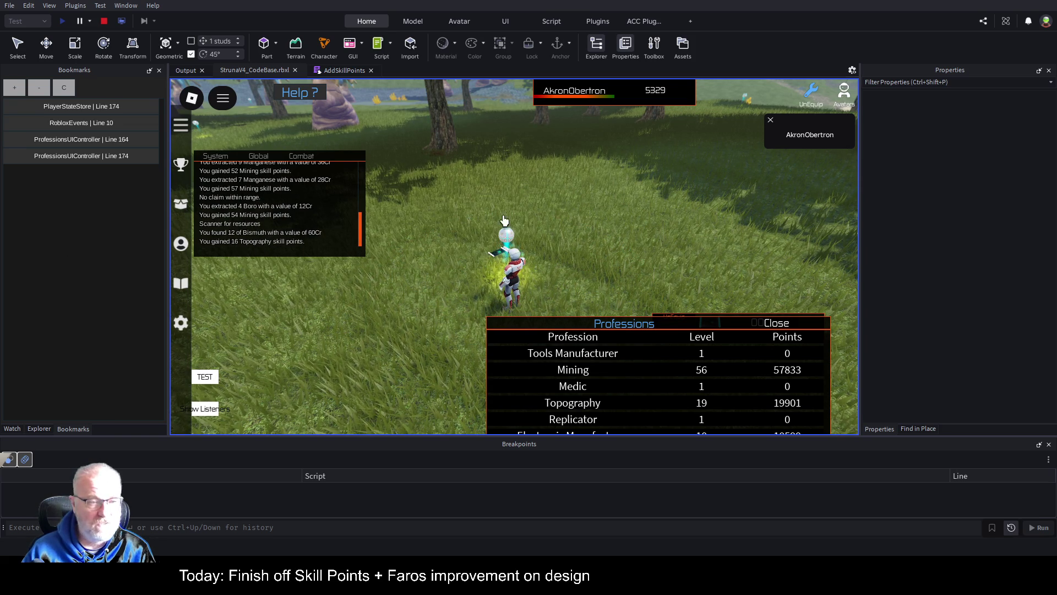
key("s")
key("w")
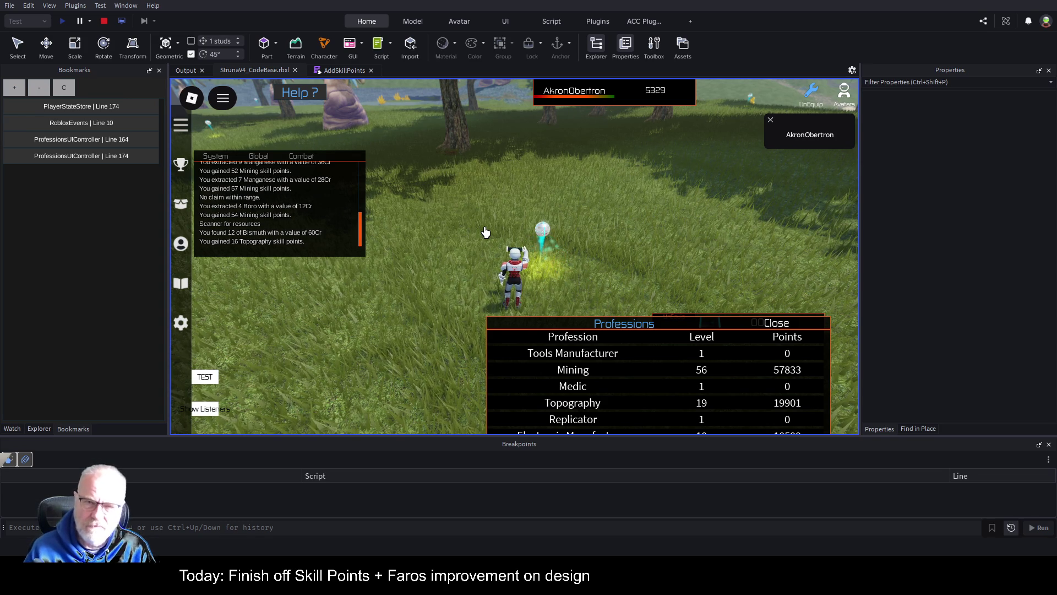
left_click(342, 70)
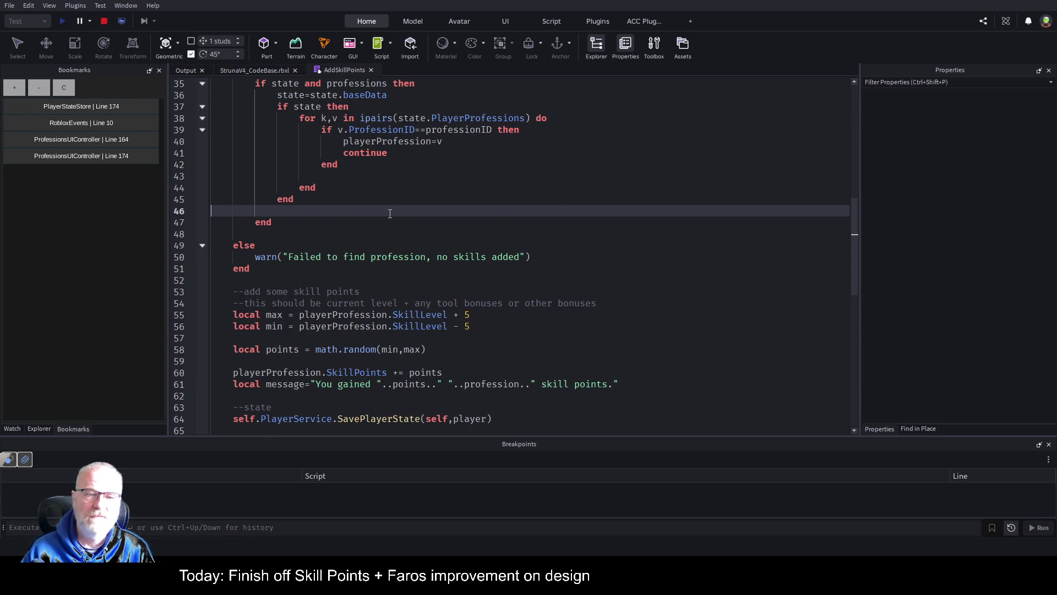
Find the math.random points line on line 58, stop the play test, and return to AddSkillPoints.
scroll(388, 215, "down", 2)
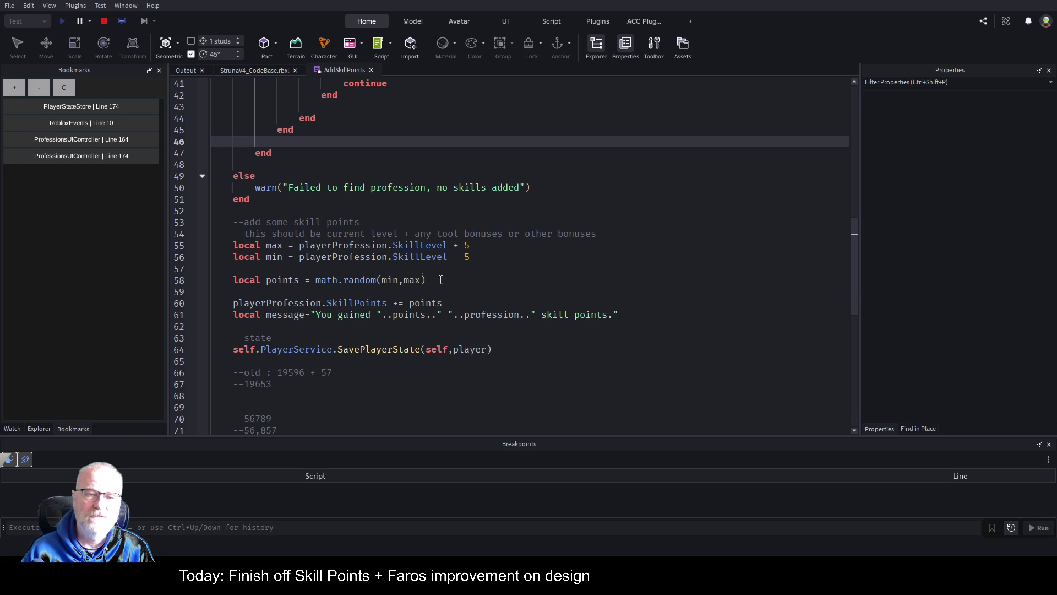
left_click(461, 280)
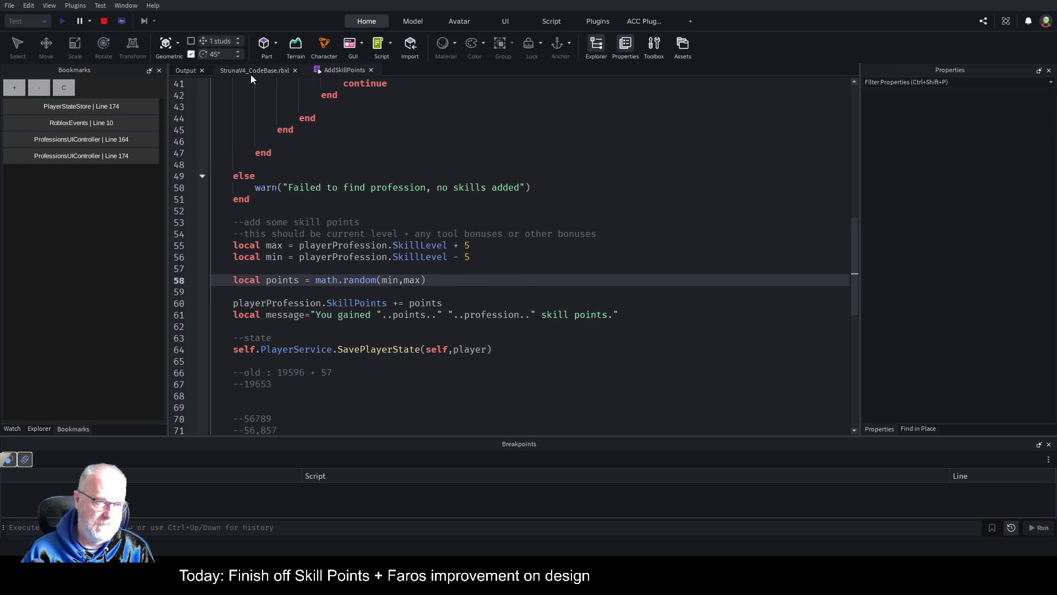
left_click(103, 20)
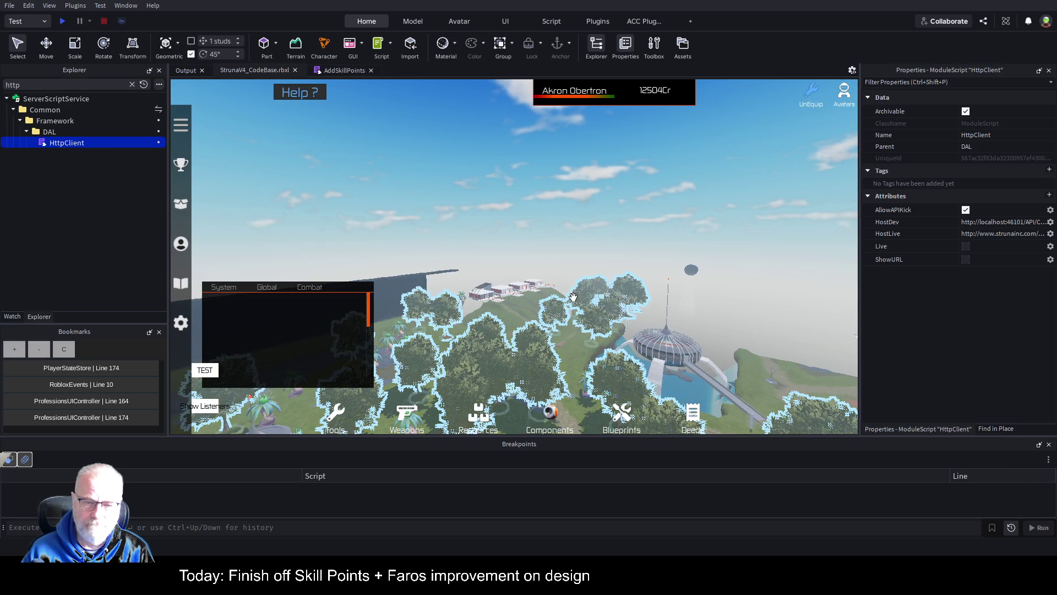
left_click(335, 70)
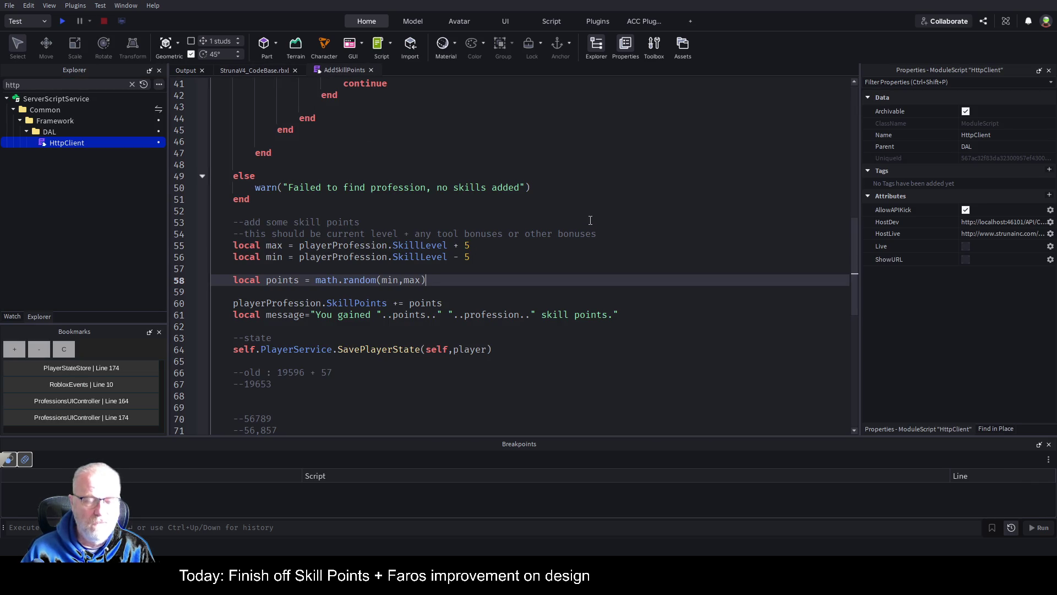
key("Up")
key("Up")
key("Up")
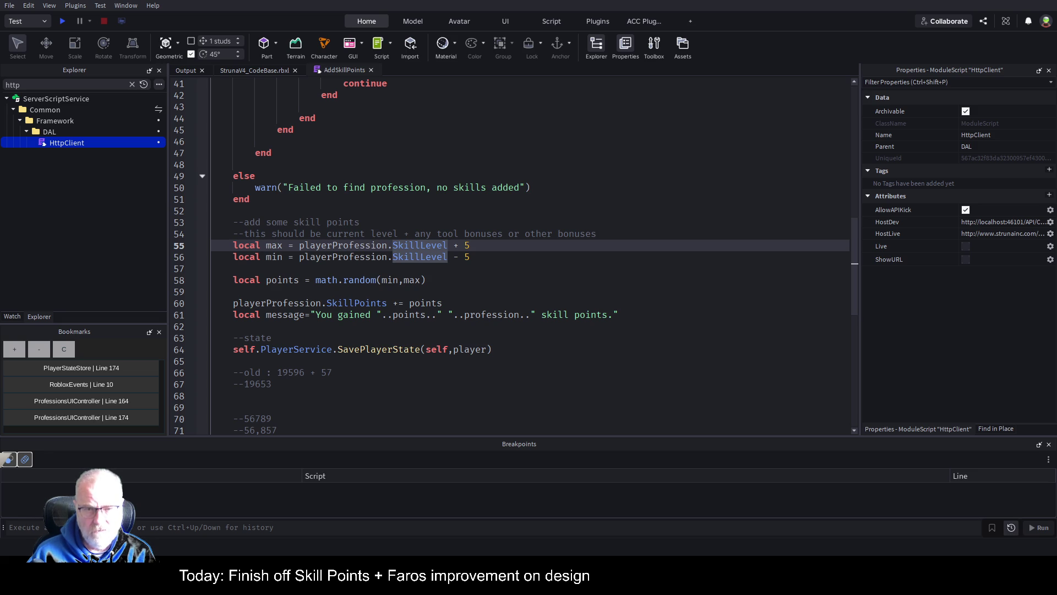
Open blank lines at line 16 above local state and paste the getSkillPoints function there.
key("Down")
key("Down")
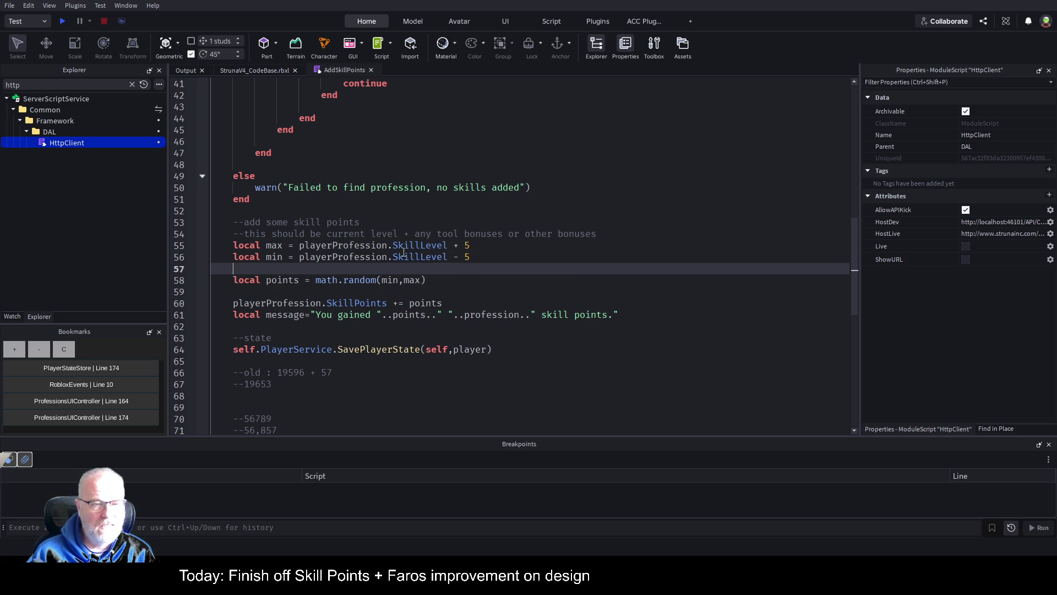
scroll(404, 252, "down", 3)
scroll(402, 251, "up", 6)
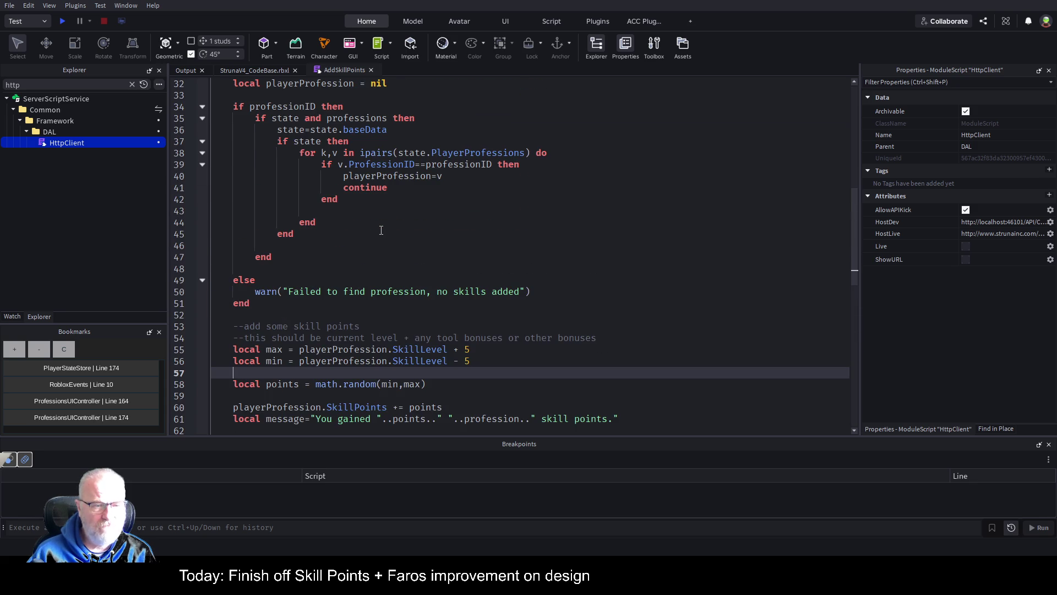
scroll(382, 230, "up", 9)
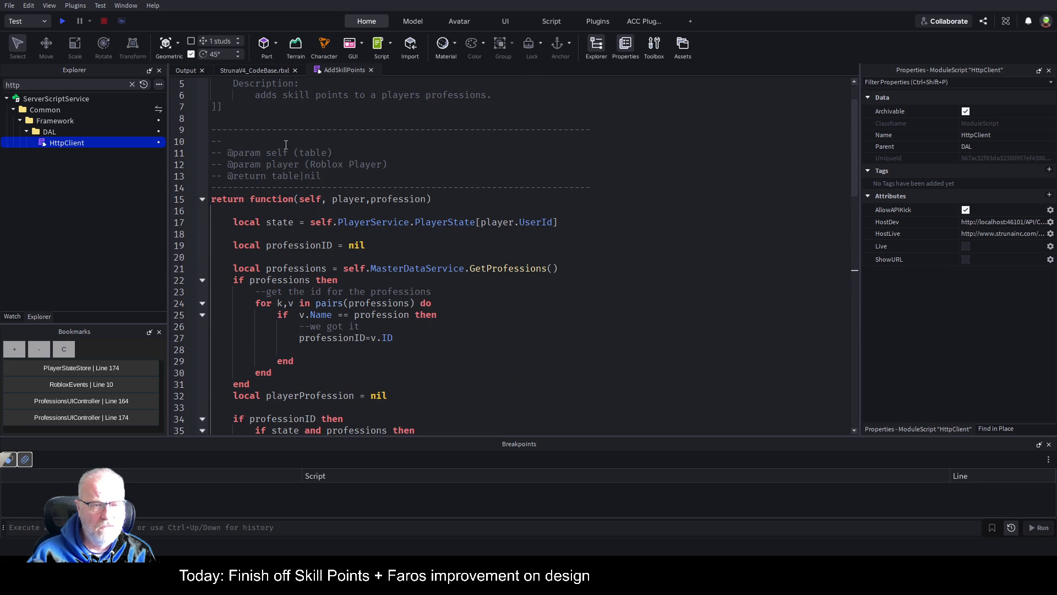
left_click(251, 211)
key("Return")
key("Return")
key("Return")
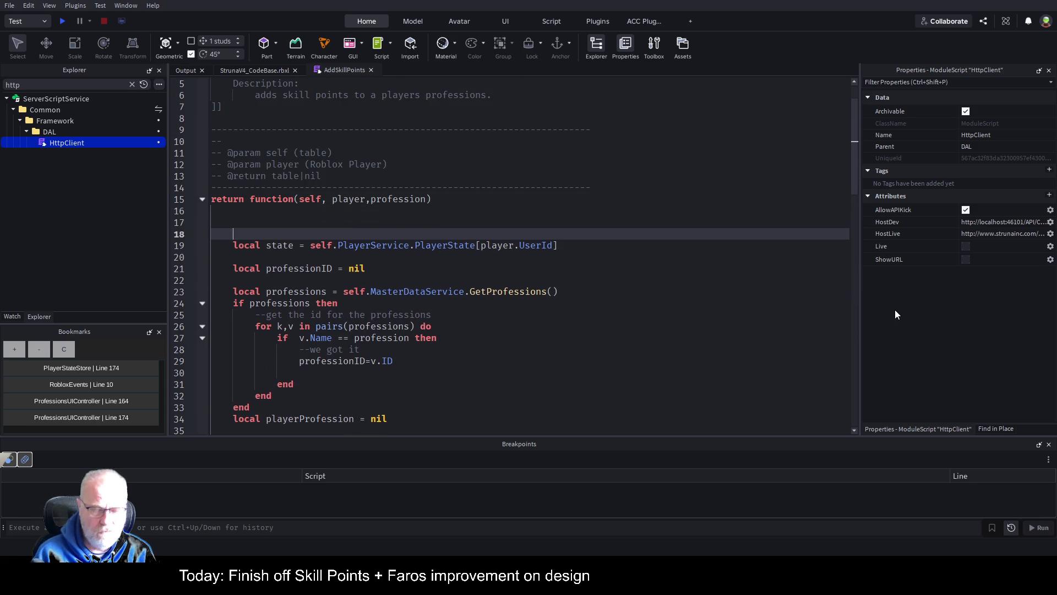
key("Up")
key("Up")
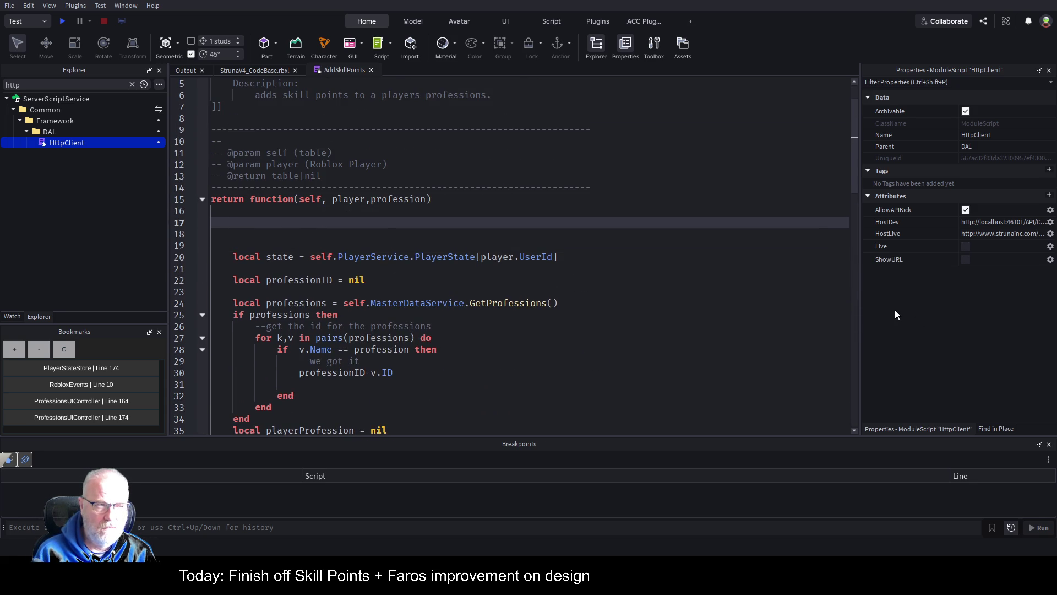
key("ctrl+v")
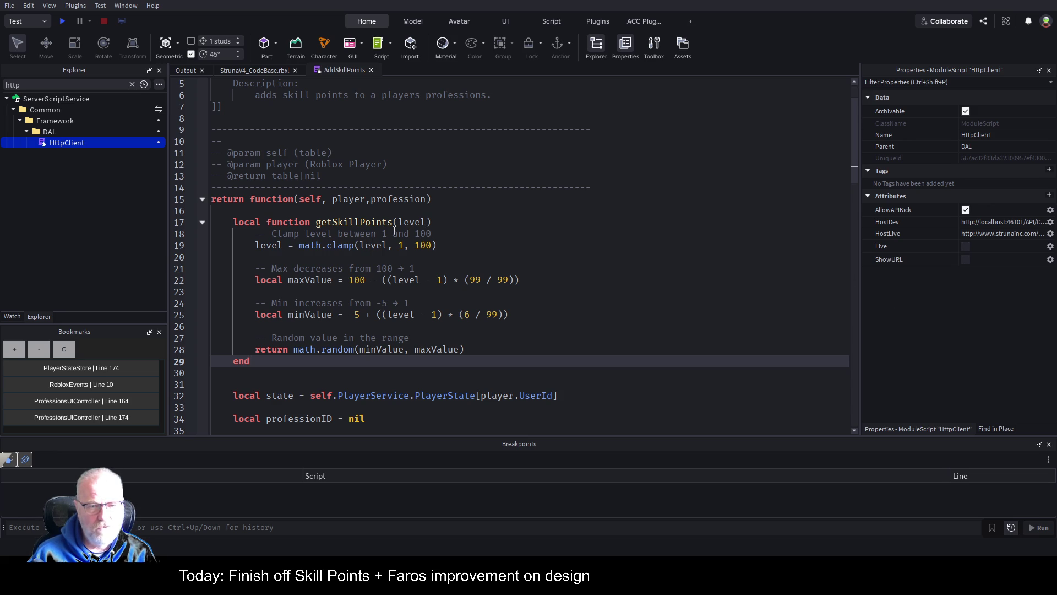
Comment out the old math.random call on line 73 and start a getSkillPoints( call above it.
scroll(394, 236, "down", 13)
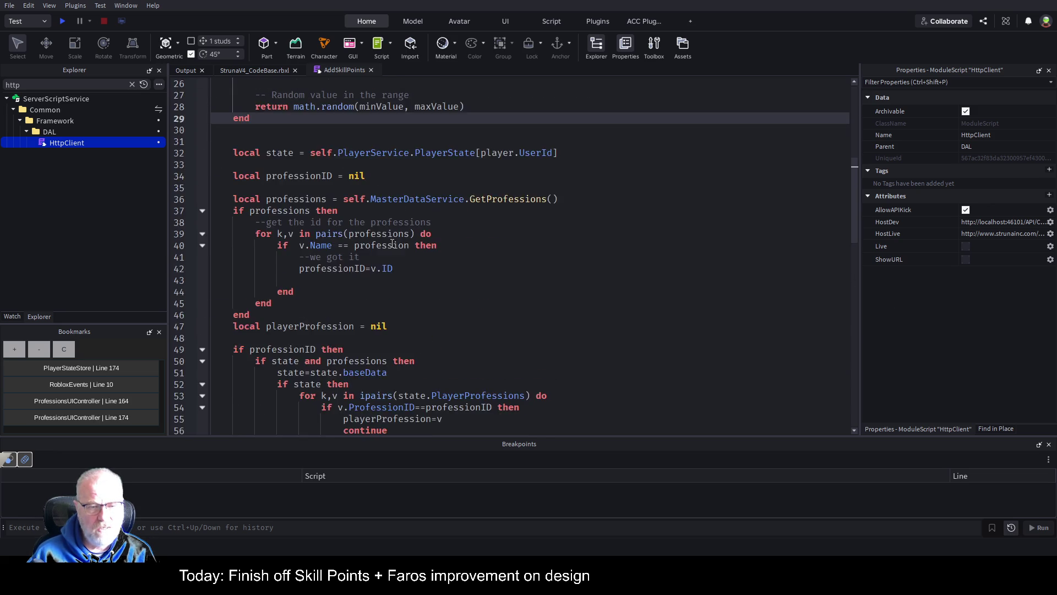
scroll(385, 257, "down", 6)
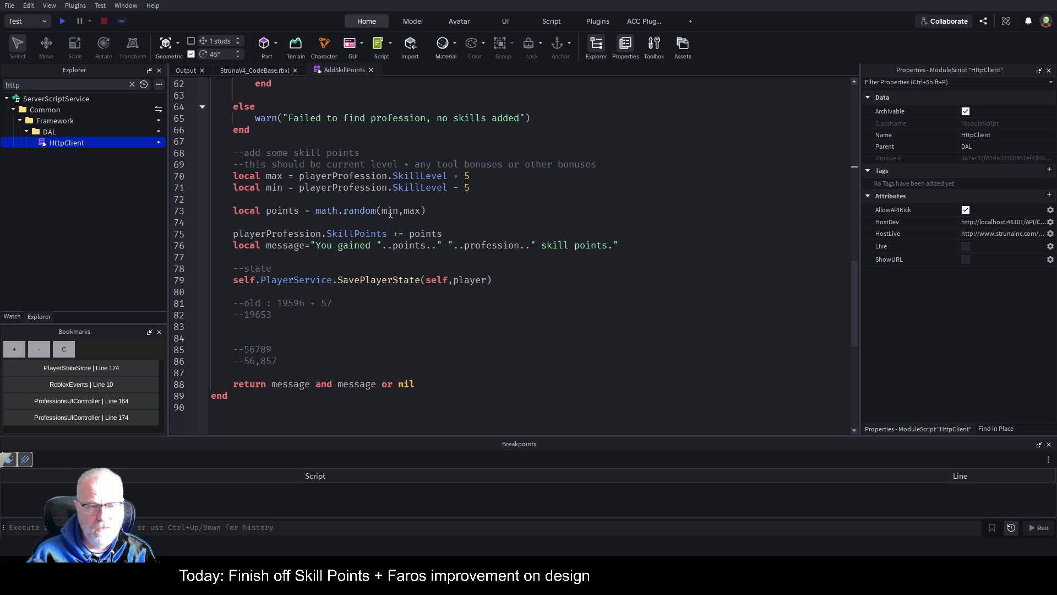
left_click(316, 211)
type("--")
key("Left")
key("Left")
key("Return")
key("Return")
key("Up")
key("Up")
key("End")
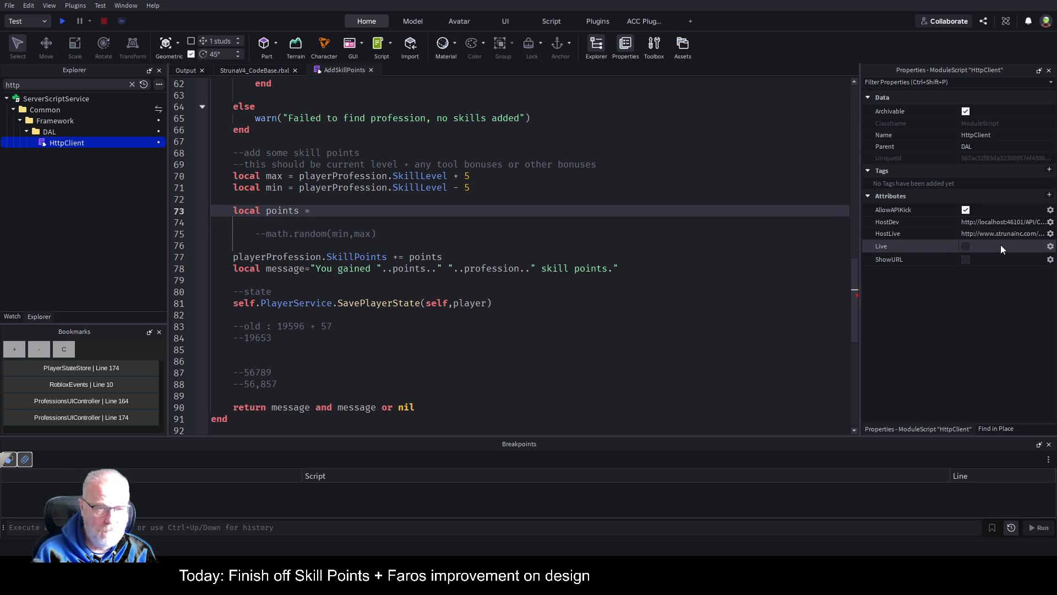
type("get")
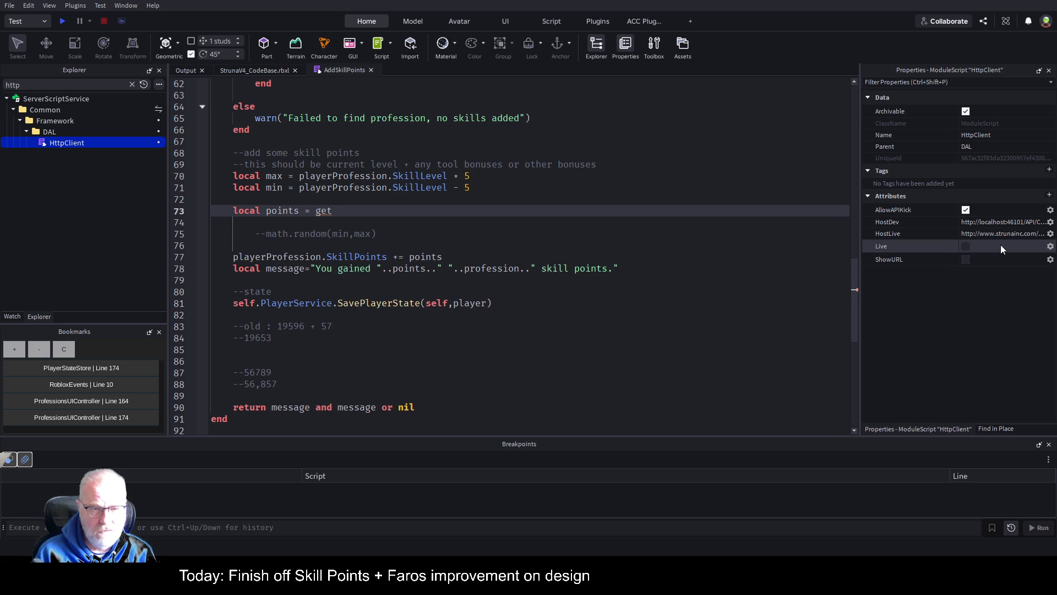
type("SkillPoints(")
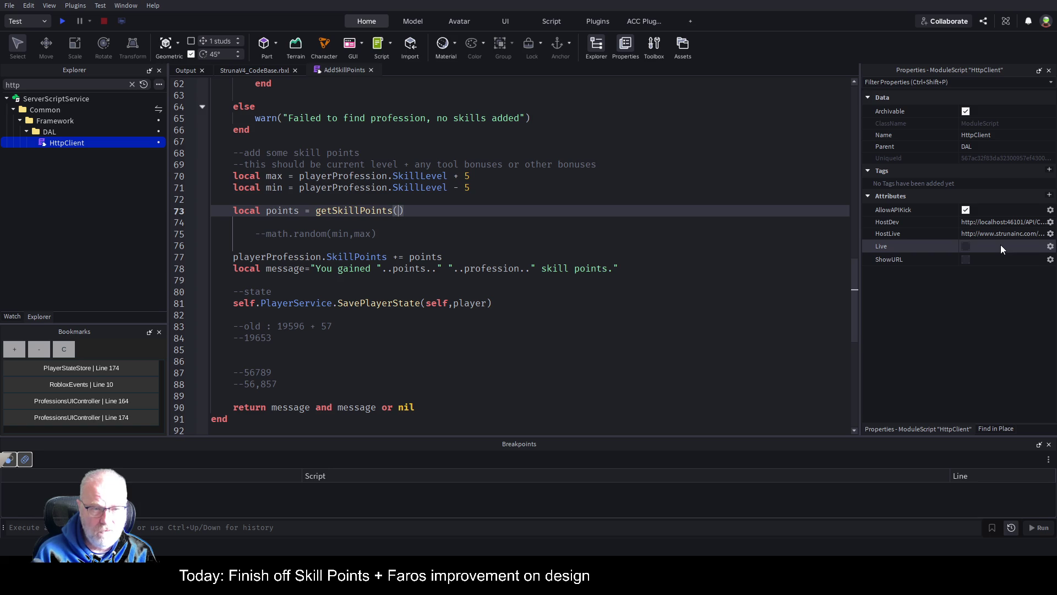
Copy playerProfession.SkillLevel from line 70 into the getSkillPoints call on line 73.
key("Up")
key("Up")
key("Up")
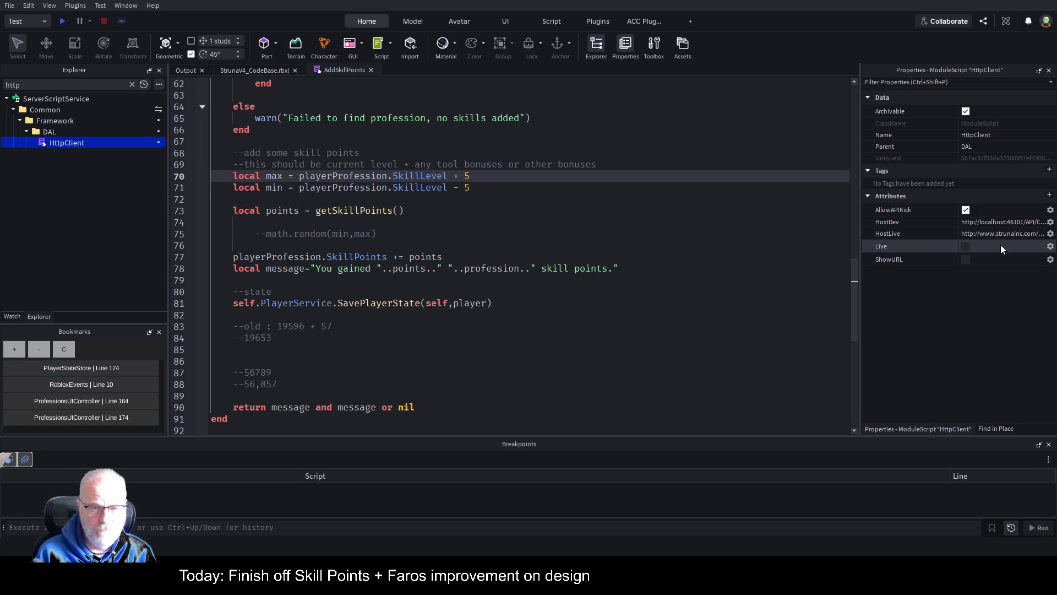
key("Left")
key("Left")
key("Left")
key("Left")
key("Left")
key("Left")
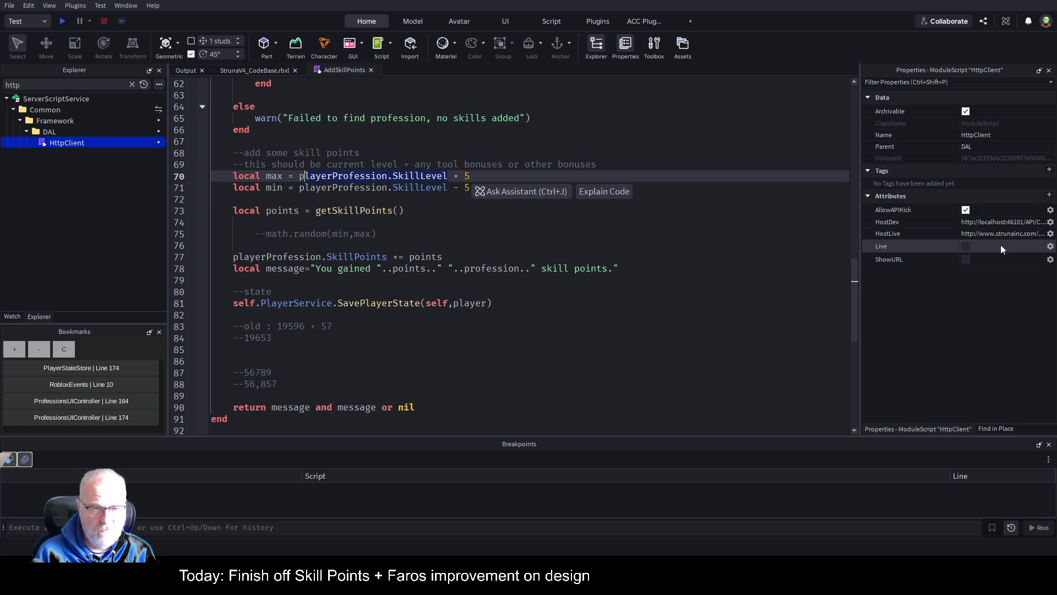
key("Down")
key("Down")
key("Down")
key("Left")
type("playerProfession.SkillLevel")
Delete the unused local max and min lines and save the script.
key("Up")
key("Up")
key("shift+Up")
key("shift+Home")
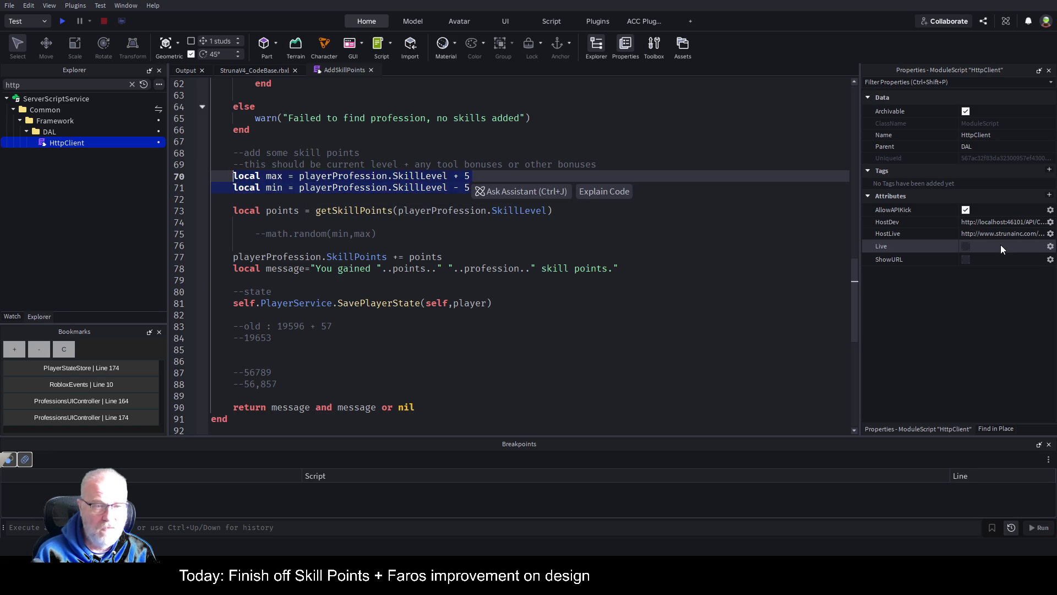
key("BackSpace")
key("ctrl+s")
scroll(588, 277, "up", 19)
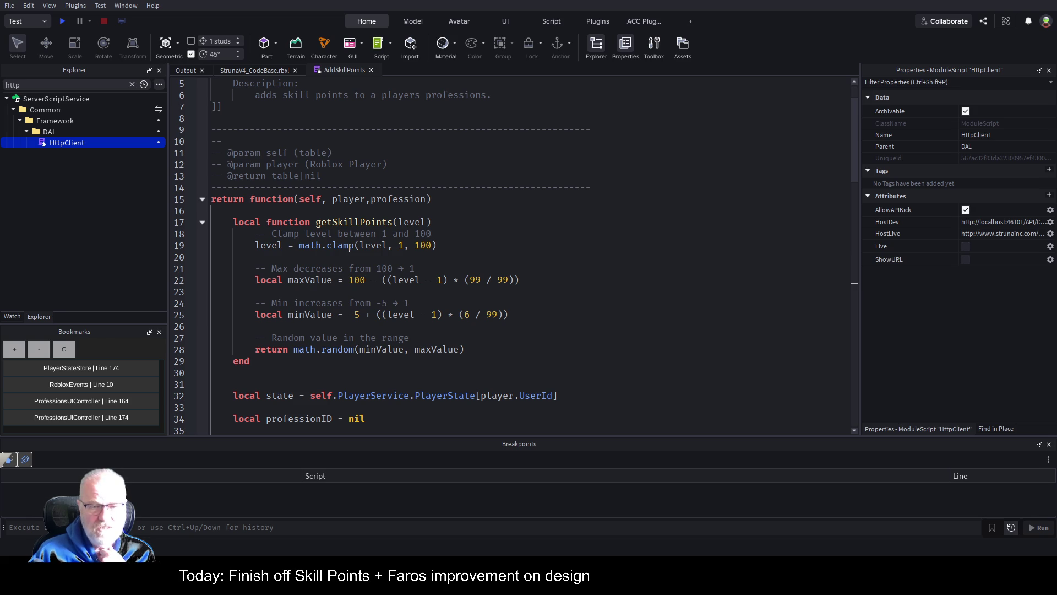
left_click(465, 257)
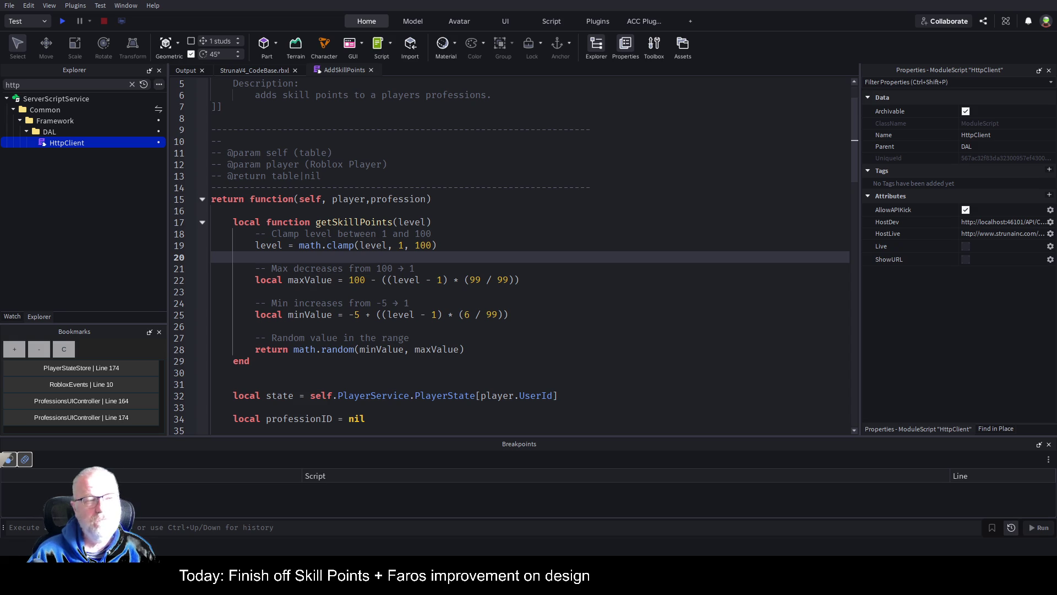
left_click(550, 281)
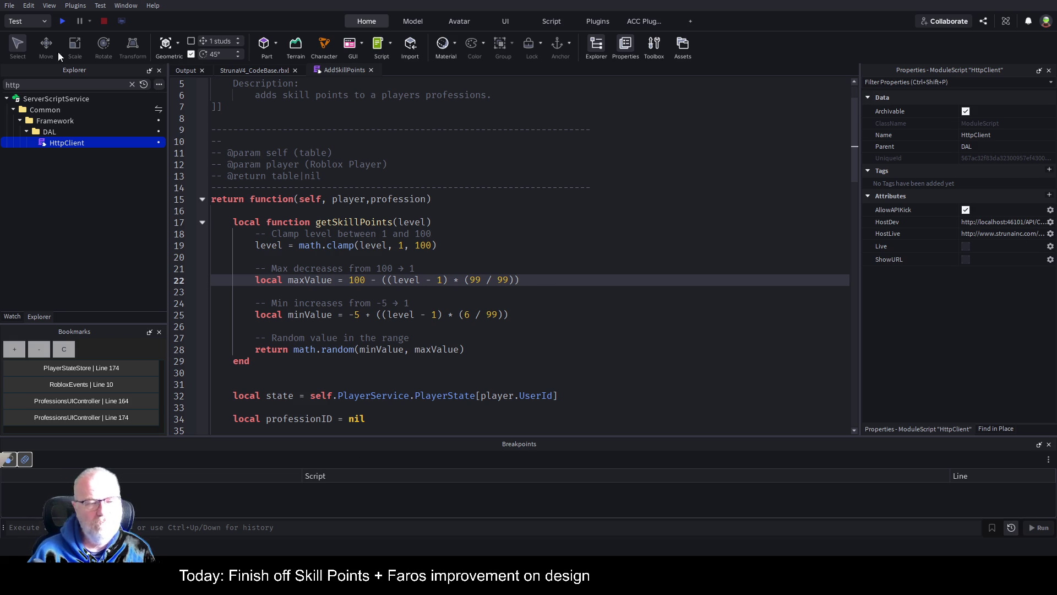
Review the old value comment on line 82 and the playerProfession usage on line 72.
scroll(510, 282, "down", 4)
scroll(510, 281, "down", 15)
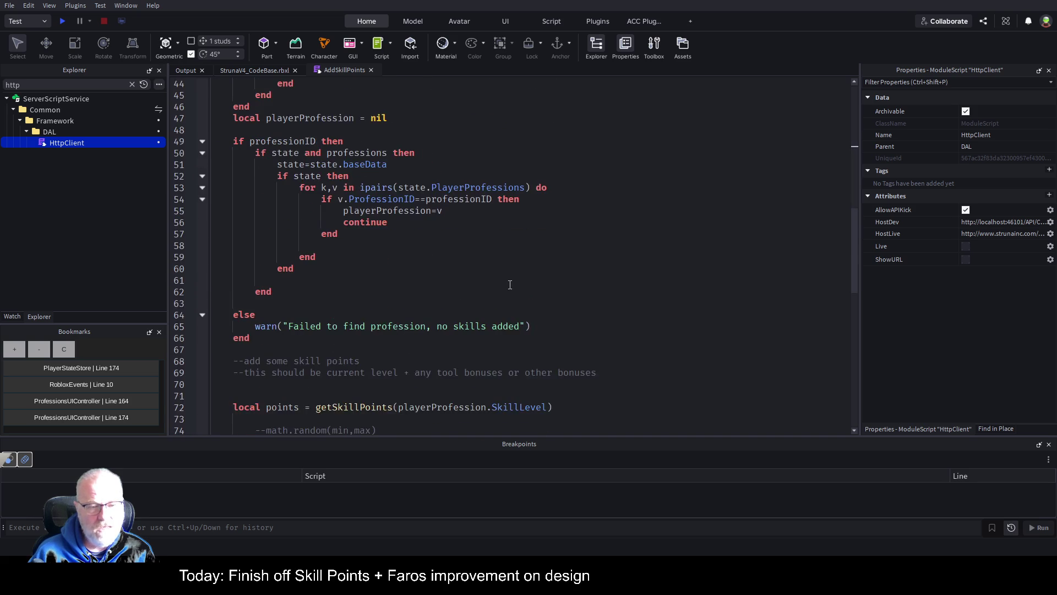
left_click(444, 314)
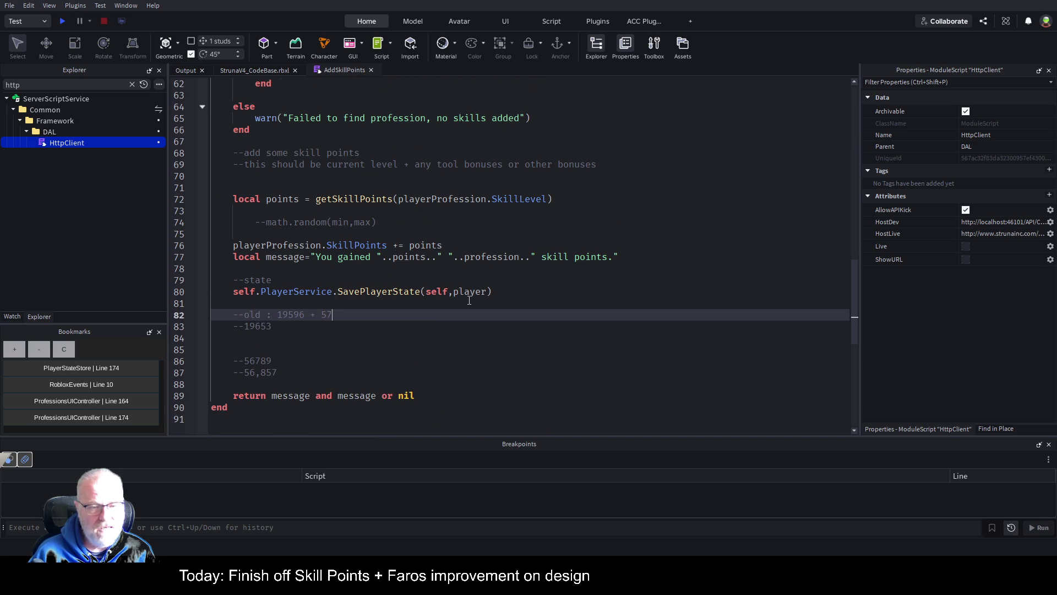
scroll(470, 300, "down", 1)
scroll(469, 300, "up", 4)
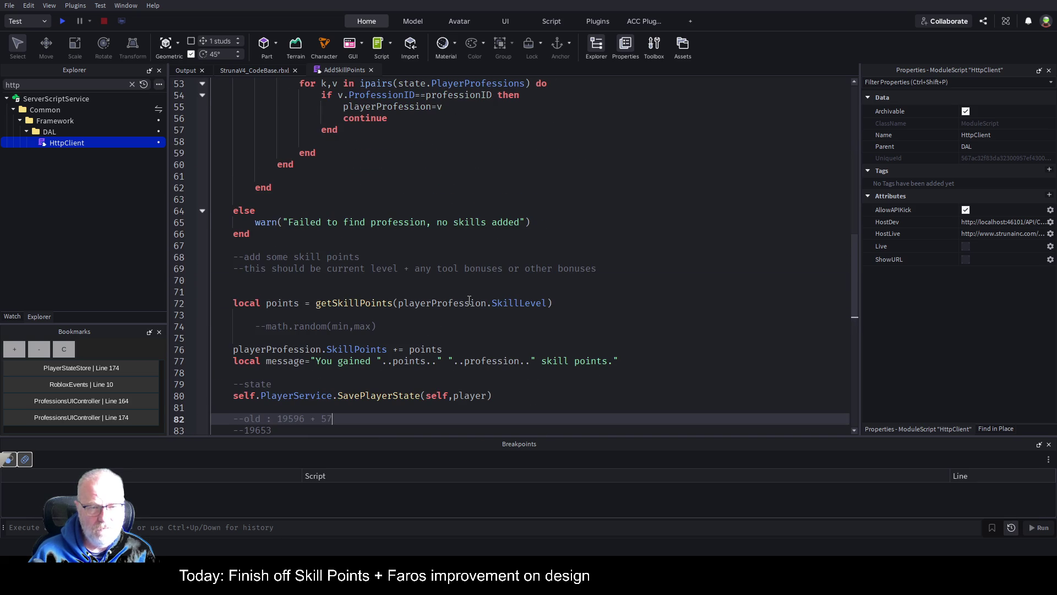
left_click(469, 300)
Save AddSkillPoints, switch to the StrunaV4_CodeBase place view, and start a playtest.
key("ctrl+s")
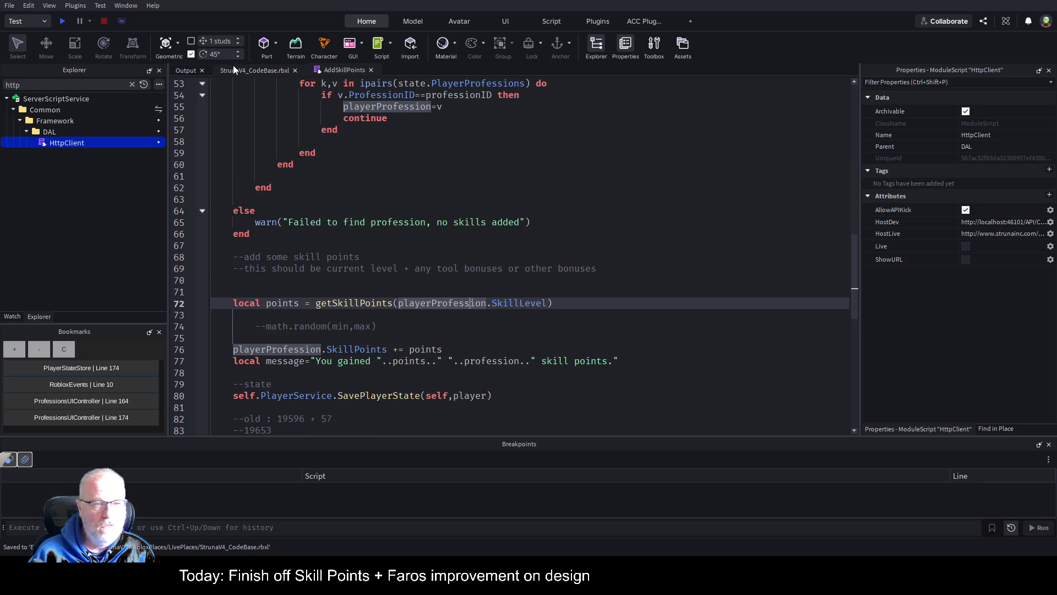
left_click(233, 66)
left_click(62, 21)
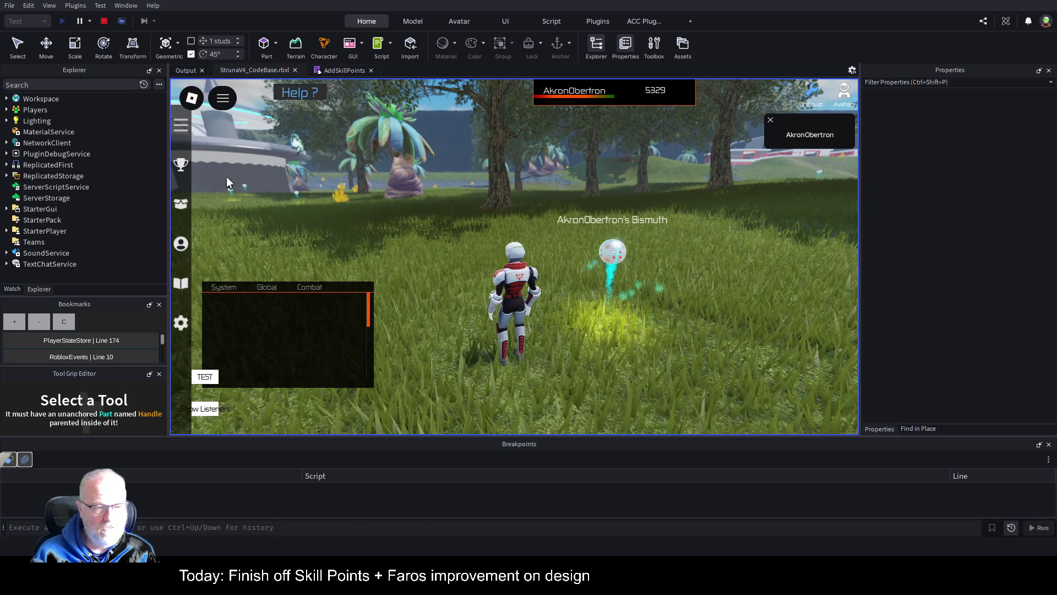
Show and clear the Output log, then return to the running game view.
left_click(181, 70)
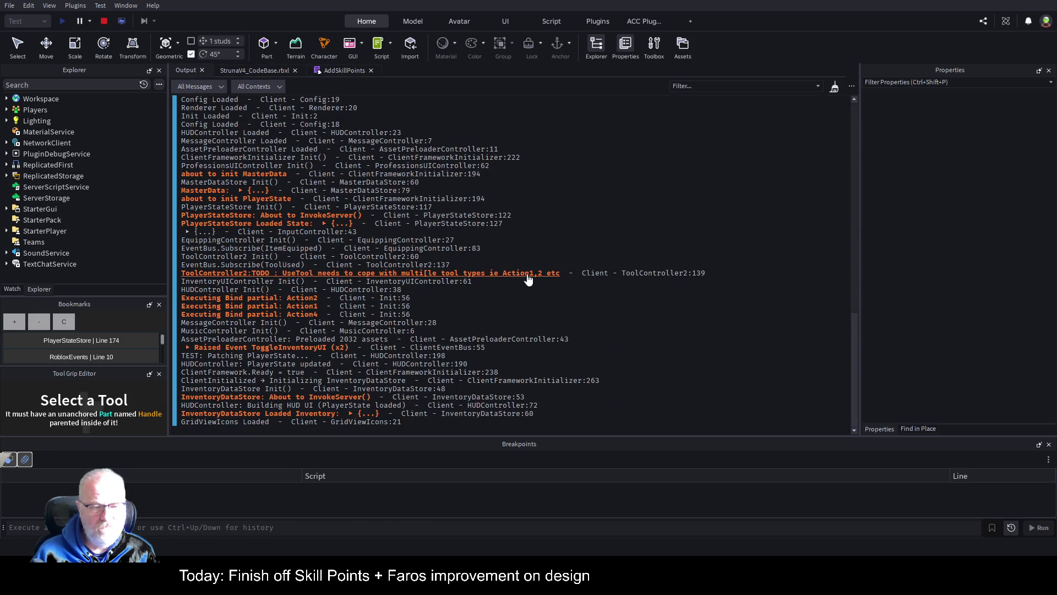
key("ctrl+k")
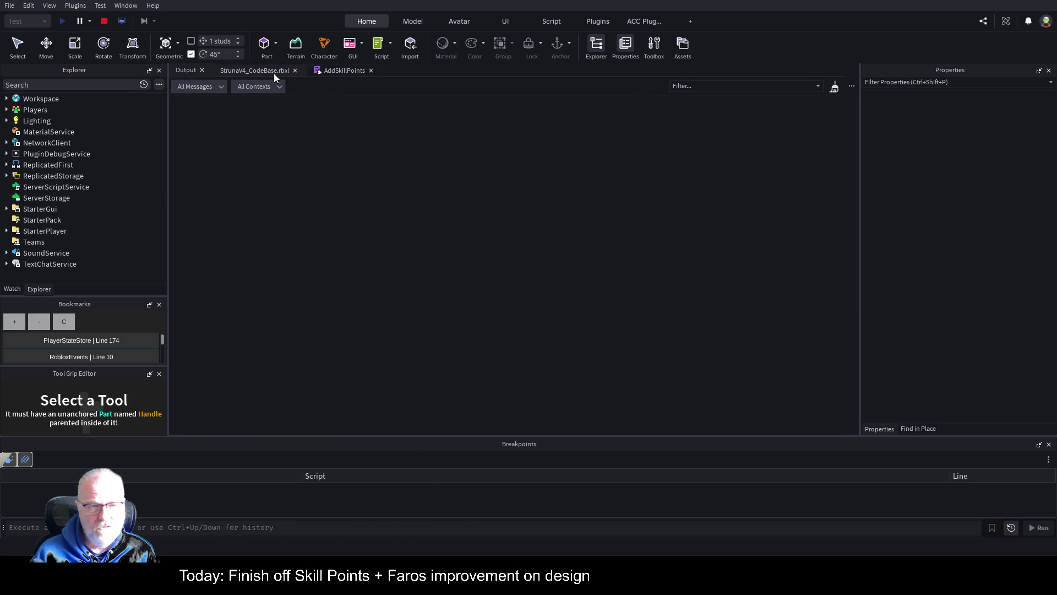
left_click(273, 73)
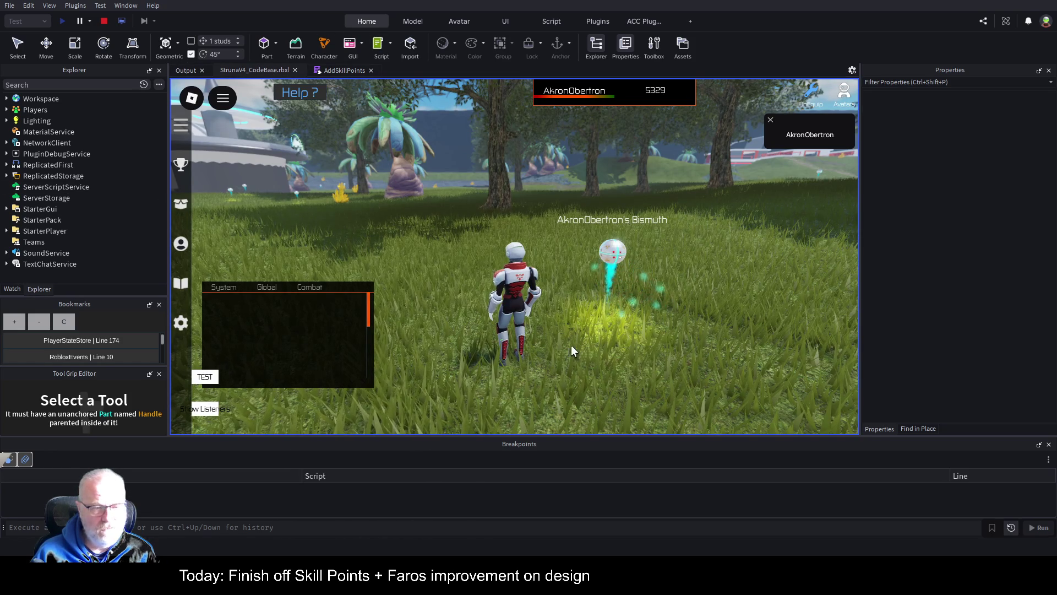
left_click_drag(285, 330, 298, 301)
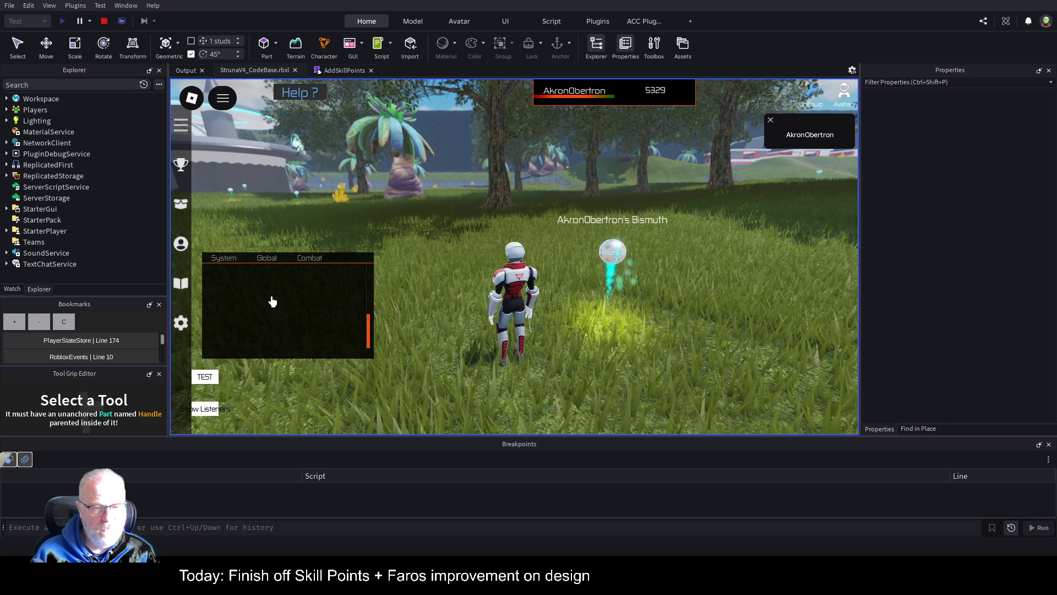
Equip the OME001 tool, mine Bismuth for 7 Mining points, and open the Professions overview.
key("i")
left_click(434, 202)
left_click(462, 204)
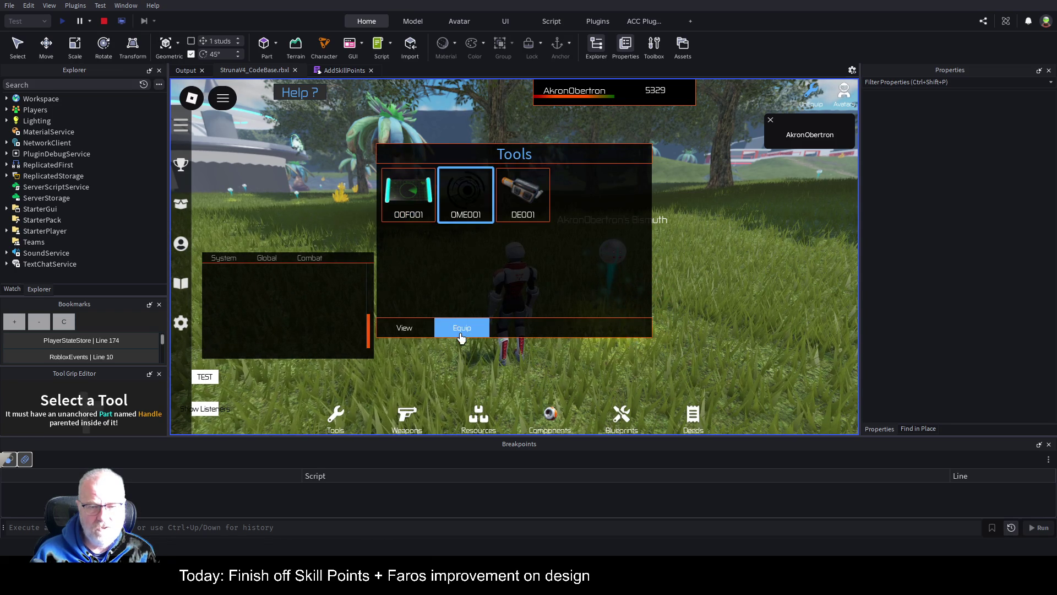
left_click(461, 334)
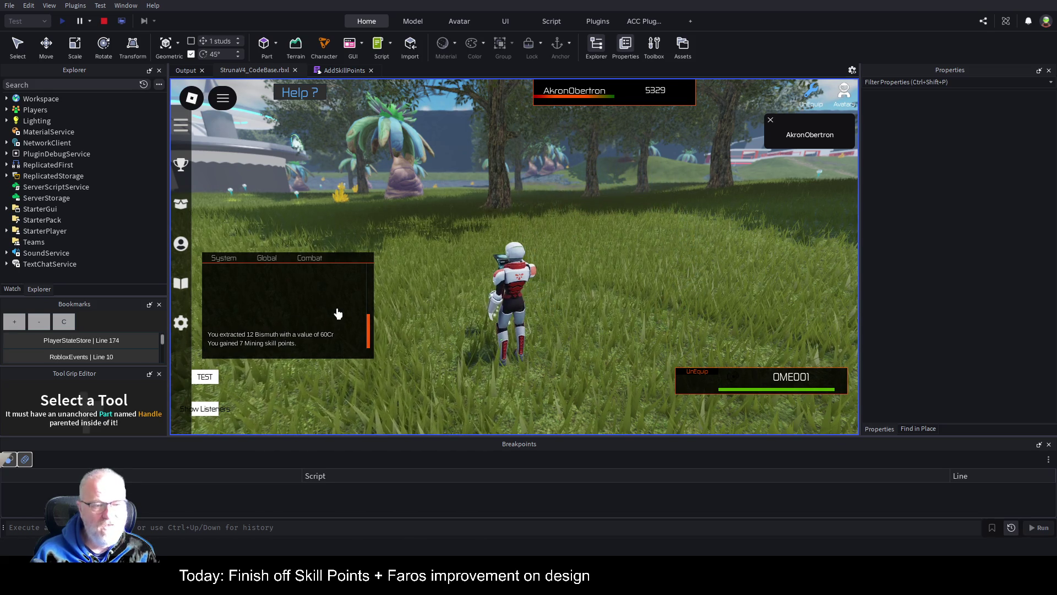
left_click(181, 205)
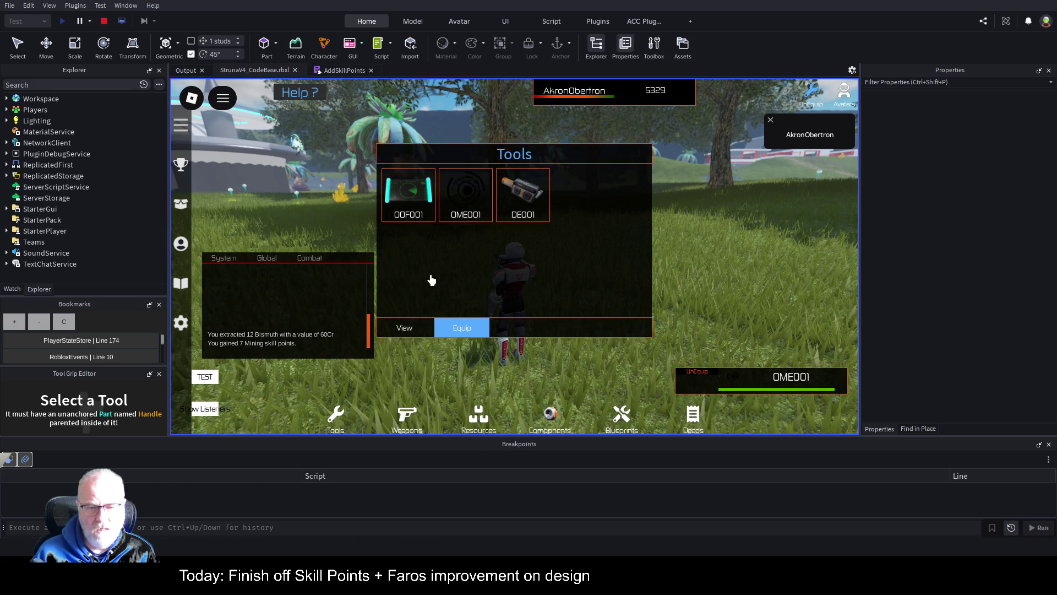
left_click(462, 218)
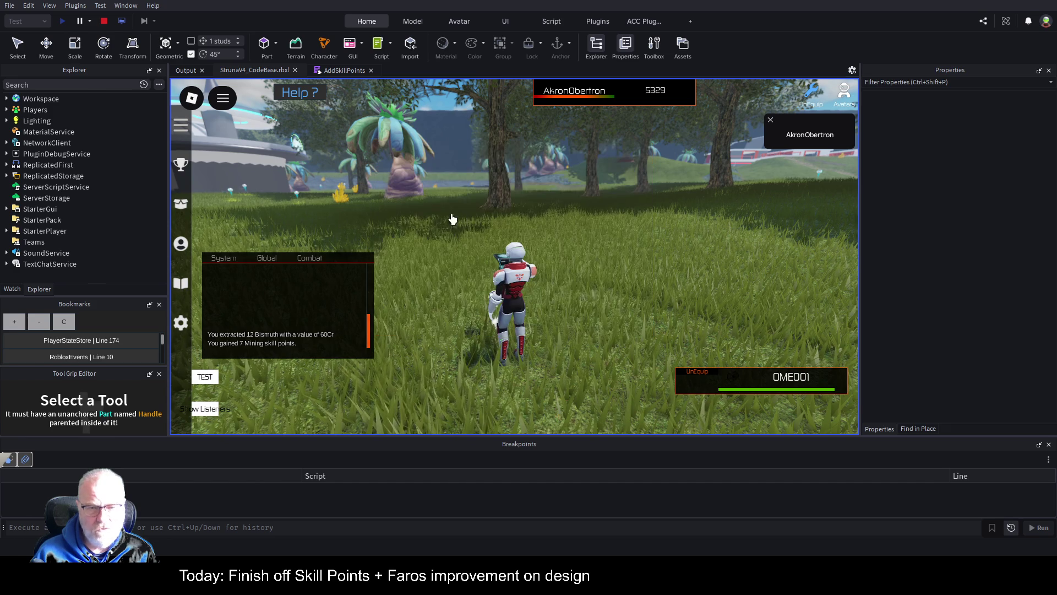
left_click(182, 245)
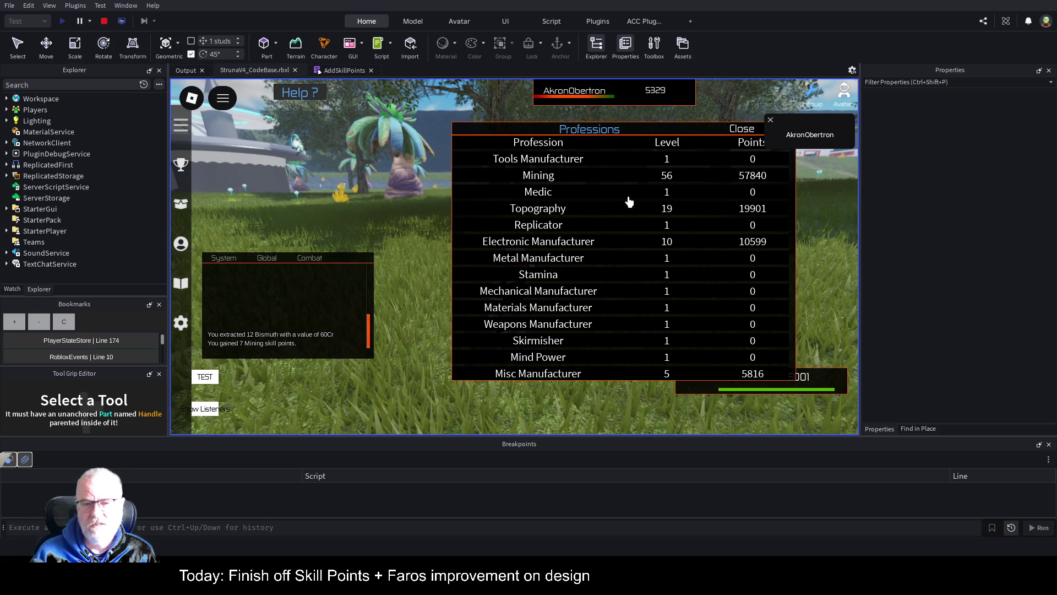
Close the Professions overview and equip the OOF001 scanner from the inventory.
left_click(738, 134)
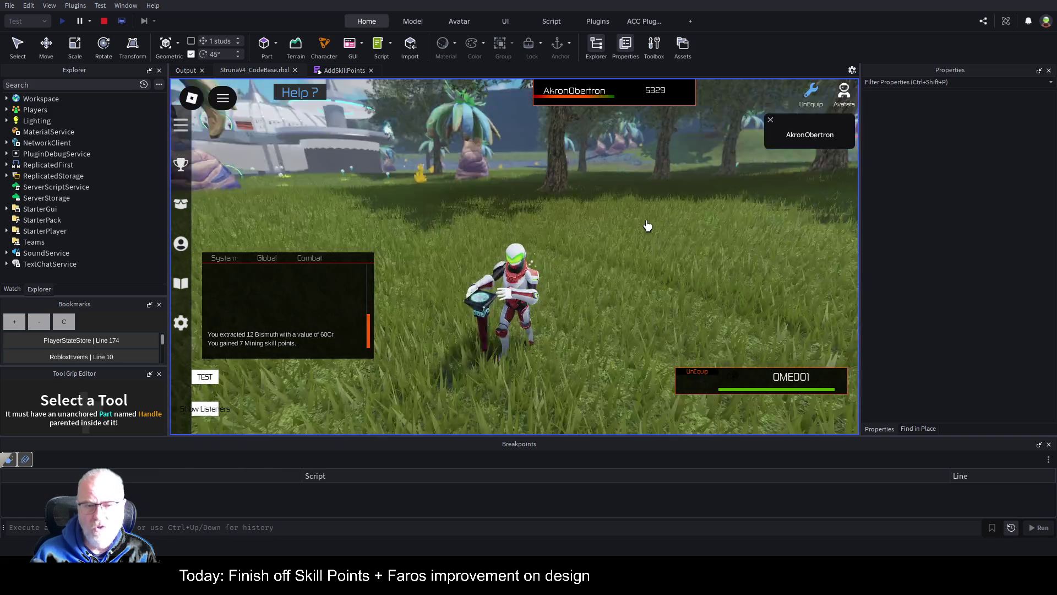
key("i")
left_click(408, 194)
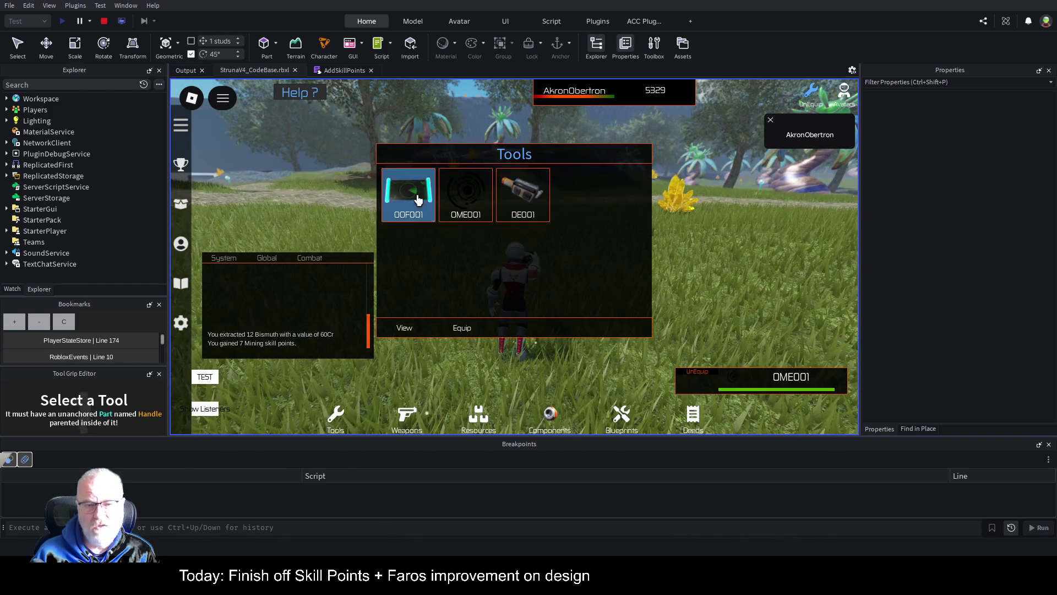
left_click(445, 327)
Scan to find 3 Iodine for 80 Topography points, run across the grass, then stop the playtest.
left_click(603, 249)
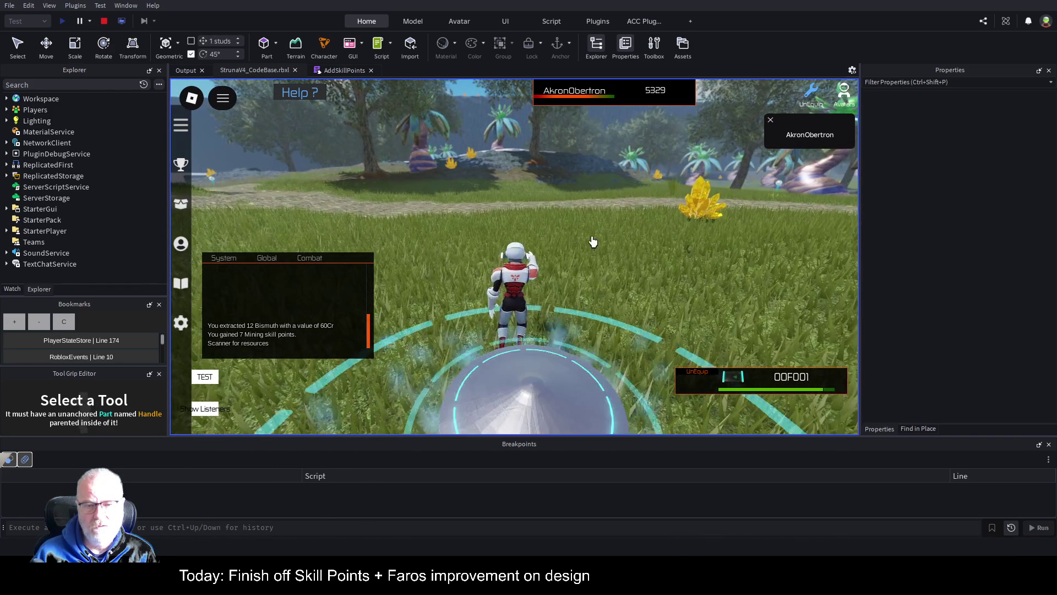
key("a")
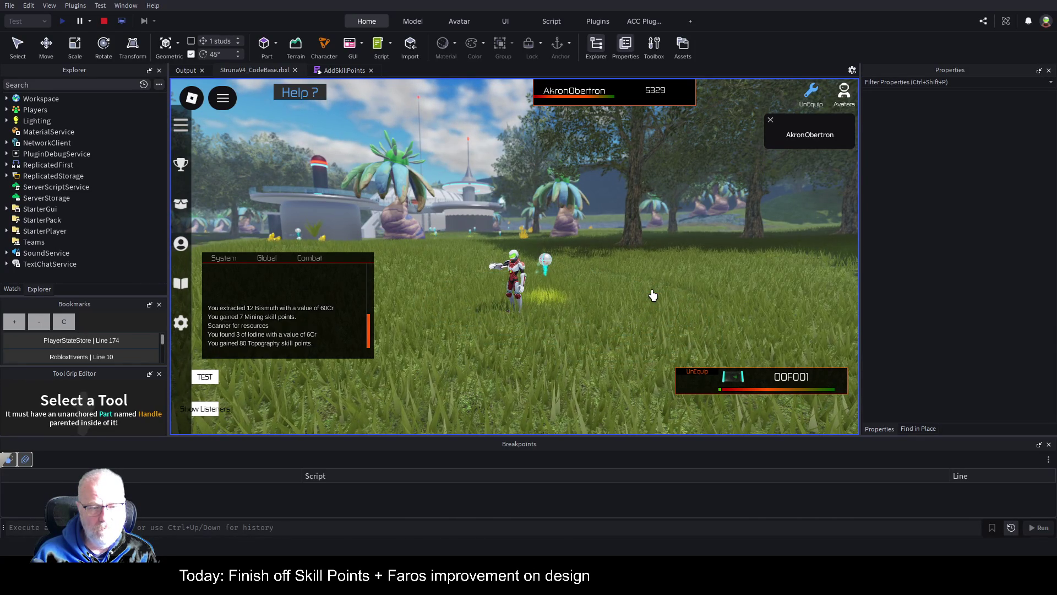
key("w")
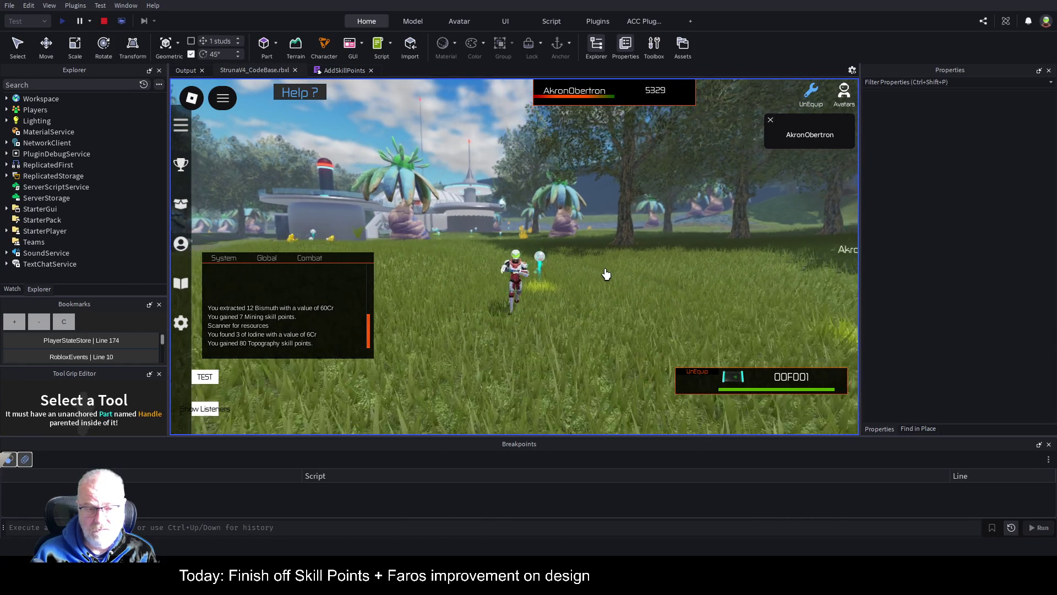
key("w")
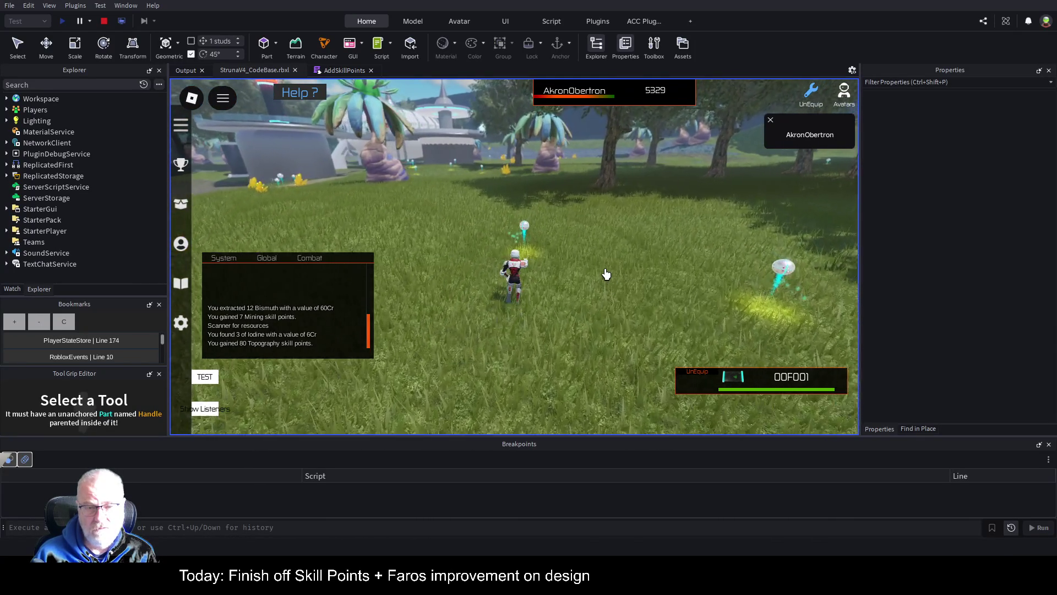
left_click(104, 21)
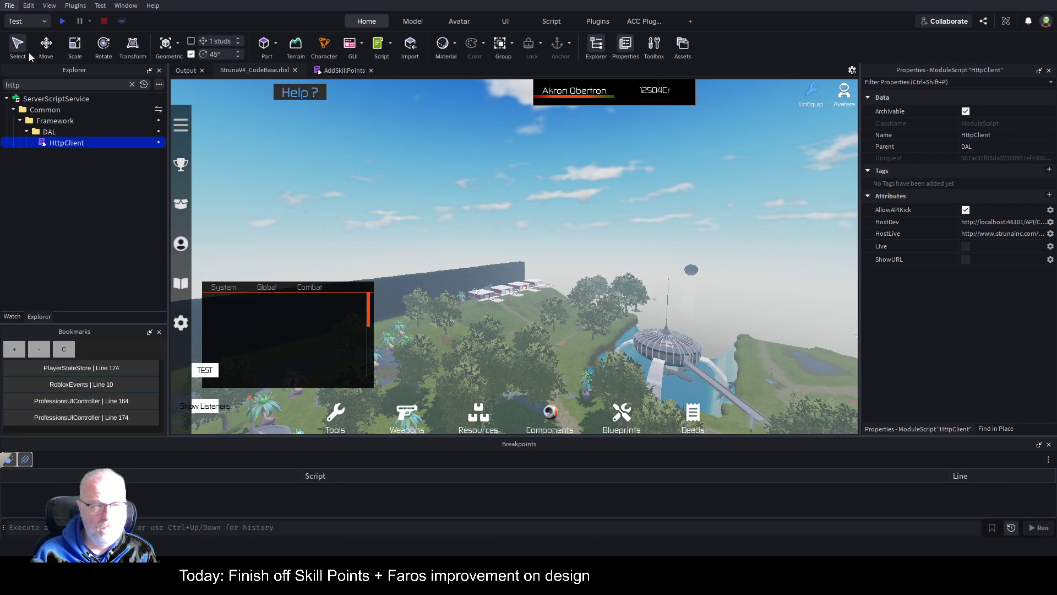
Save the StrunaV4_CodeBase place with Ctrl+S.
key("ctrl+s")
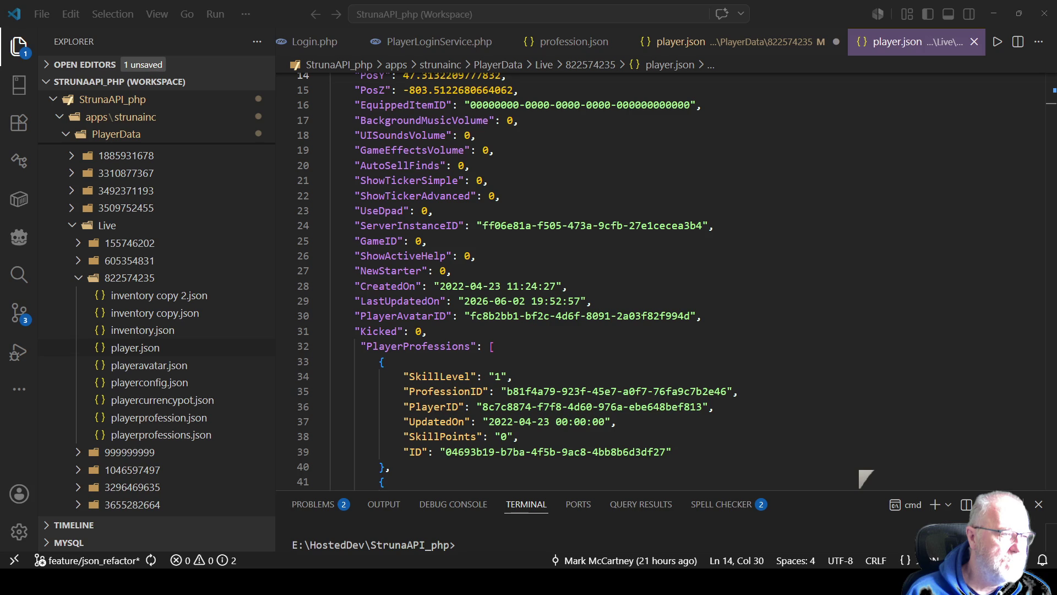
In player.json, select the first profession's SkillLevel key and its SkillPoints value of 0.
double_click(653, 315)
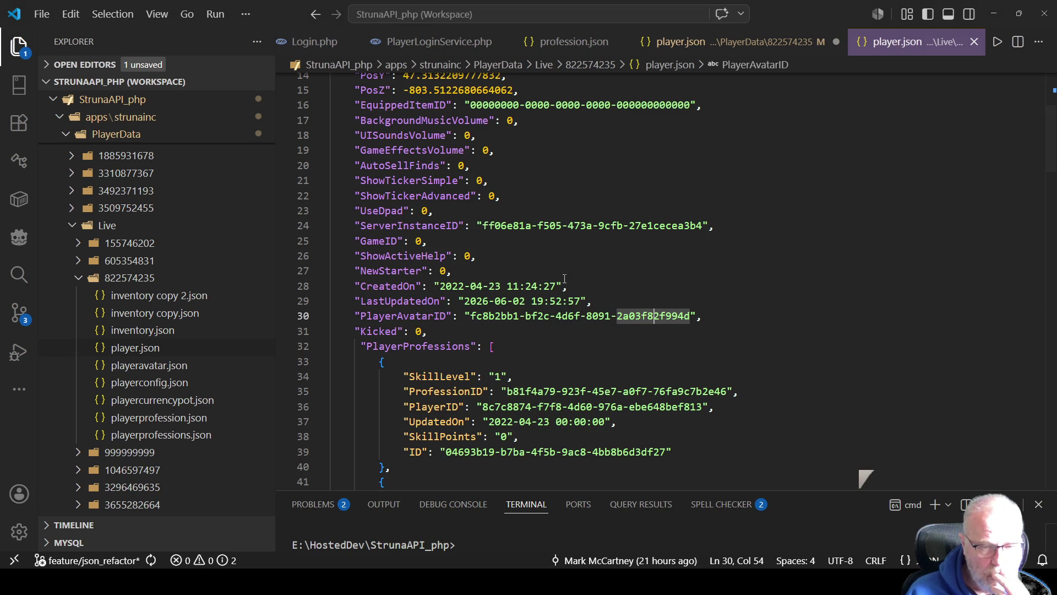
double_click(443, 377)
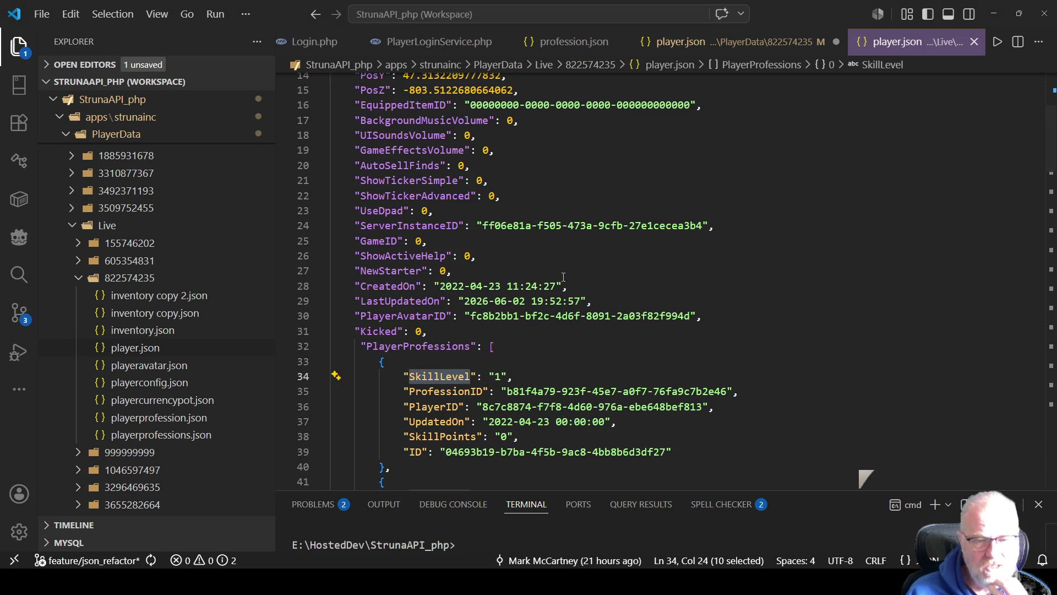
scroll(523, 314, "down", 2)
left_click_drag(488, 353, 518, 353)
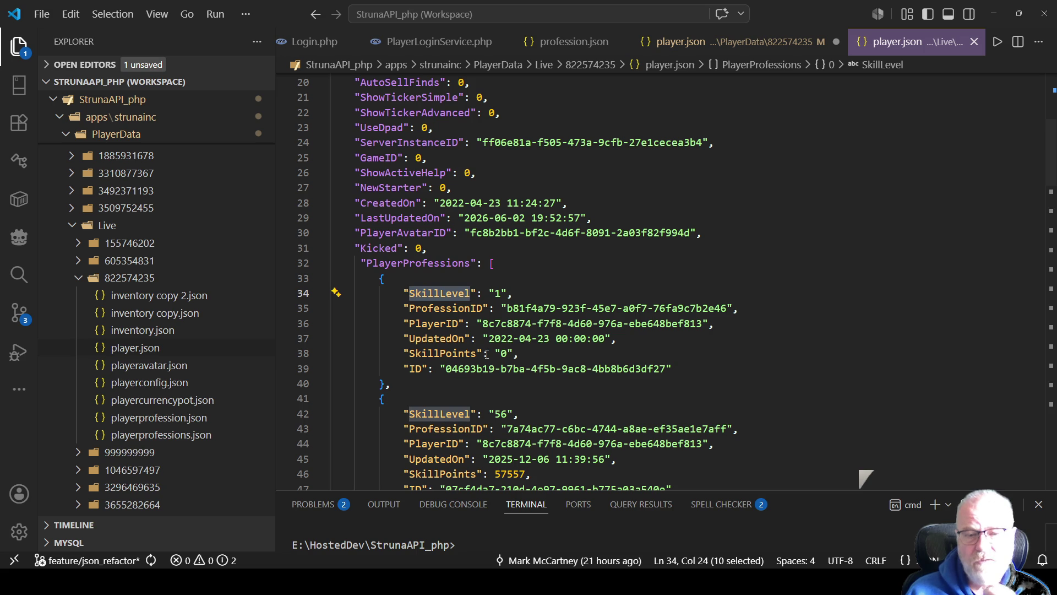
left_click(522, 295)
Highlight all SkillLevel entries and select the other profession's 57557 points and level 56.
left_click(439, 293)
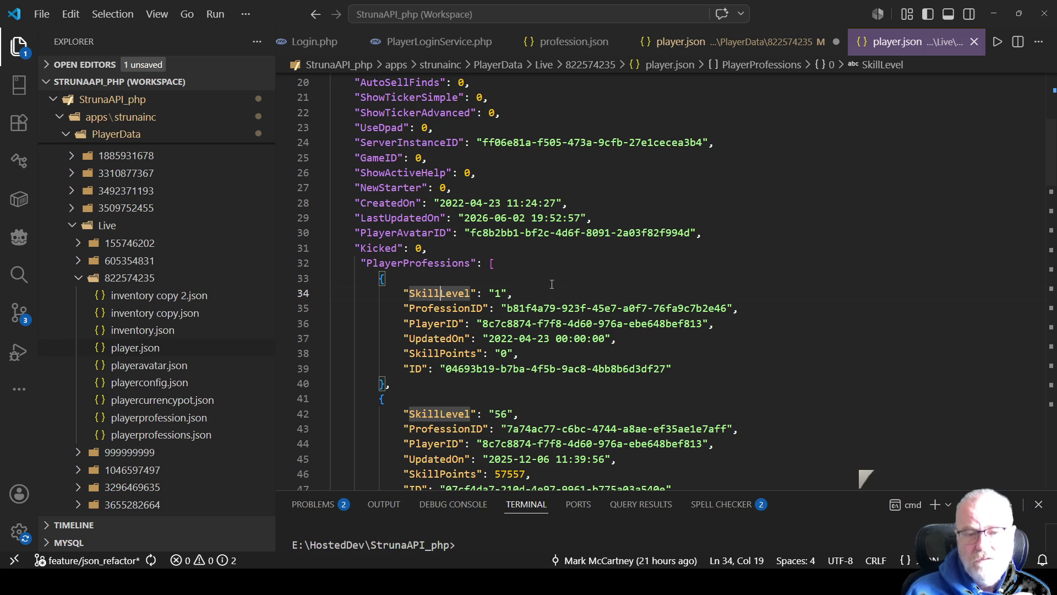
double_click(453, 293)
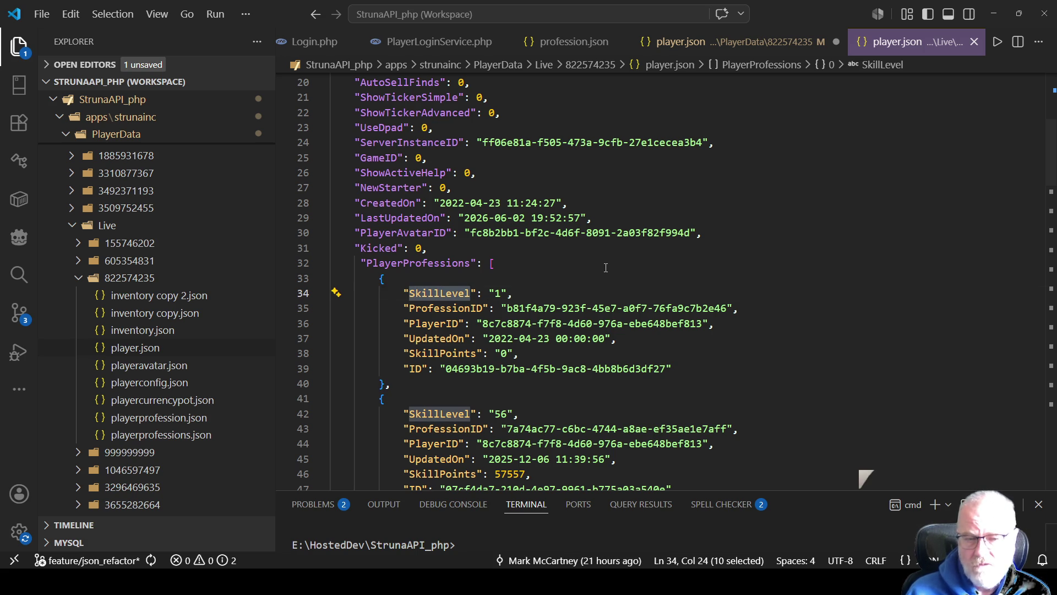
scroll(588, 297, "down", 2)
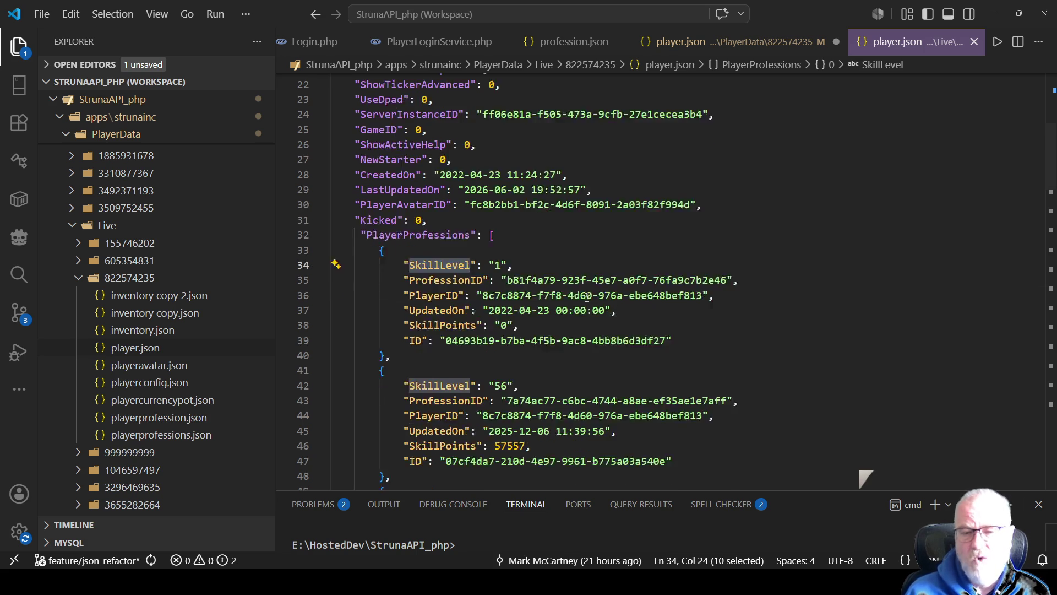
double_click(503, 418)
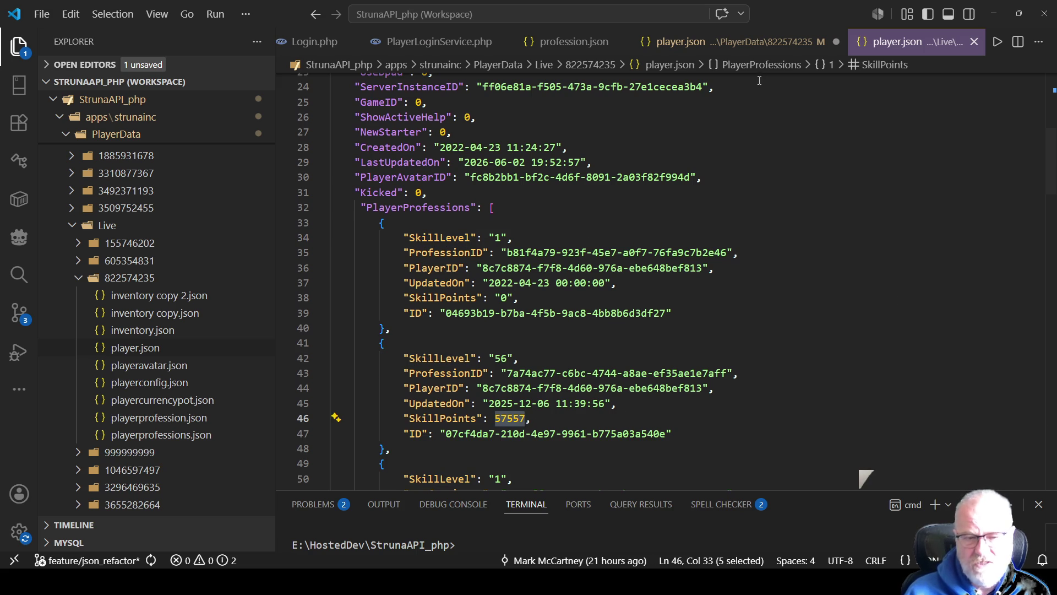
double_click(499, 358)
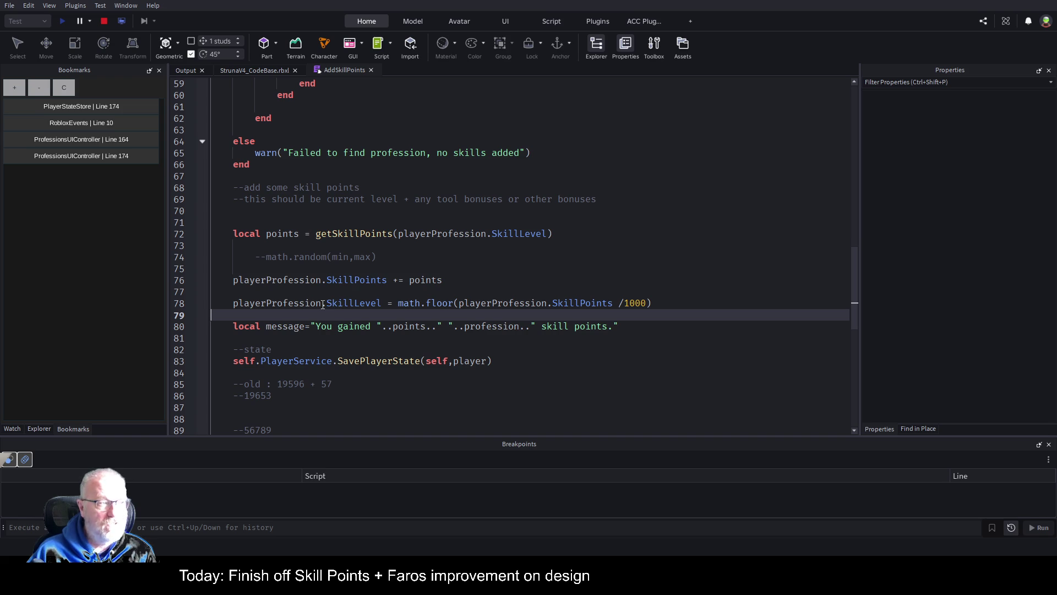
Check that AddSkillPoints sets SkillLevel to math.floor(SkillPoints /1000), then return to the running game.
double_click(346, 303)
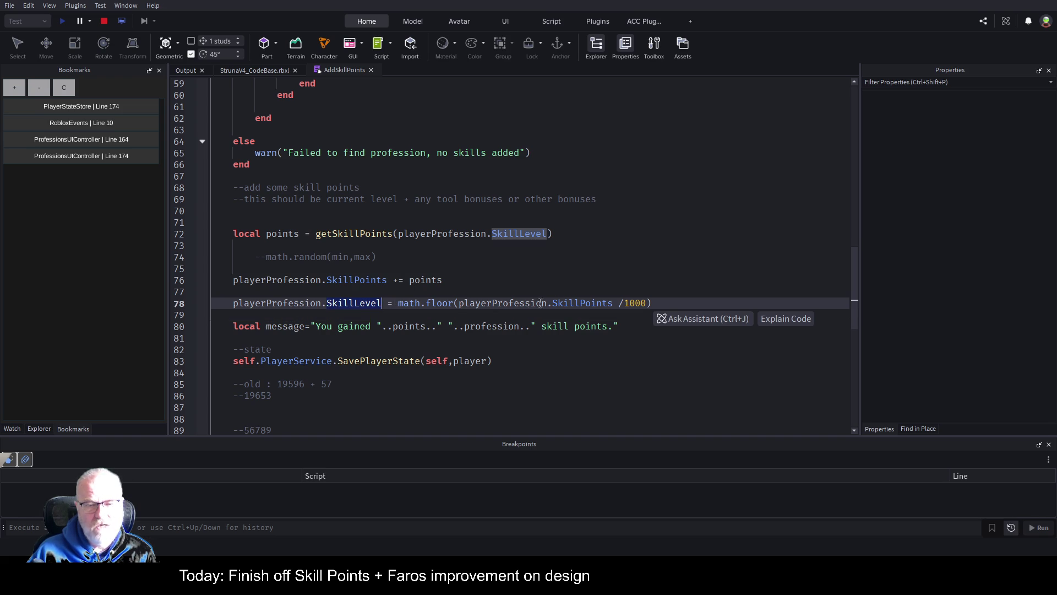
double_click(381, 282)
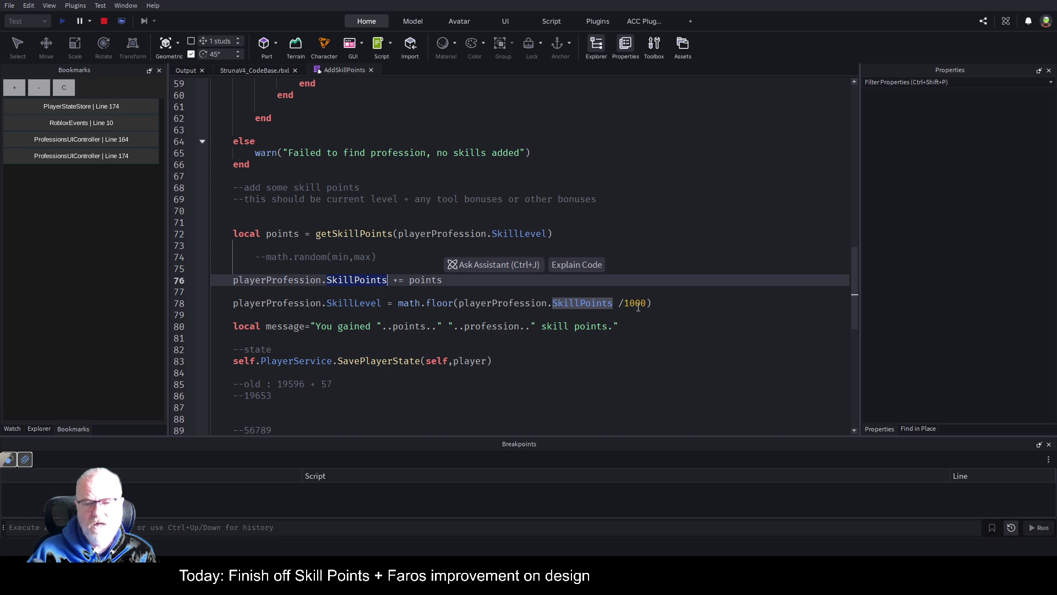
double_click(447, 304)
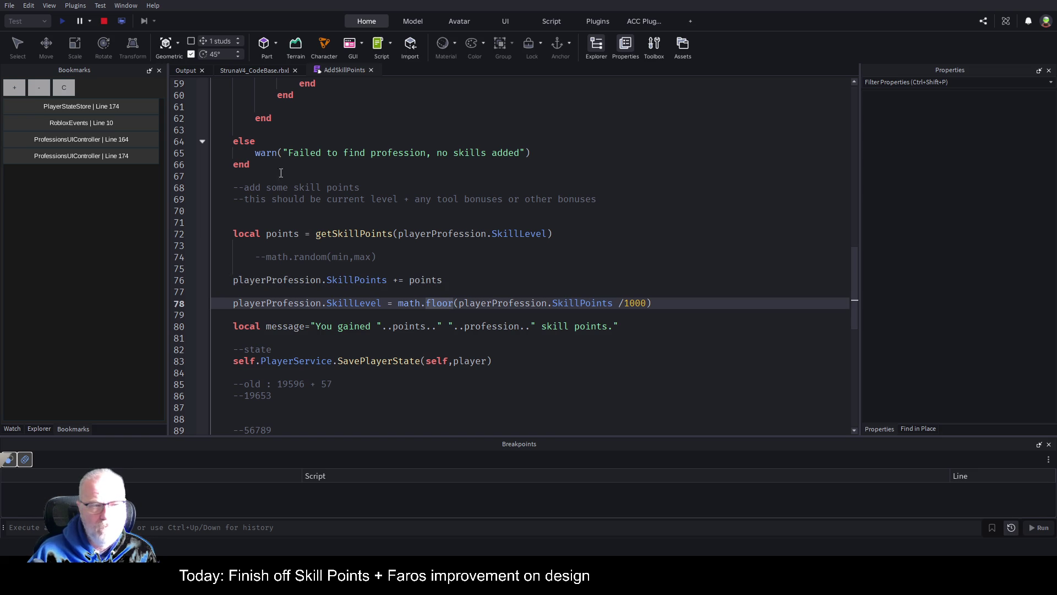
left_click(234, 70)
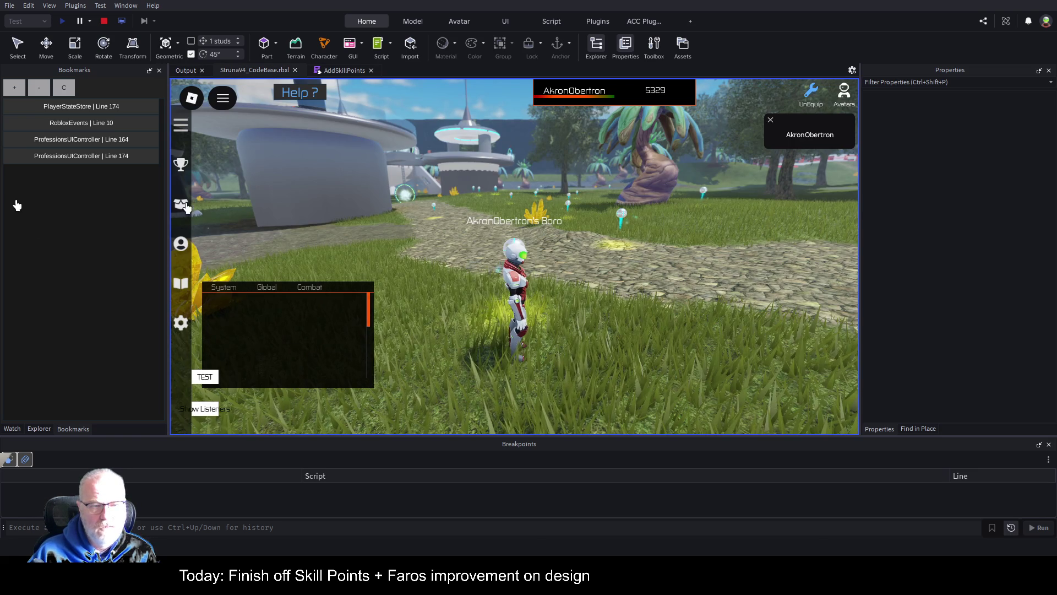
Check the Professions table, then equip OME001 and mine the nearby resource.
left_click(180, 243)
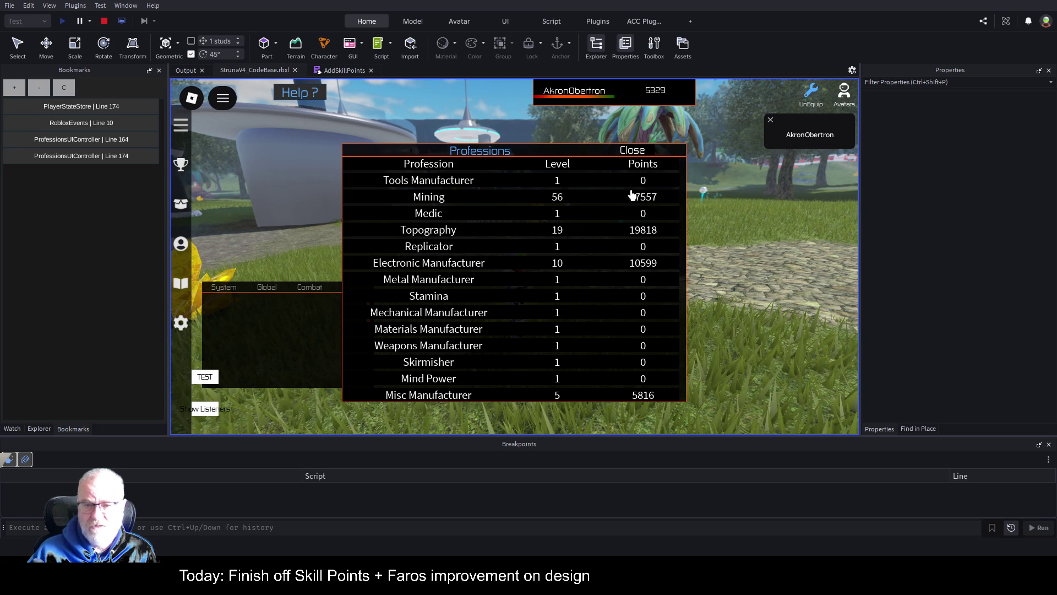
left_click(632, 148)
key("i")
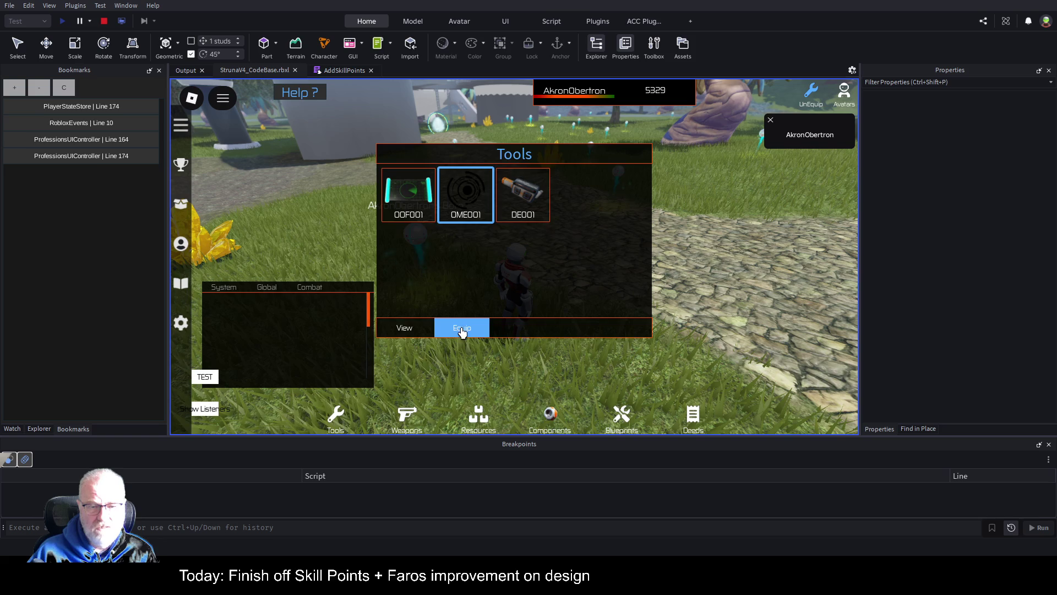
left_click(462, 327)
left_click(610, 270)
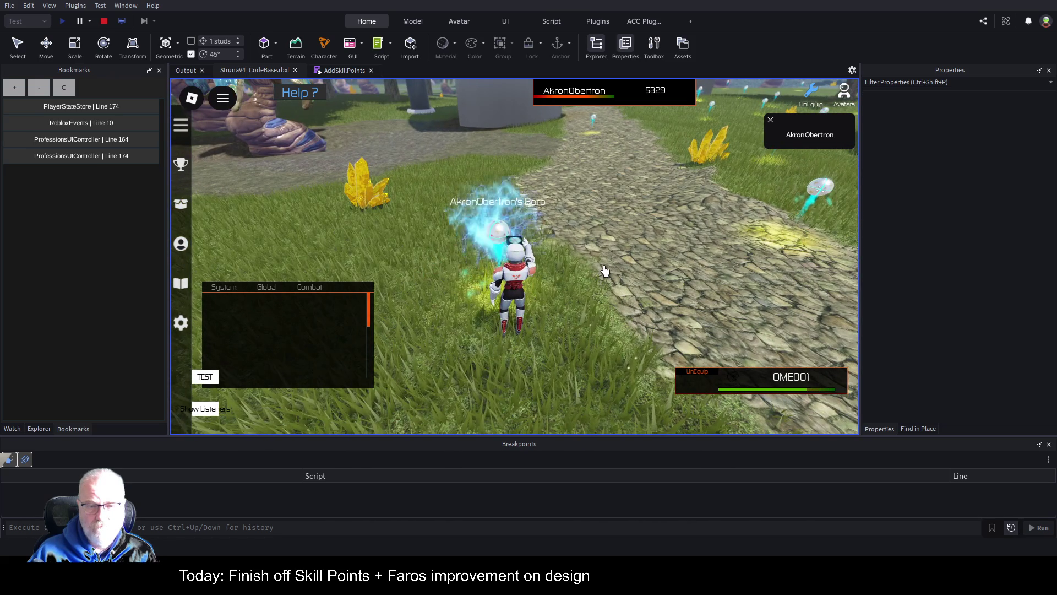
Confirm Mining is at level 57 with 57589 points and move the Professions table lower right.
scroll(341, 337, "down", 2)
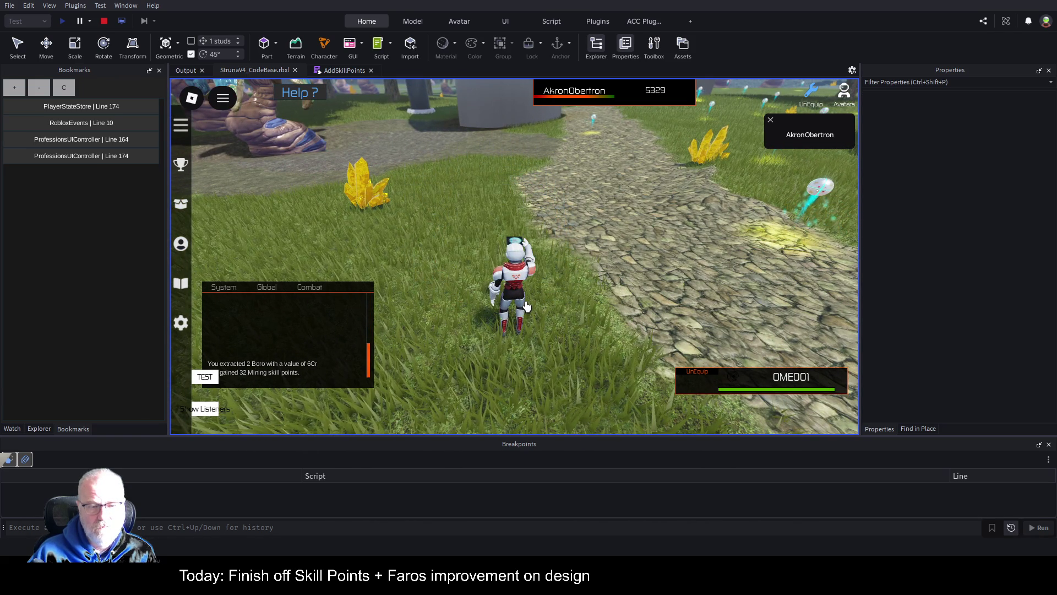
left_click(182, 246)
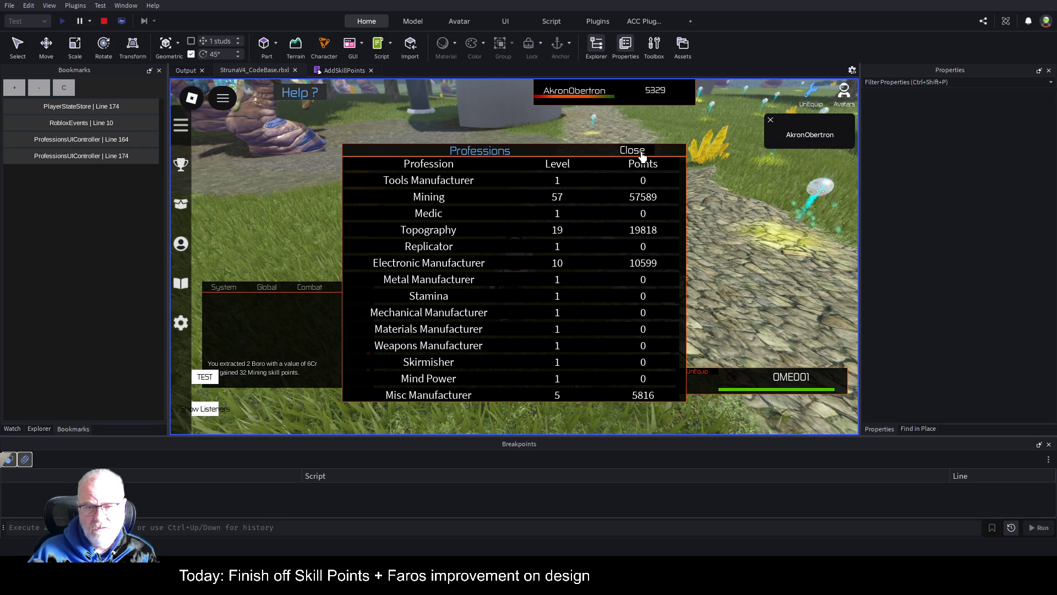
left_click(640, 155)
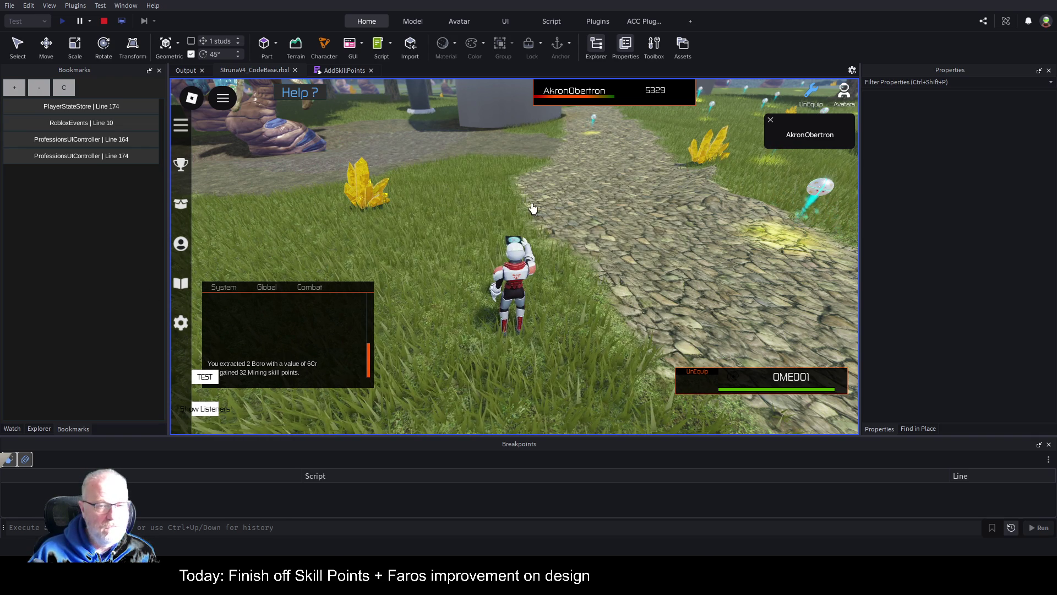
left_click(183, 249)
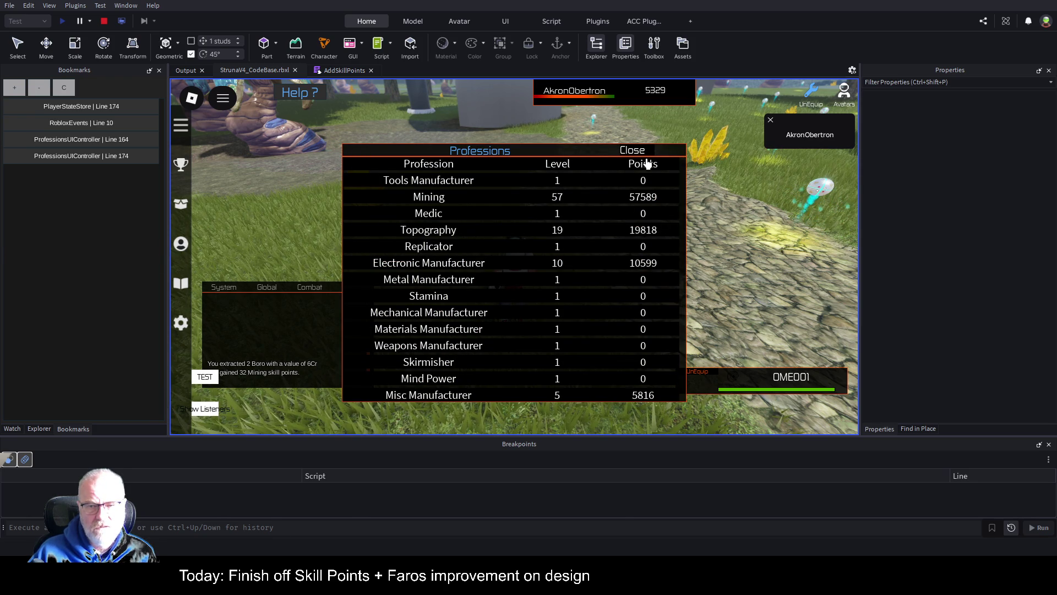
mouse_move(610, 155)
left_mouse_down()
mouse_move(645, 225)
mouse_move(662, 349)
left_mouse_up()
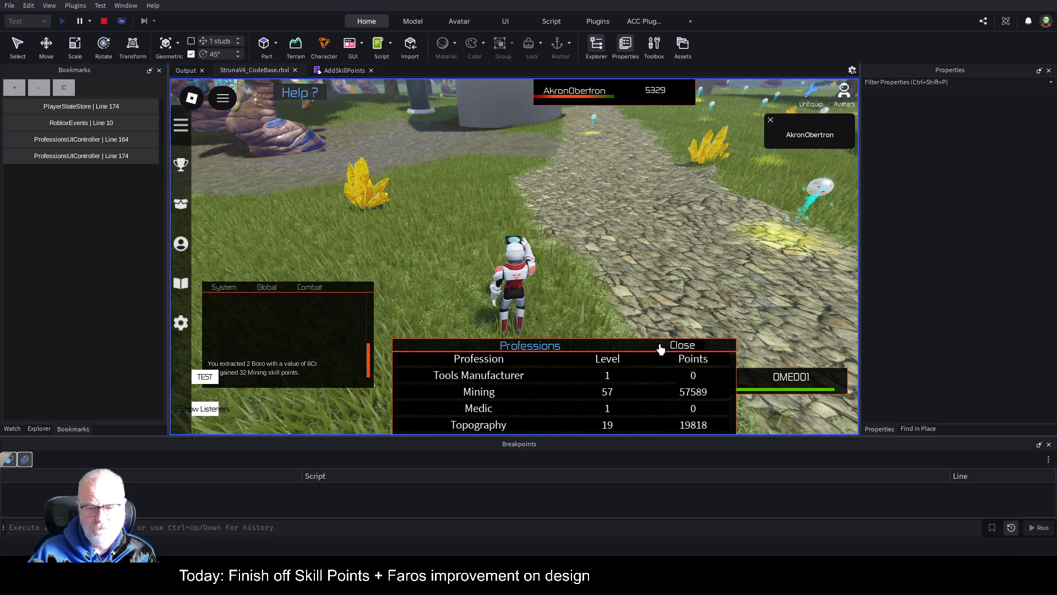
Equip the OOF001 scanner tool.
key("t")
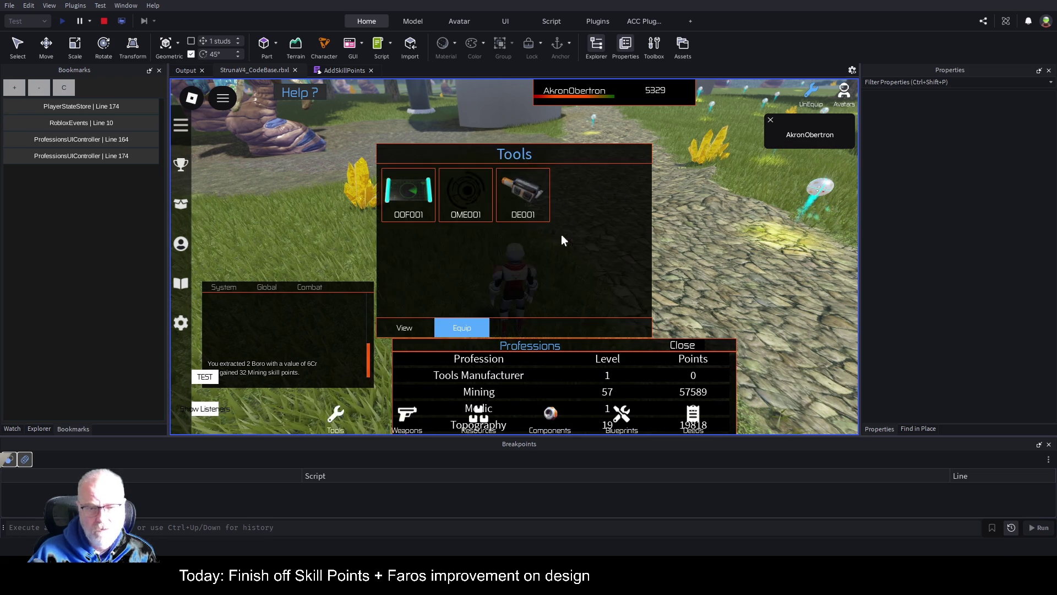
left_click(407, 192)
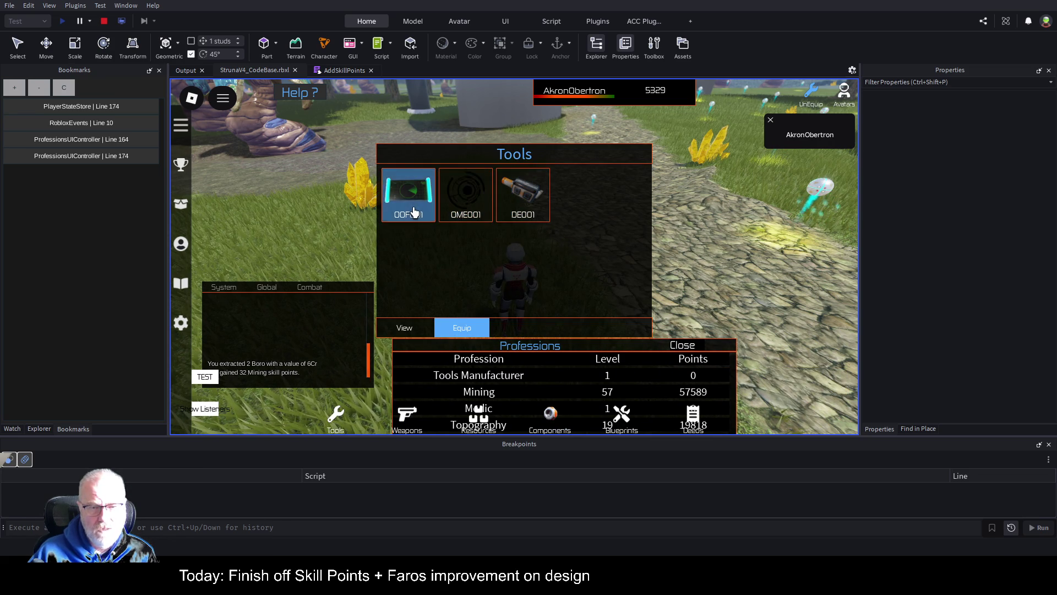
left_click(460, 326)
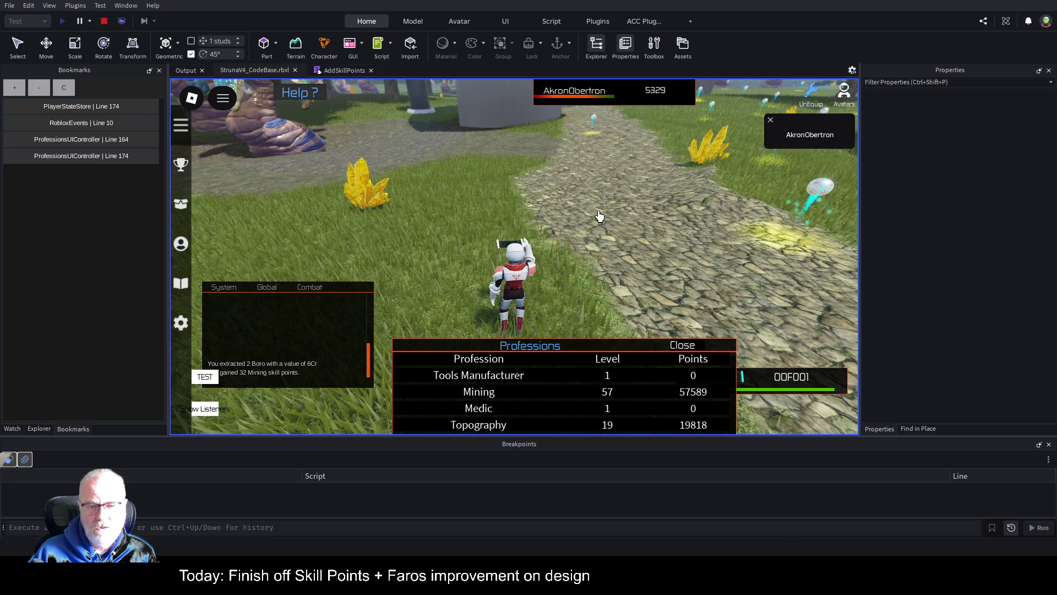
Turn the character around and run along the path past the scanner pad.
key("Left")
key("Left")
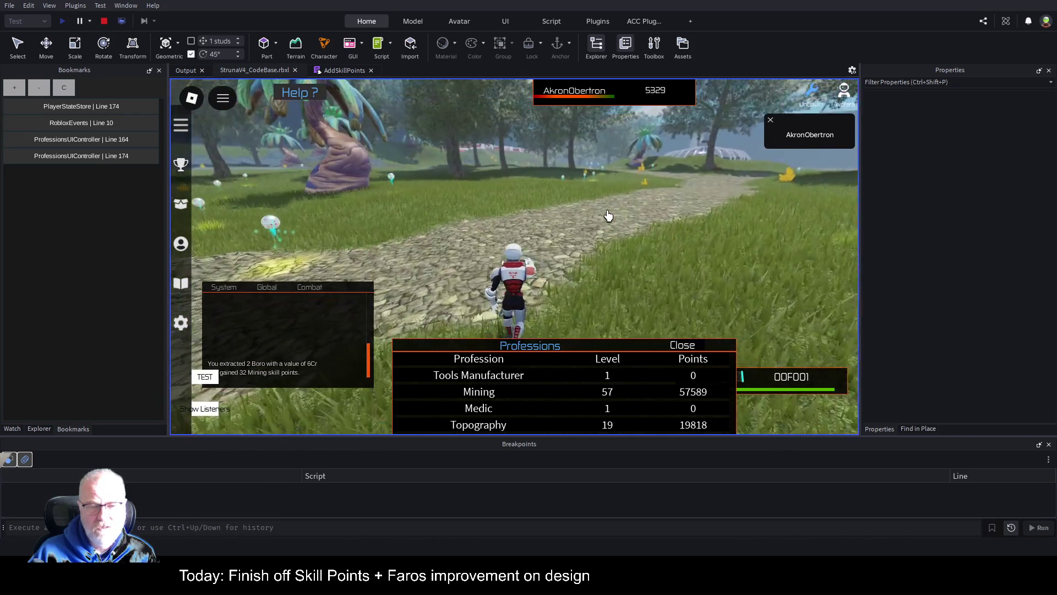
key("w")
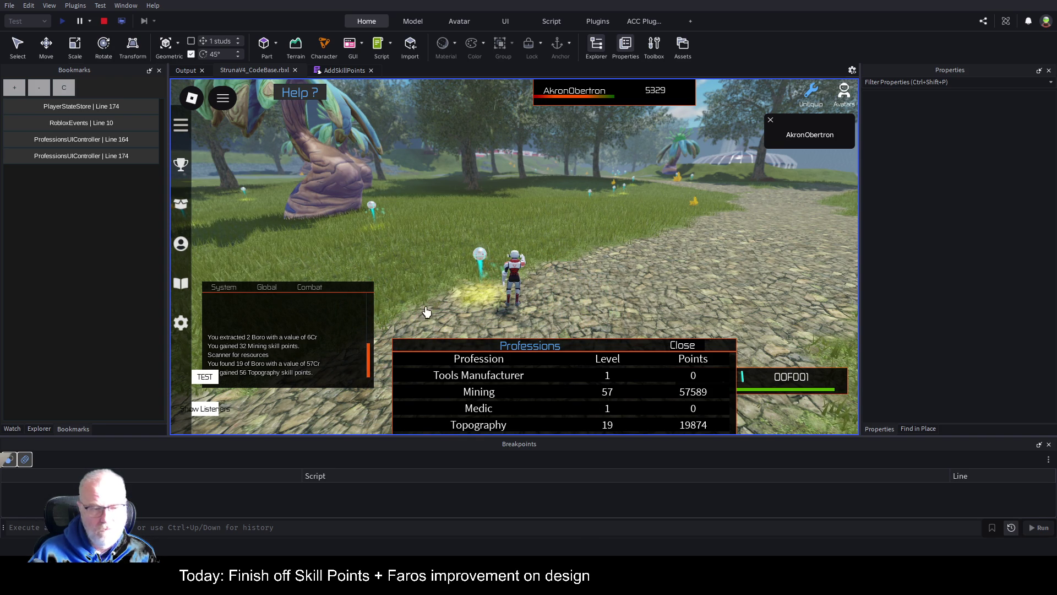
key("w")
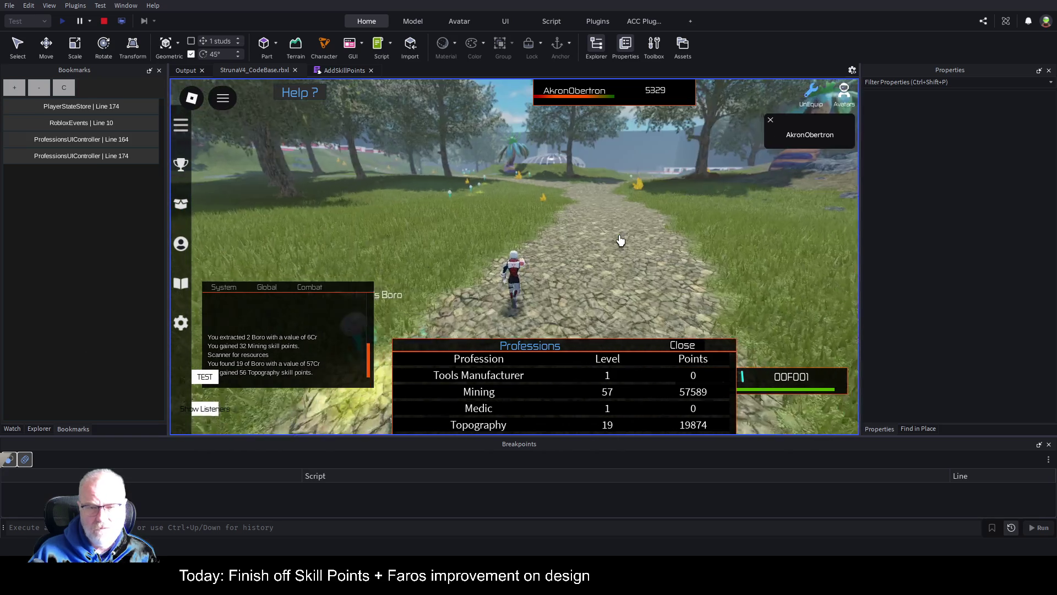
key("a")
key("w")
key("w")
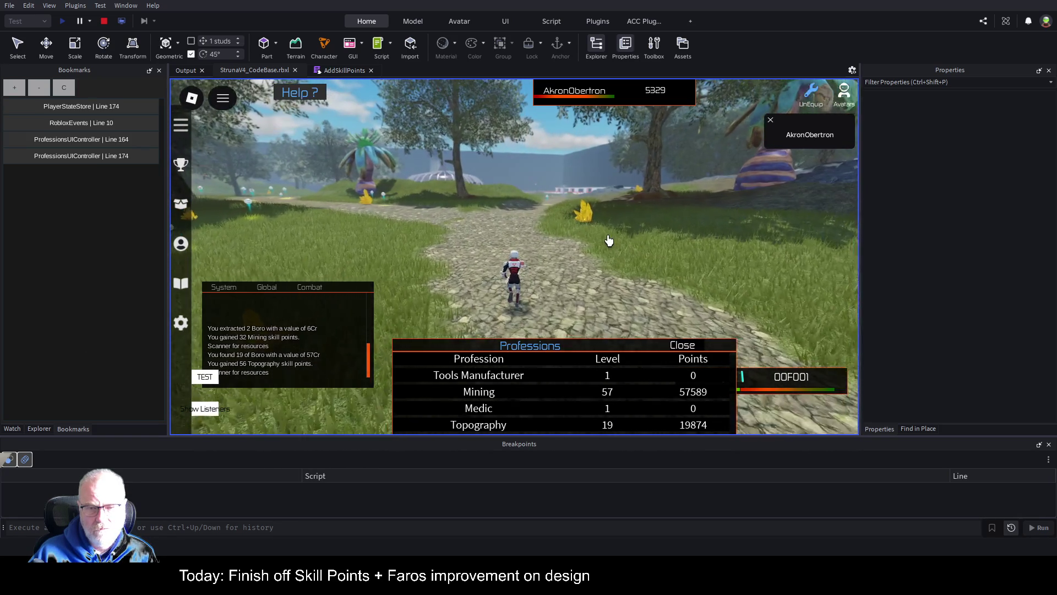
key("w")
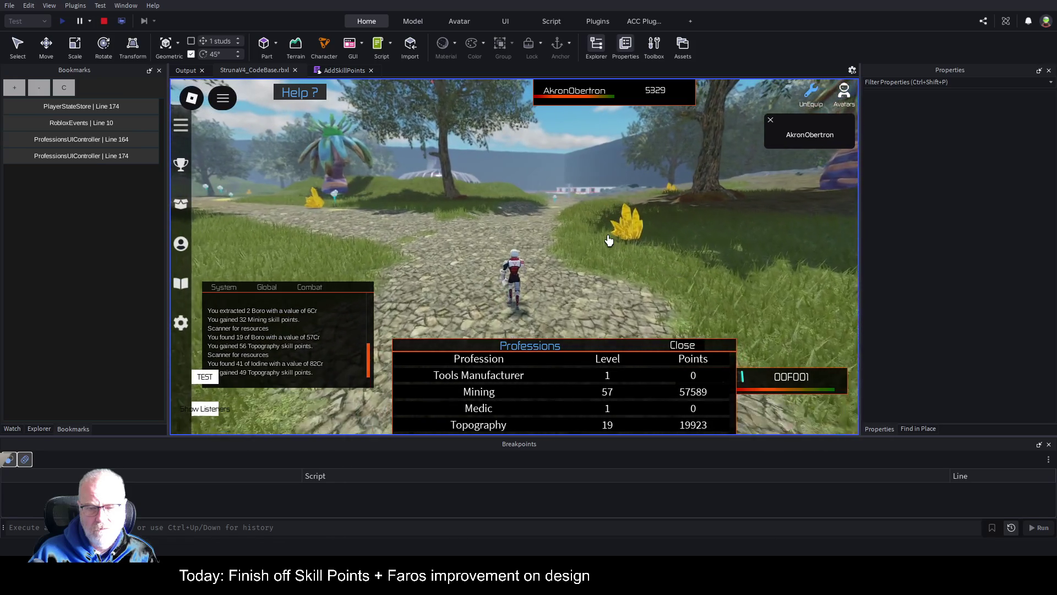
key("w")
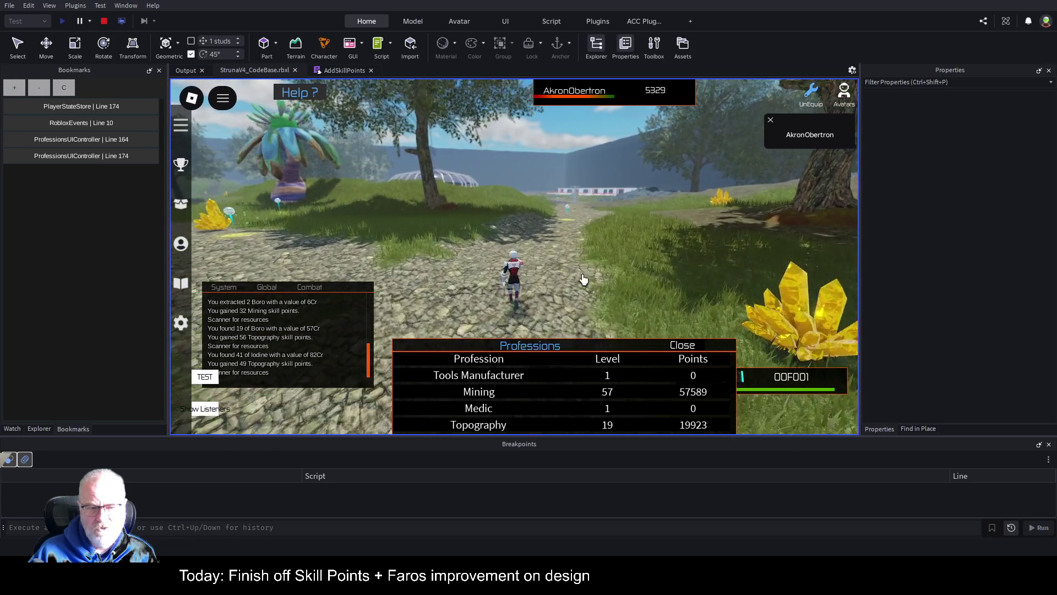
key("w")
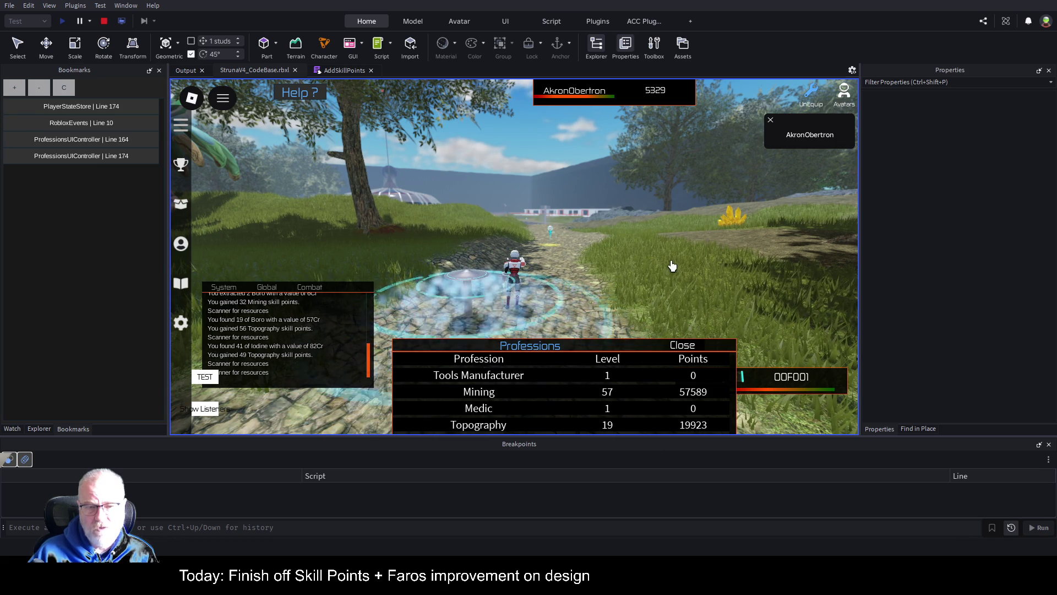
key("w")
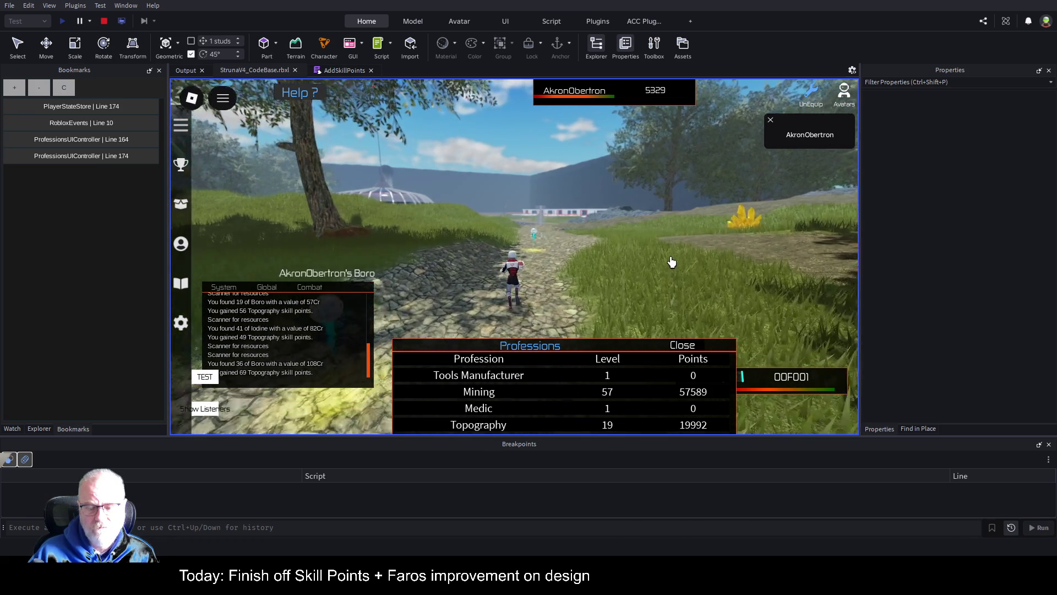
key("w")
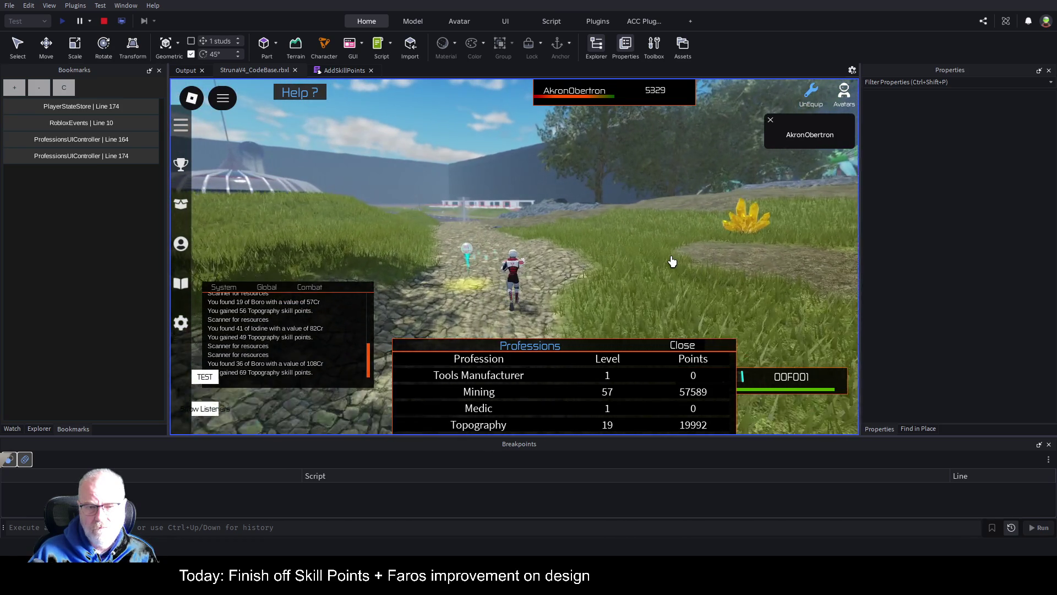
Deploy the scanner to find 87 Carbon, raising Topography to level 20 at 20004, then stop testing.
key("w")
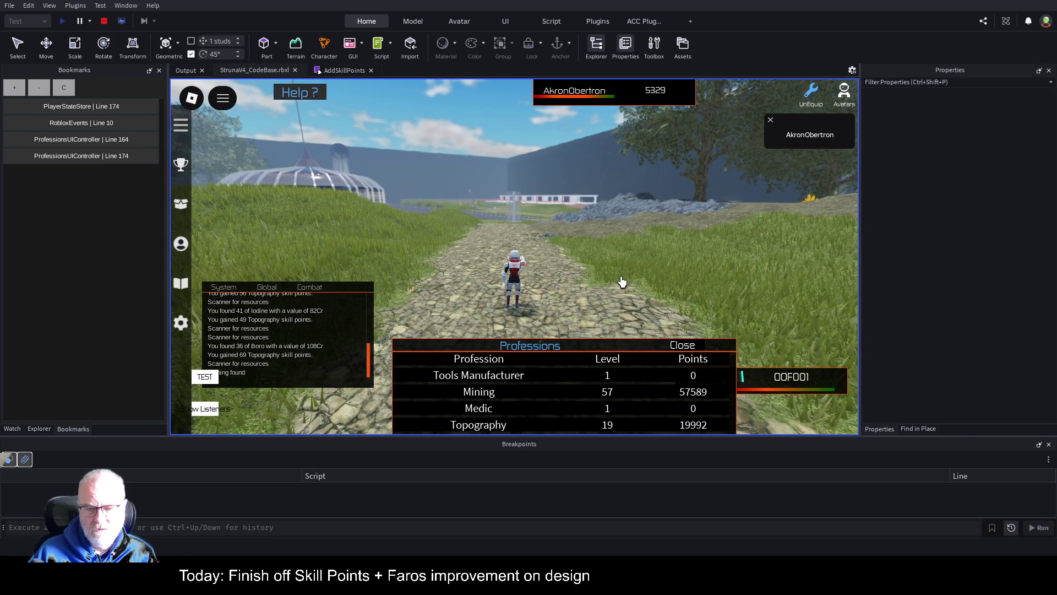
key("w")
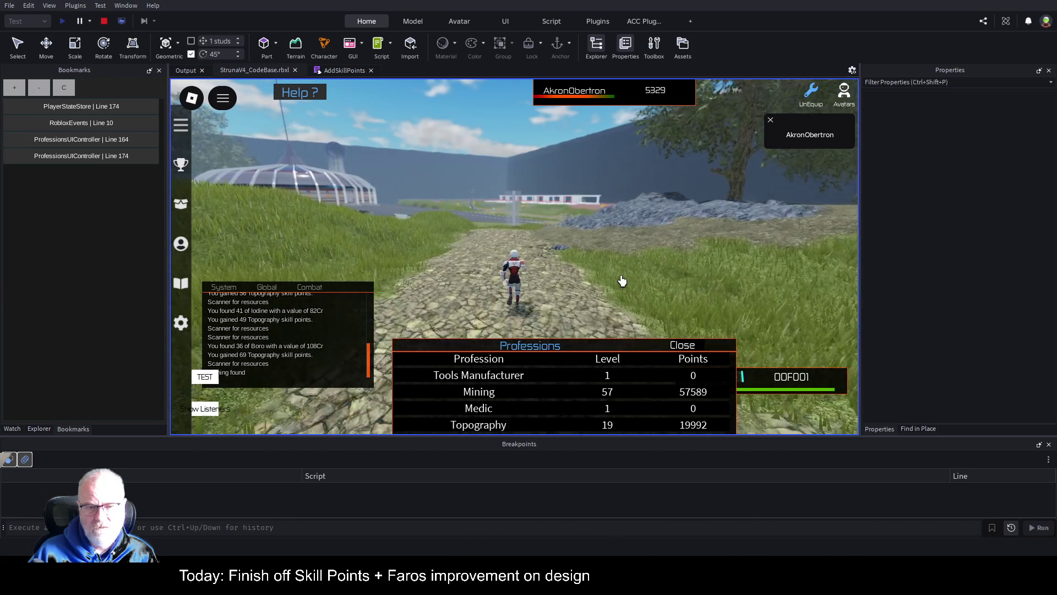
left_click(692, 380)
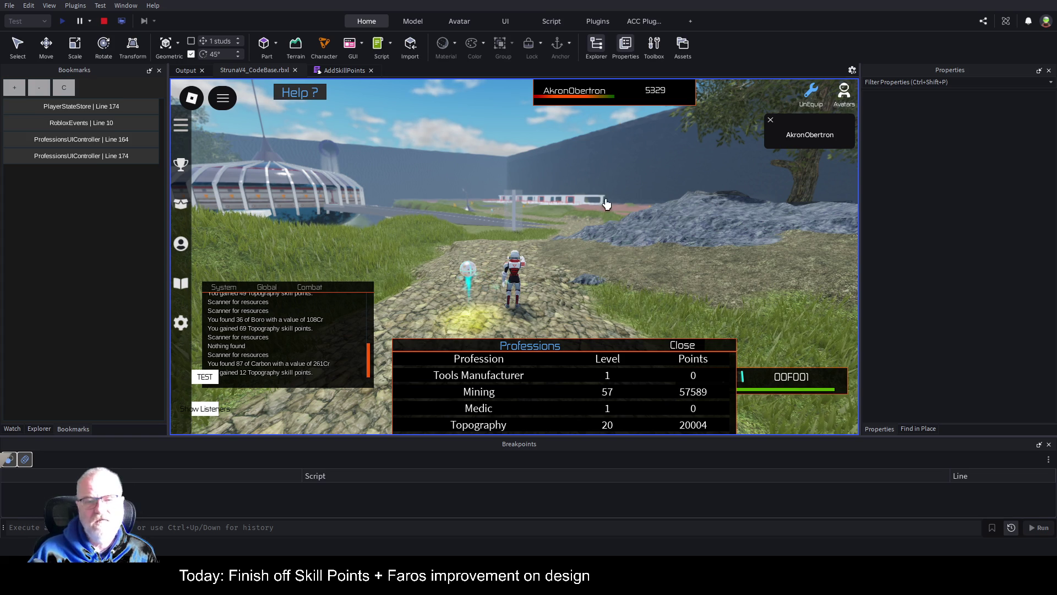
left_click(103, 21)
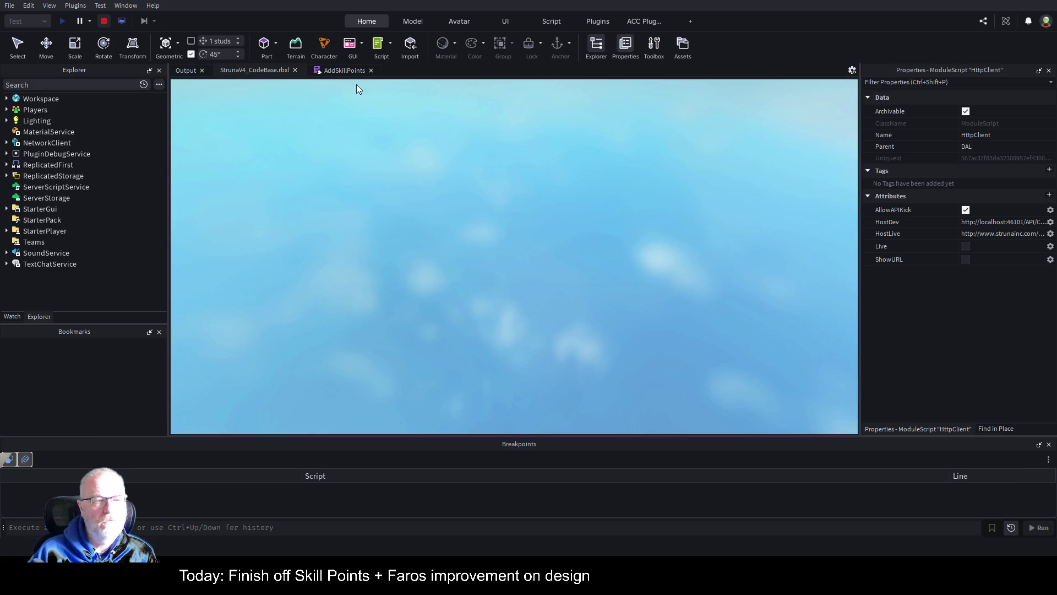
Go back to line 79 of the AddSkillPoints script, save the place, and bring up the Toolbox.
left_click(337, 71)
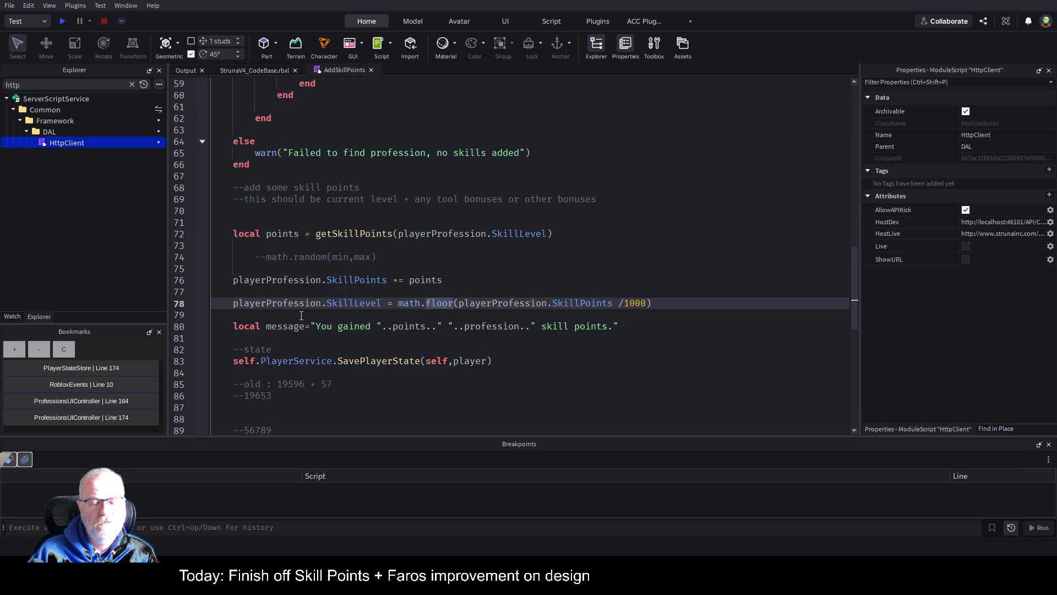
left_click(541, 314)
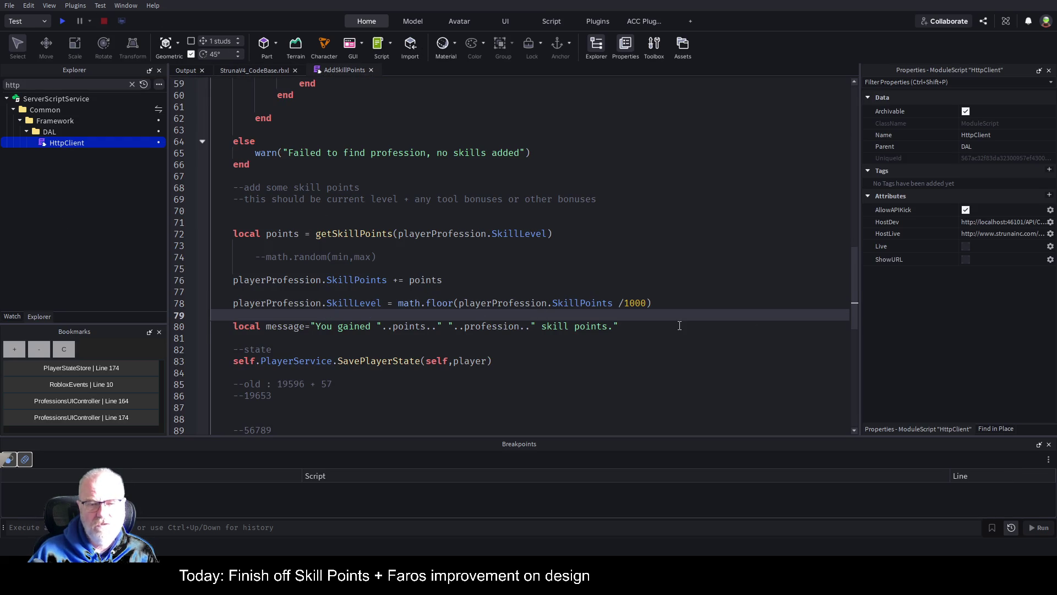
key("ctrl+s")
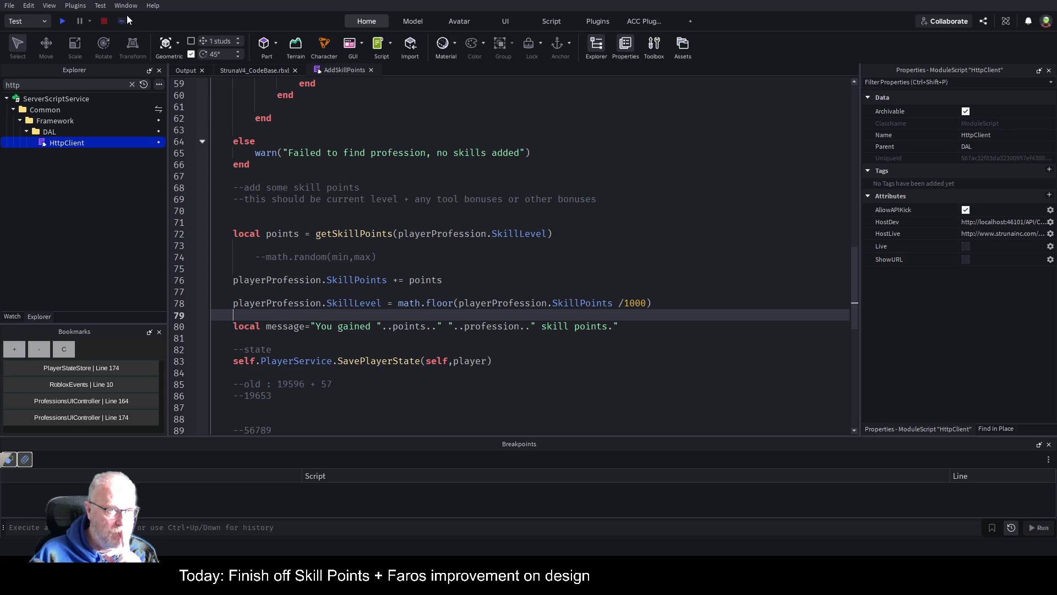
key("ctrl+t")
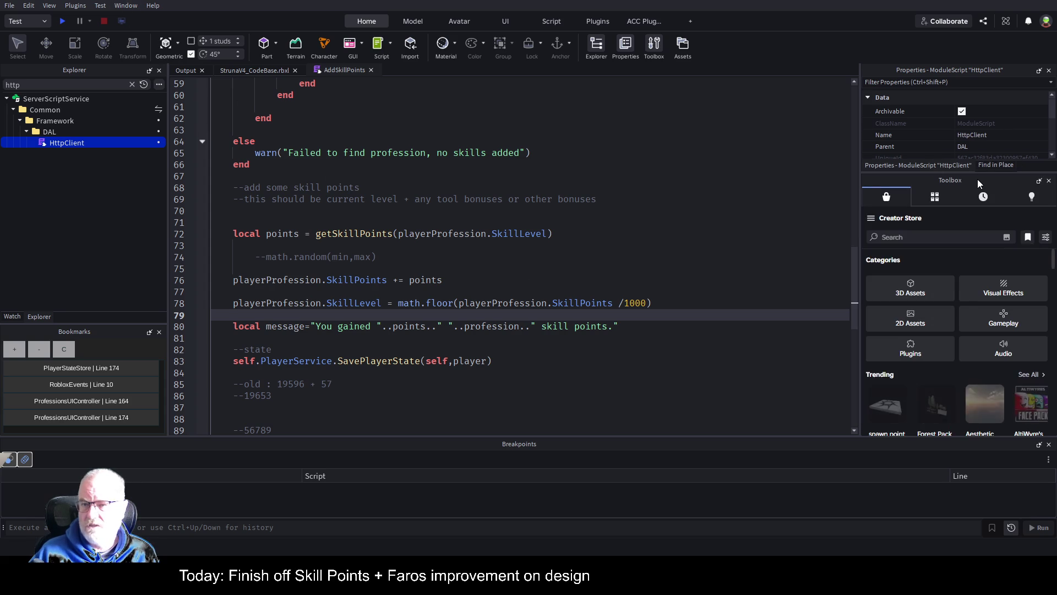
Dock the Creator Store as a centre tab and list Audio created only by Roblox.
key("ctrl+t")
left_click_drag(462, 70, 492, 159)
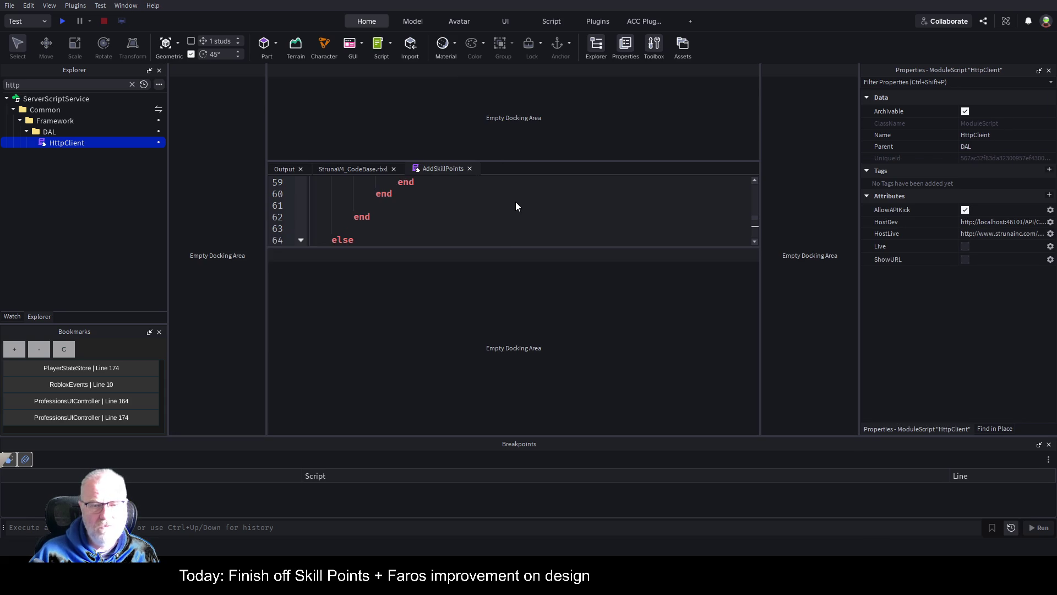
left_click_drag(516, 201, 515, 202)
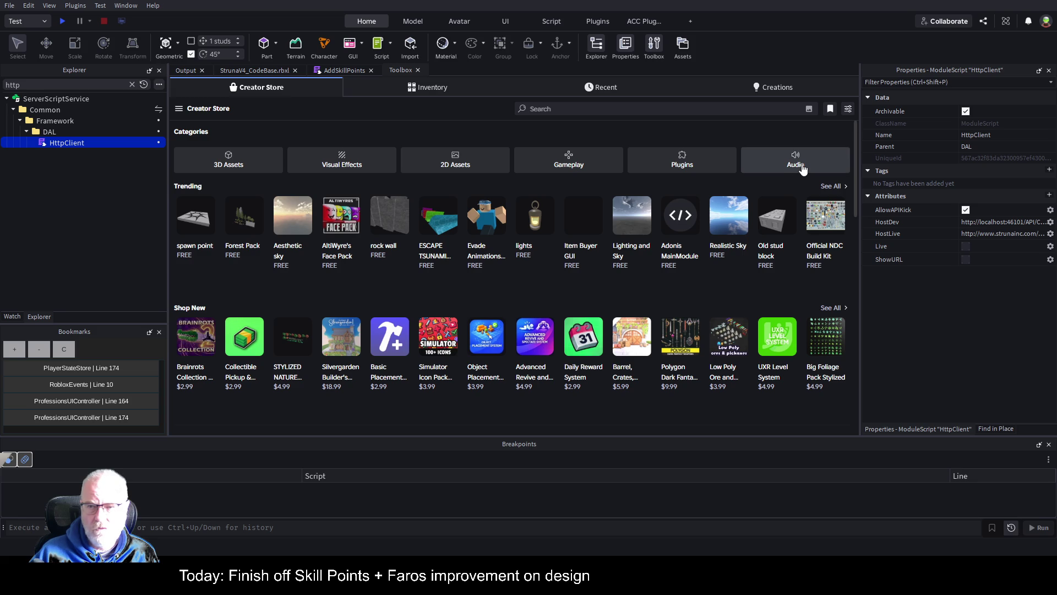
left_click(802, 169)
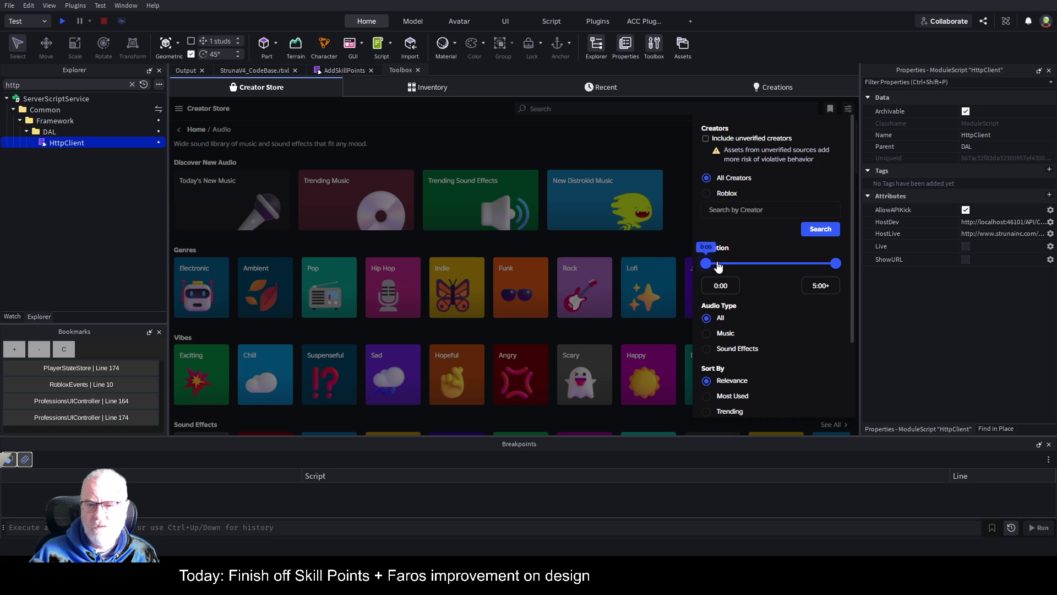
left_click(724, 196)
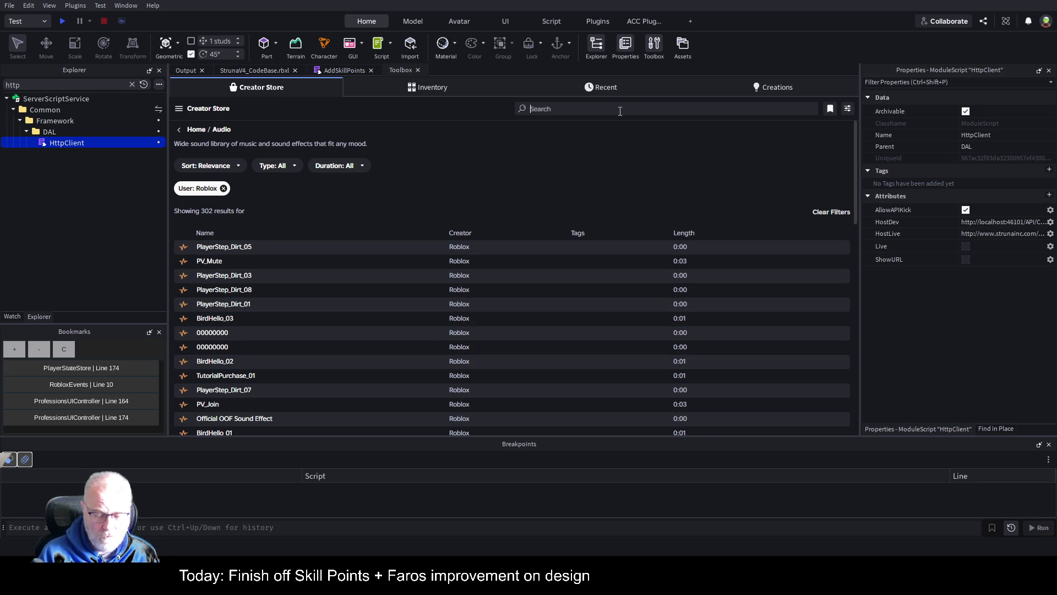
Search audio for 'Level', limit it to Roblox creators, and preview button.wav.
type("Level")
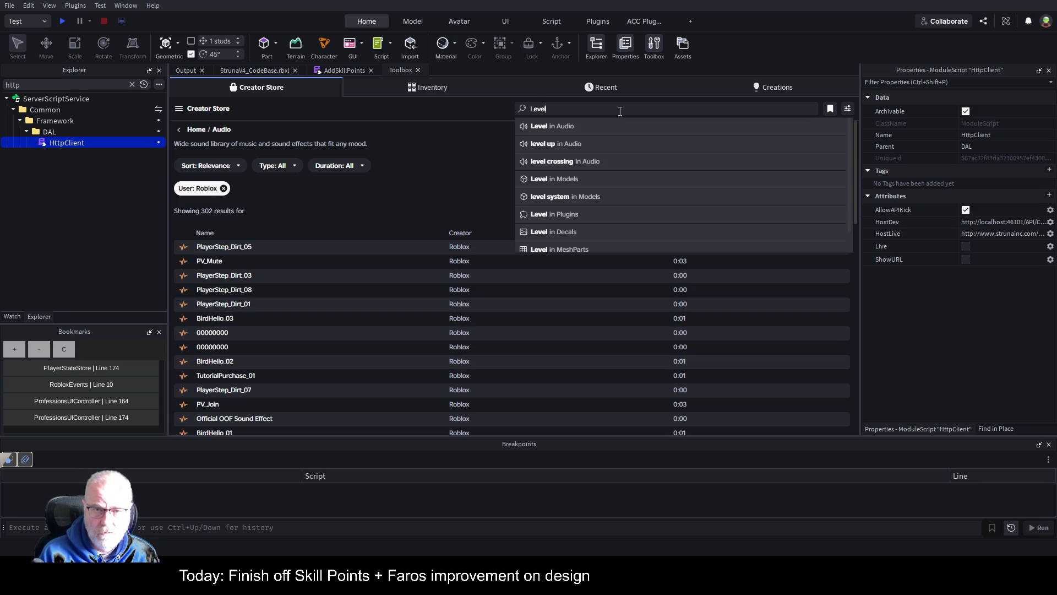
left_click(588, 143)
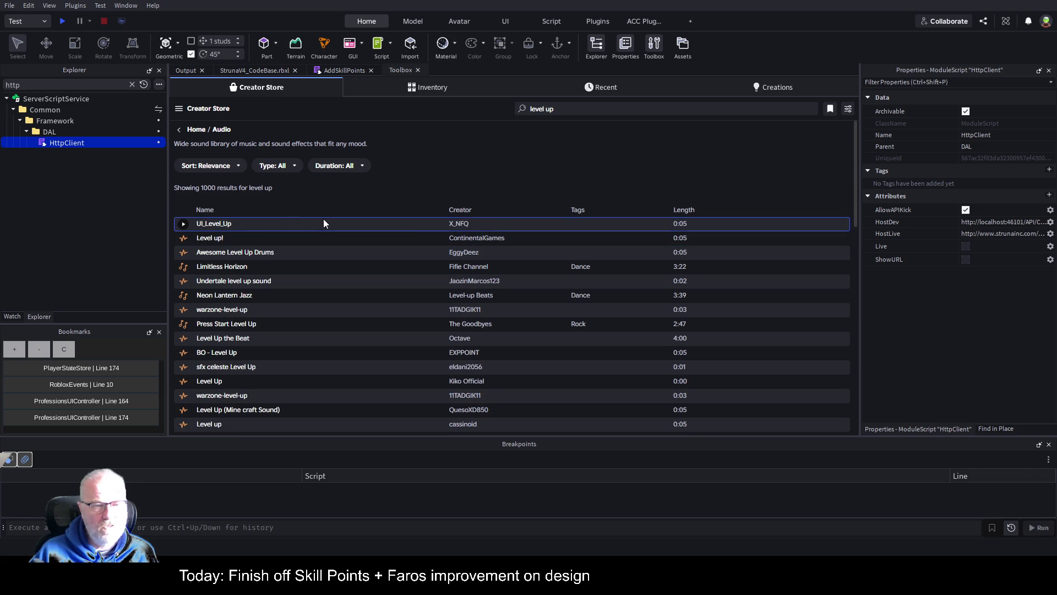
left_click(848, 109)
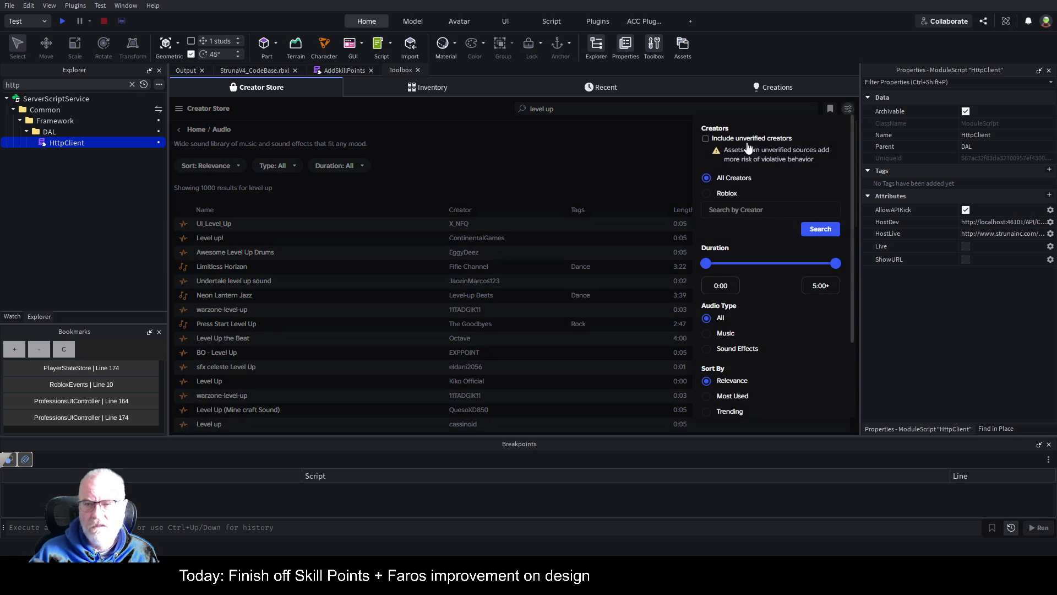
left_click(721, 194)
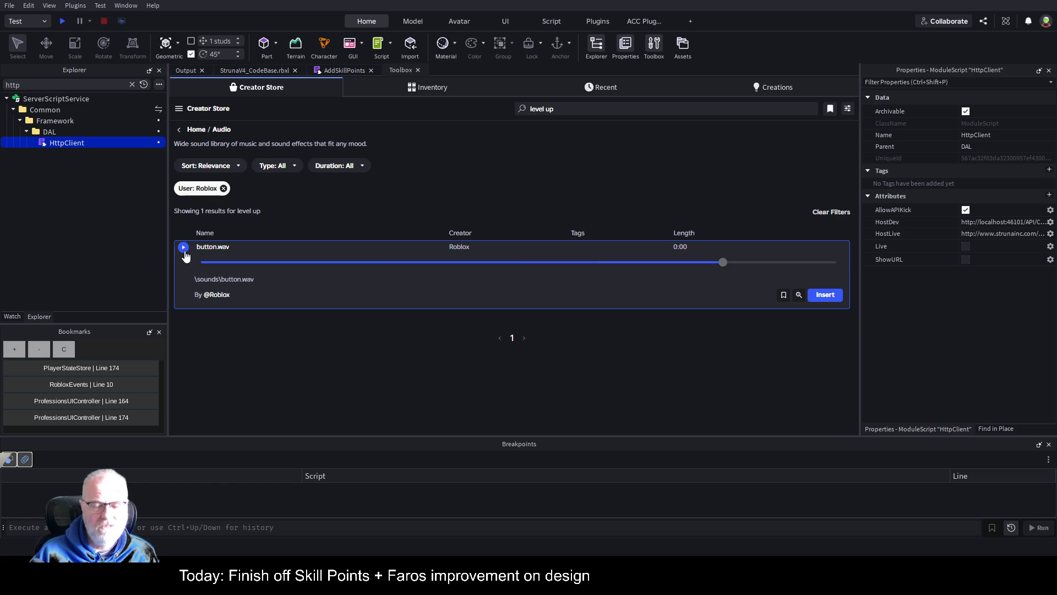
left_click(185, 252)
left_click(185, 252)
Search audio for 'Gratz' restricted to Roblox-created sounds.
left_click(569, 109)
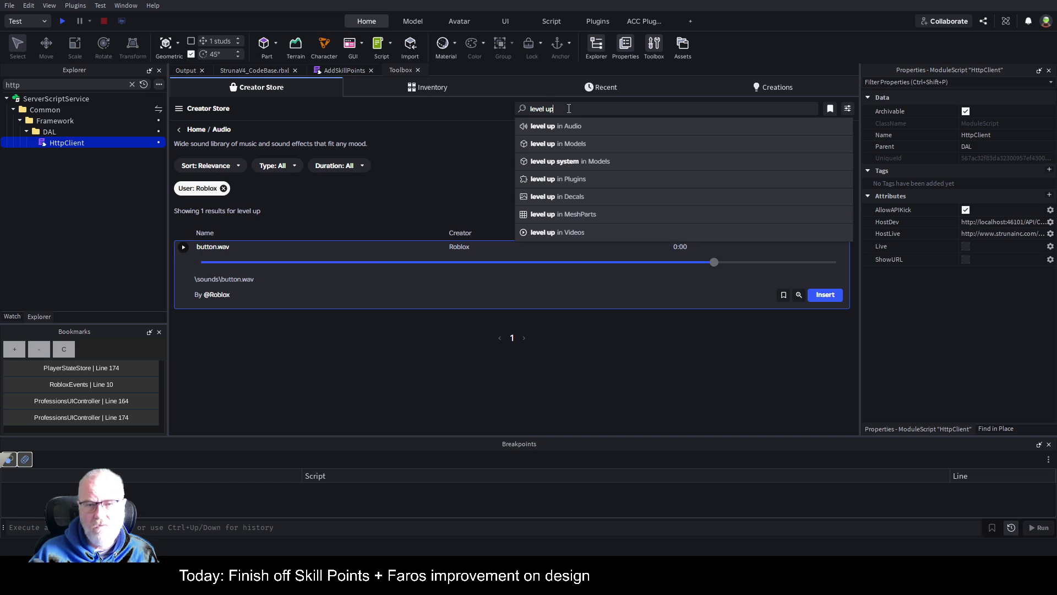
triple_click(583, 109)
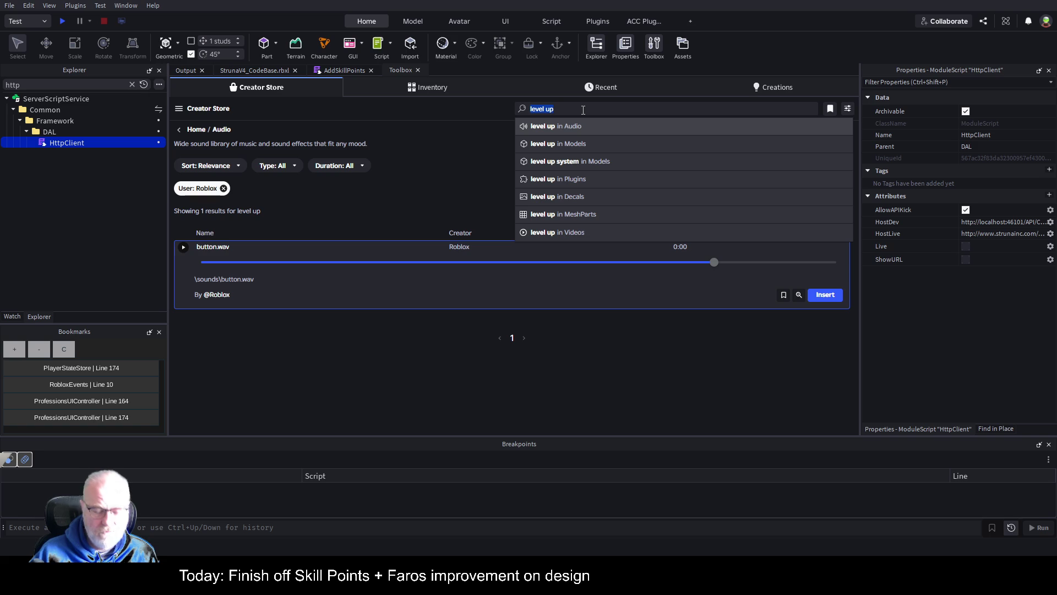
type("Gratz")
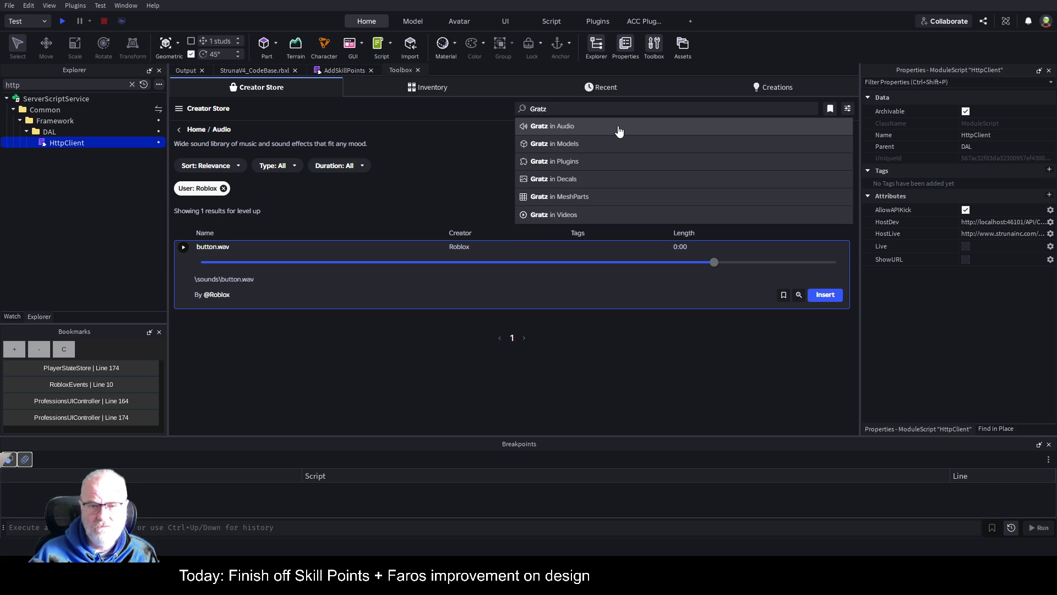
left_click(618, 130)
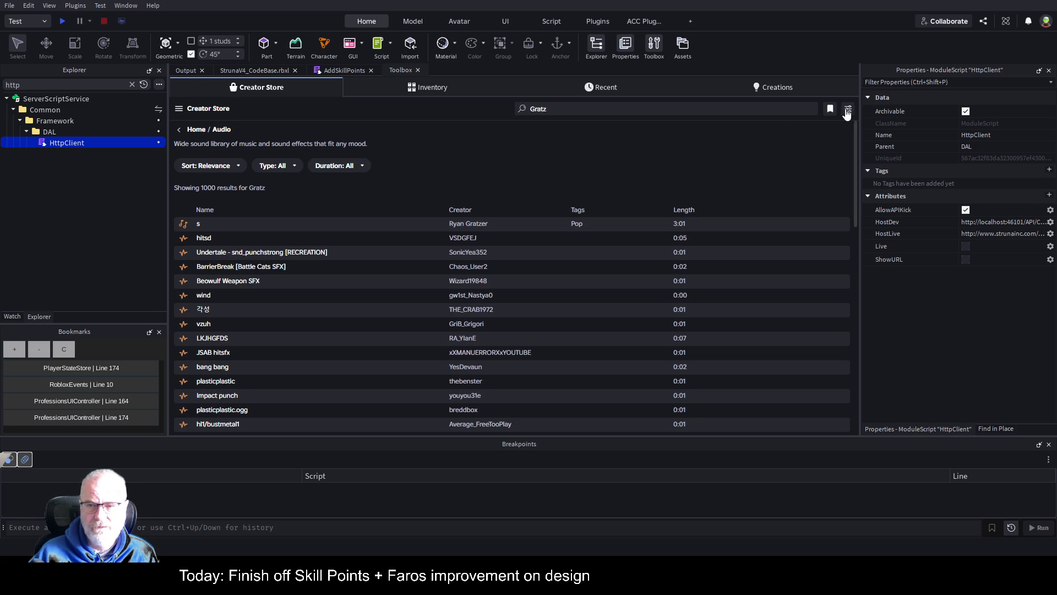
left_click(846, 110)
left_click(732, 194)
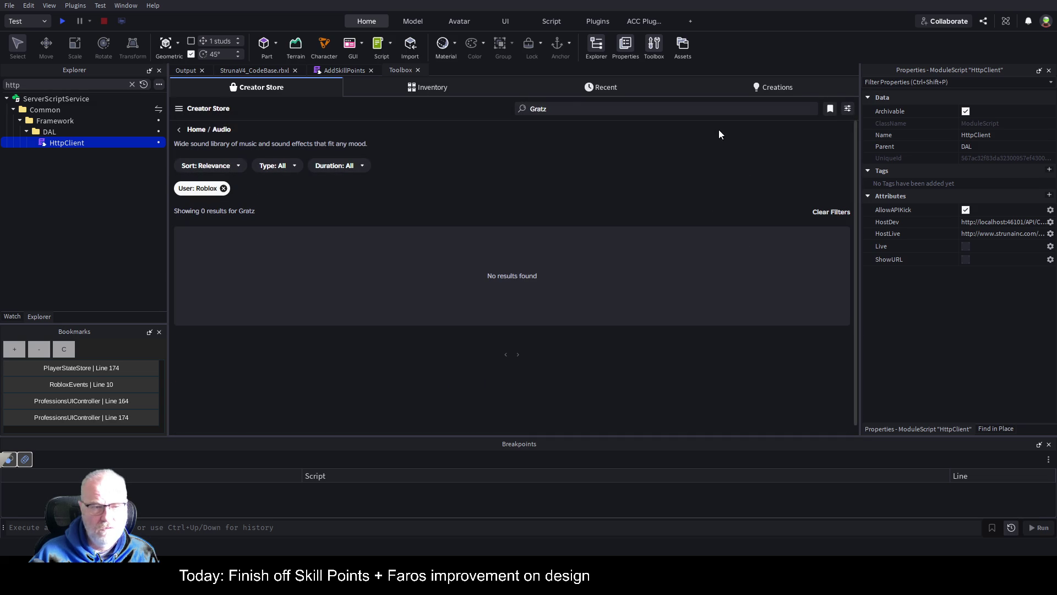
Search for 'Congratulations' and reset the creator filter to All Creators.
left_click(556, 108)
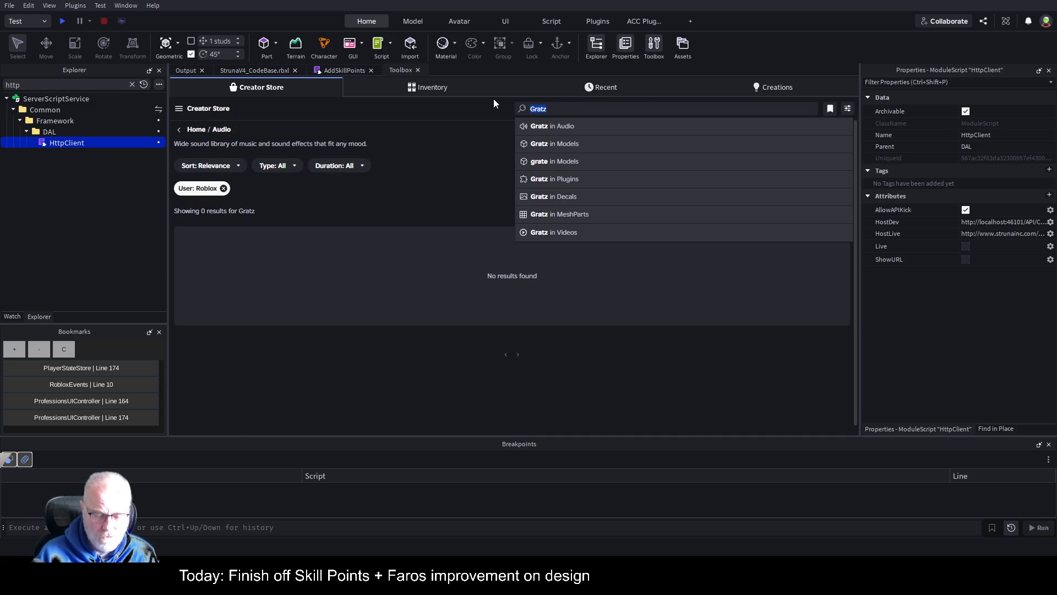
type("Congra")
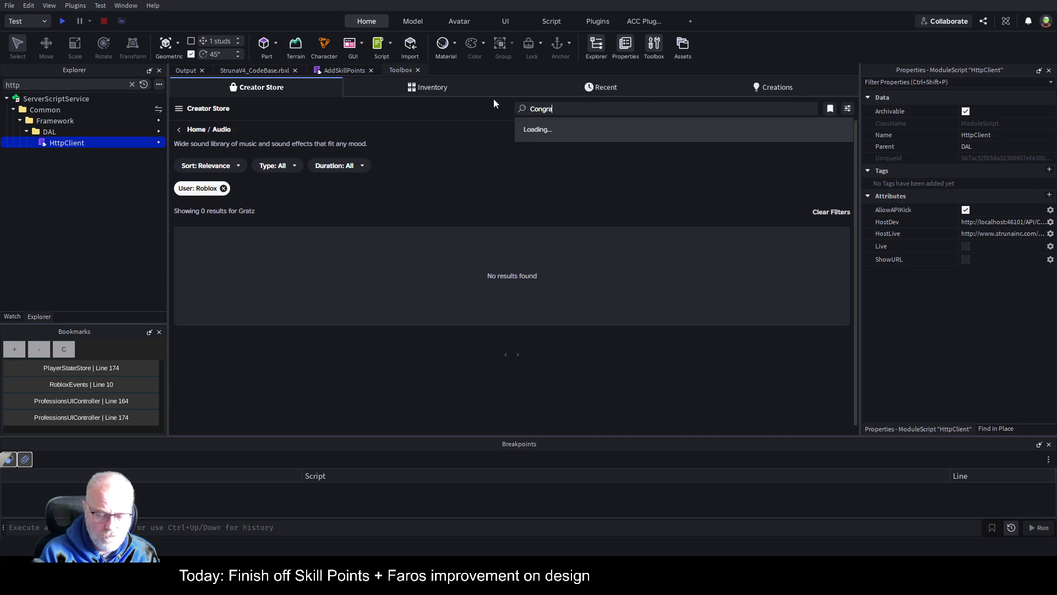
type("t")
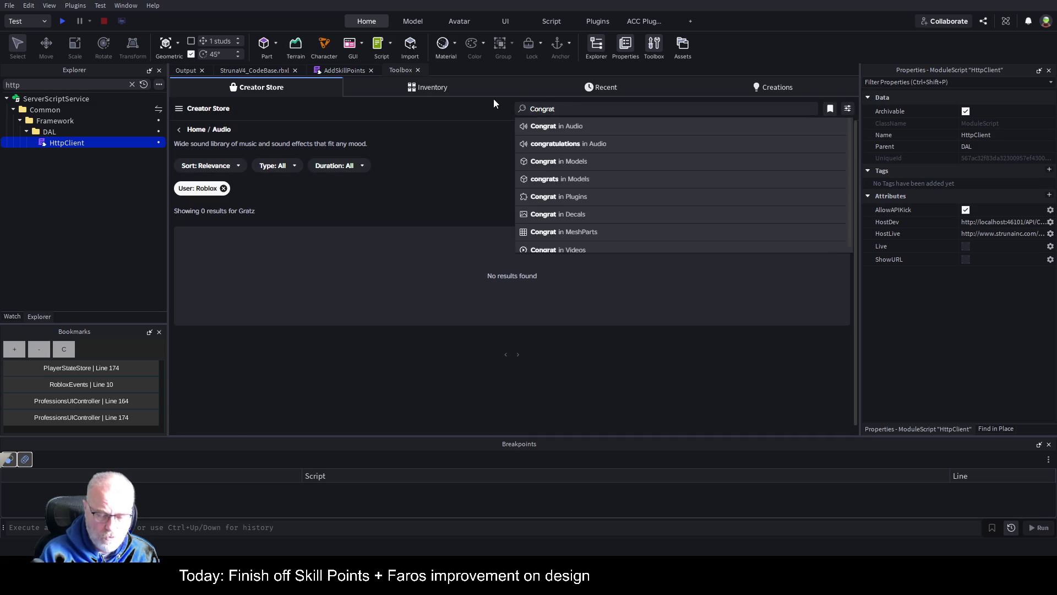
type("ulations")
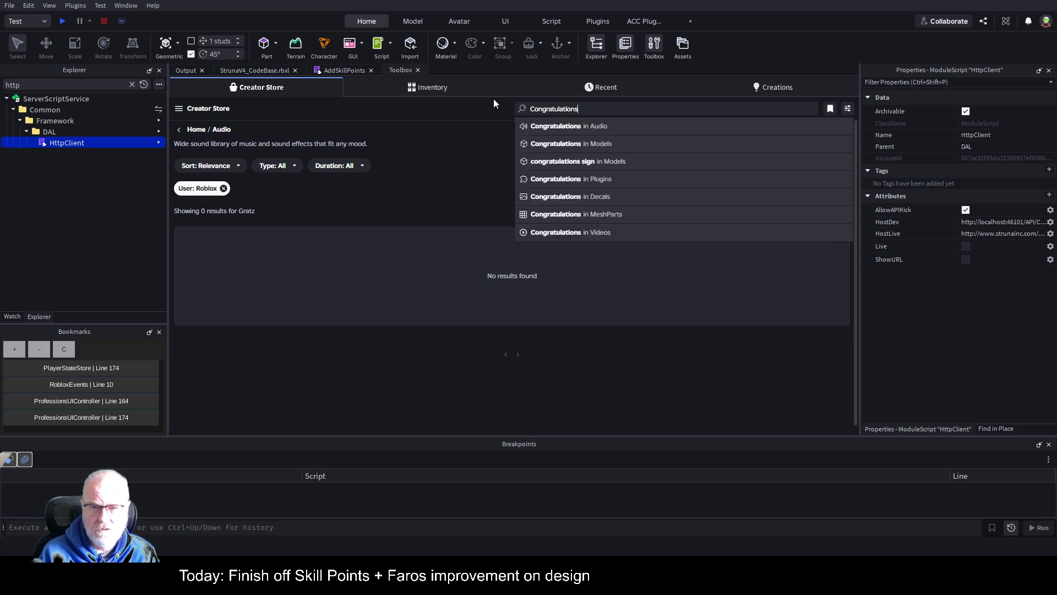
key("Return")
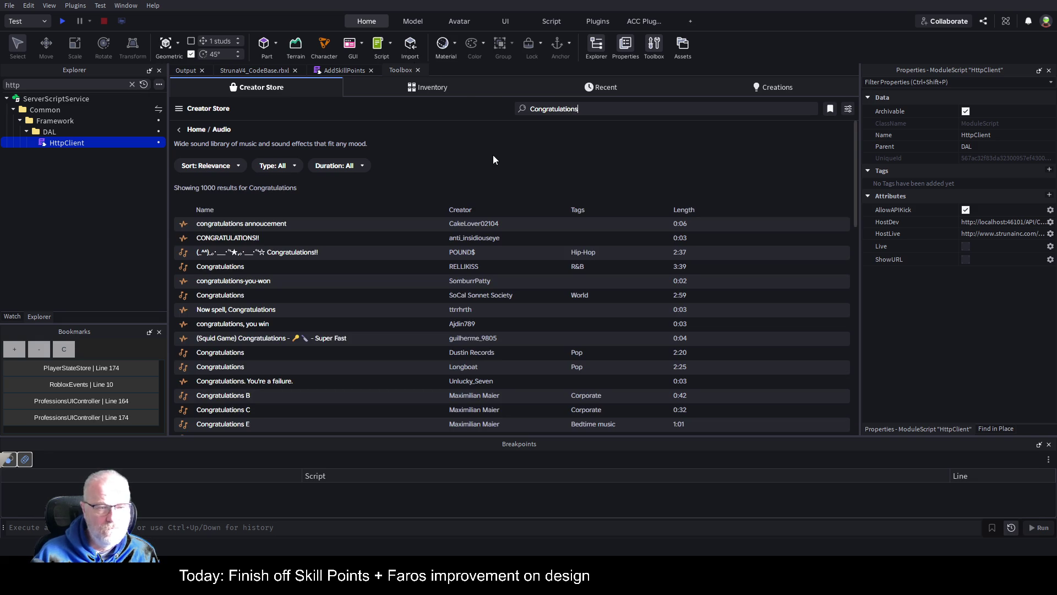
left_click(848, 109)
left_click(721, 196)
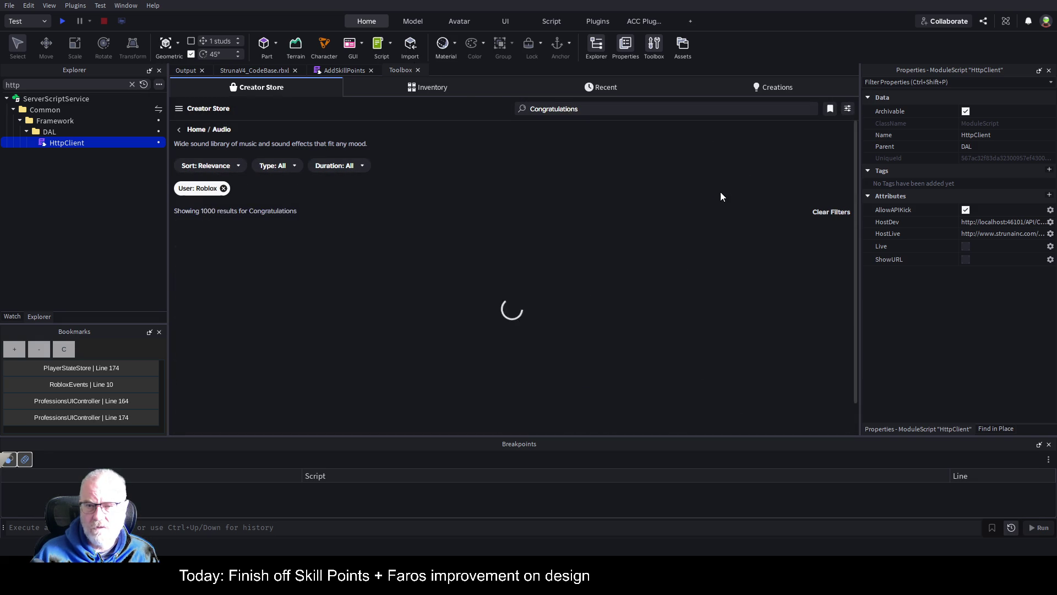
left_click(846, 111)
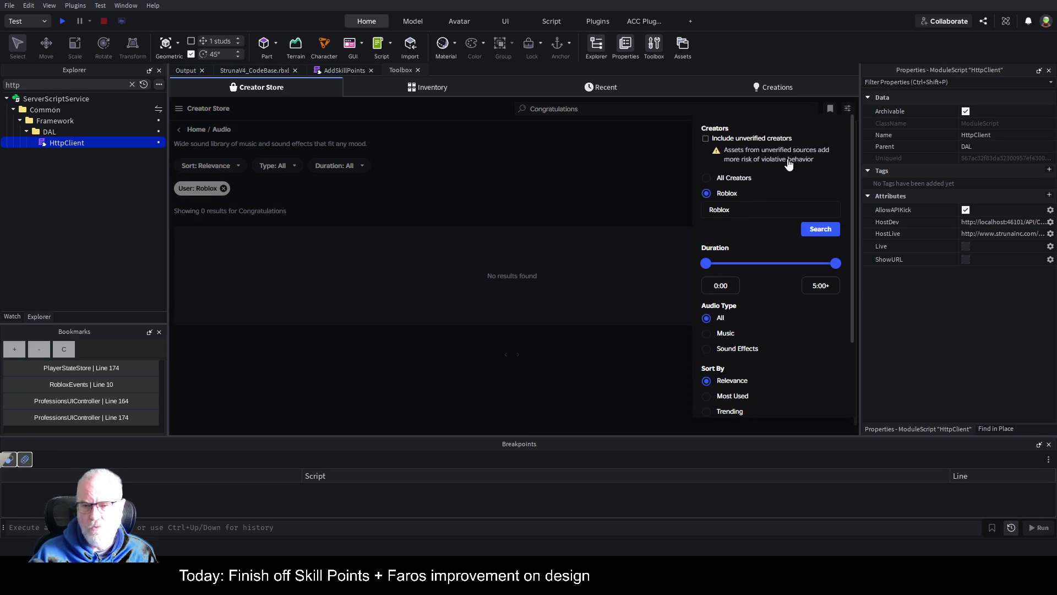
scroll(786, 167, "down", 1)
scroll(786, 167, "down", 1)
scroll(760, 161, "up", 1)
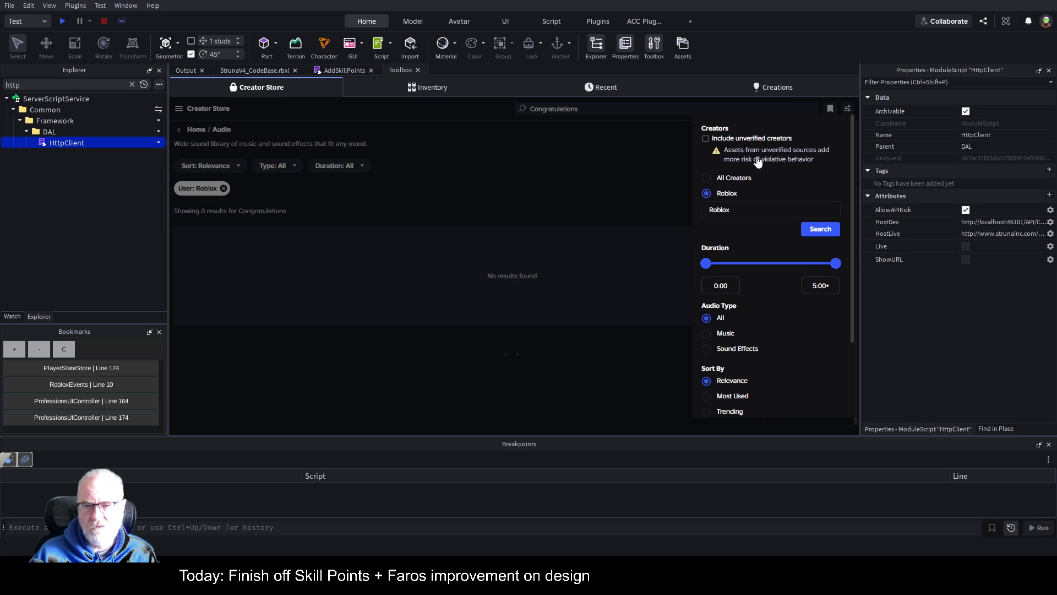
left_click(731, 175)
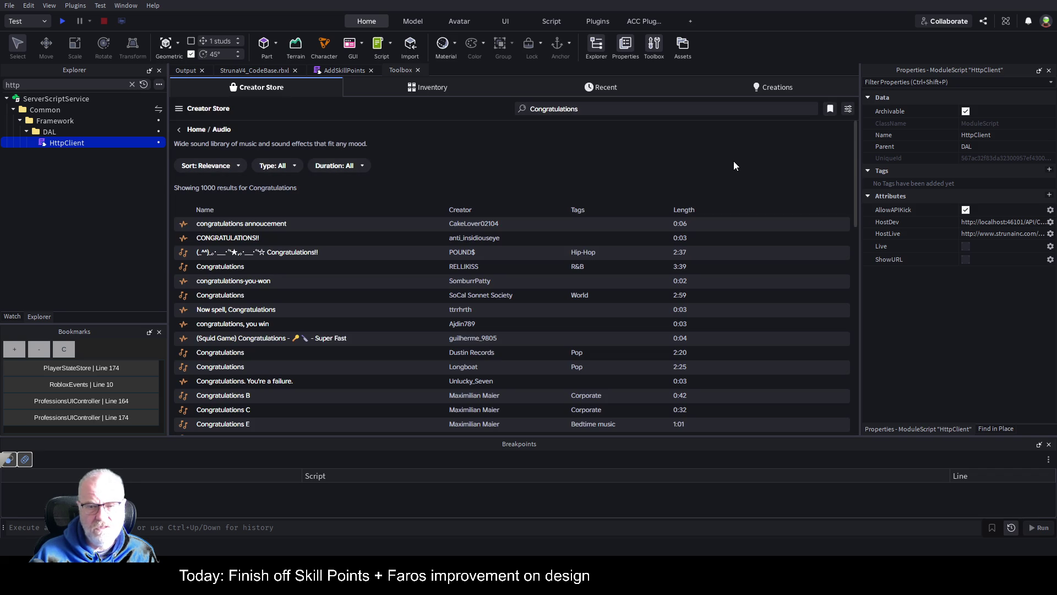
Replace the search text with 'Level Up'.
left_click(591, 109)
key("ctrl+a")
type("Level U")
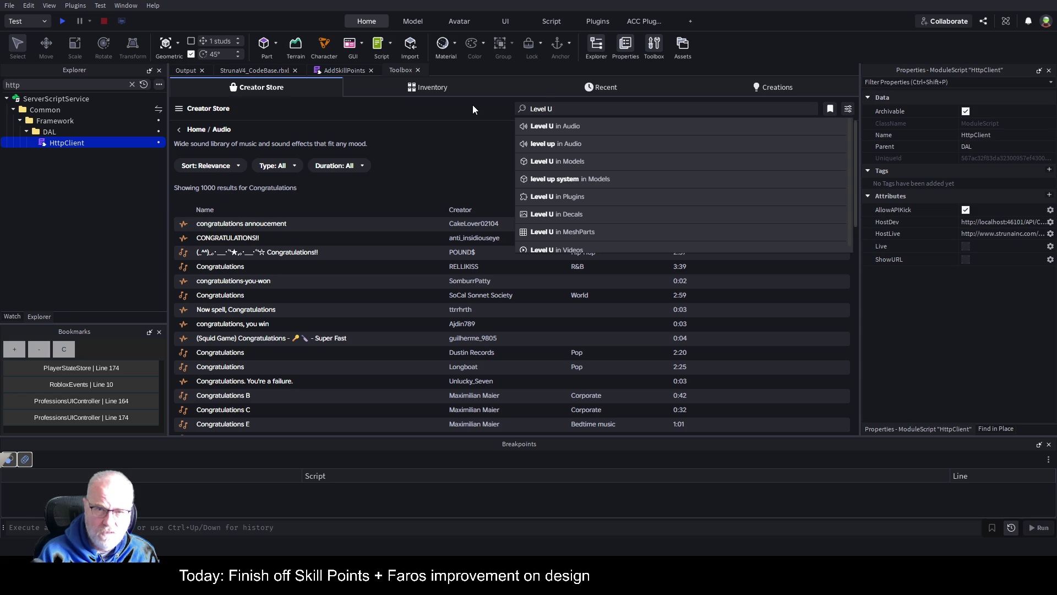
type("p")
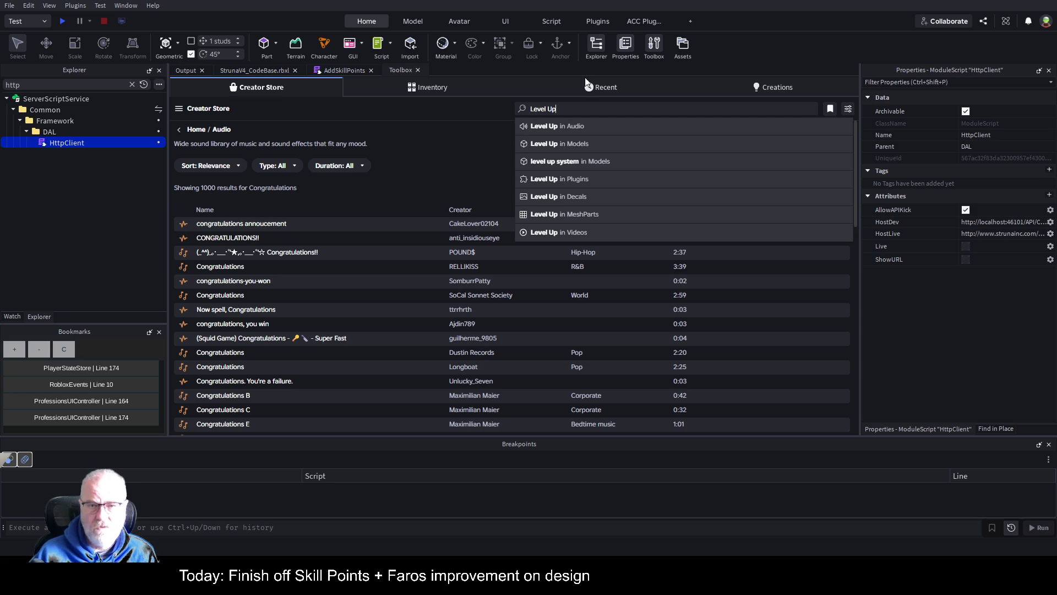
left_click(547, 126)
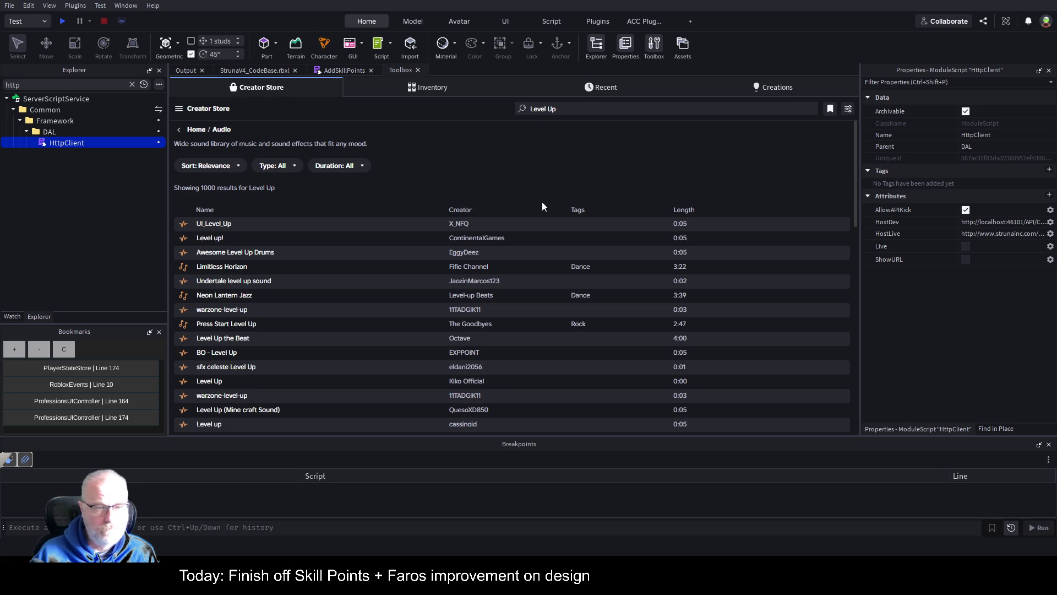
left_click(183, 225)
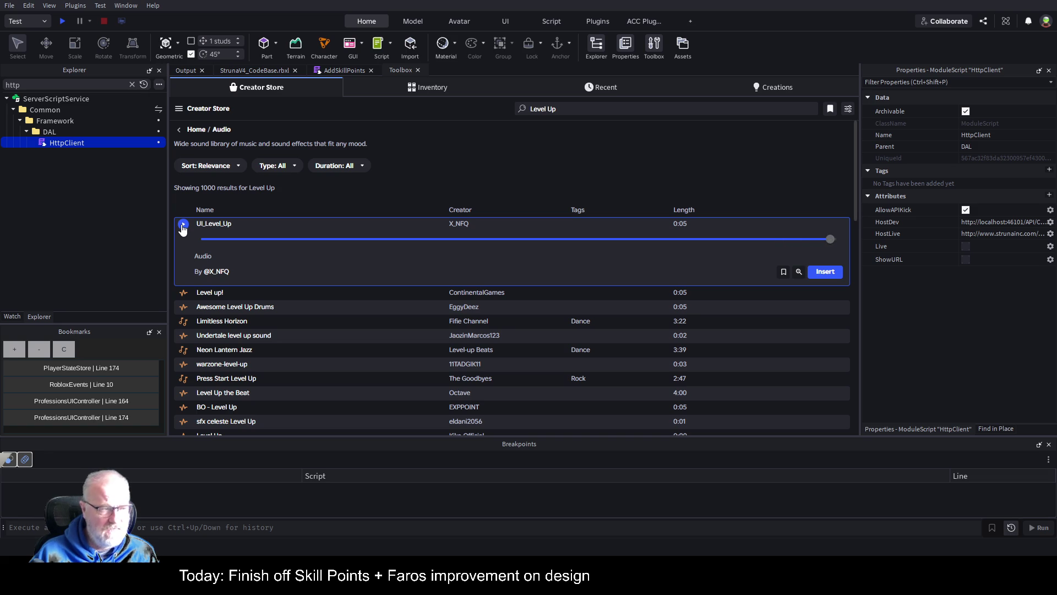
left_click(183, 227)
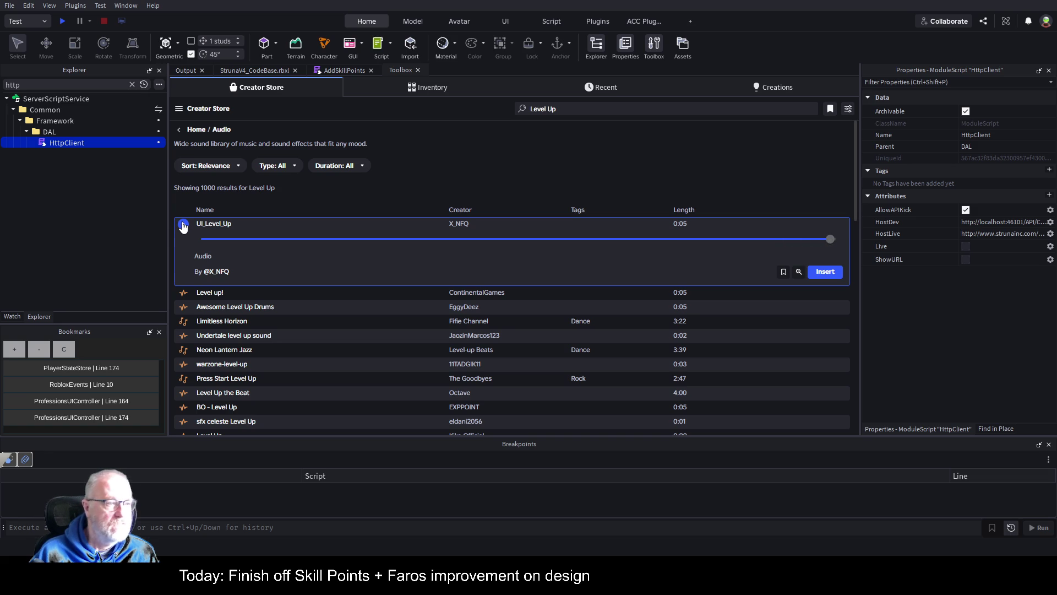
left_click(185, 295)
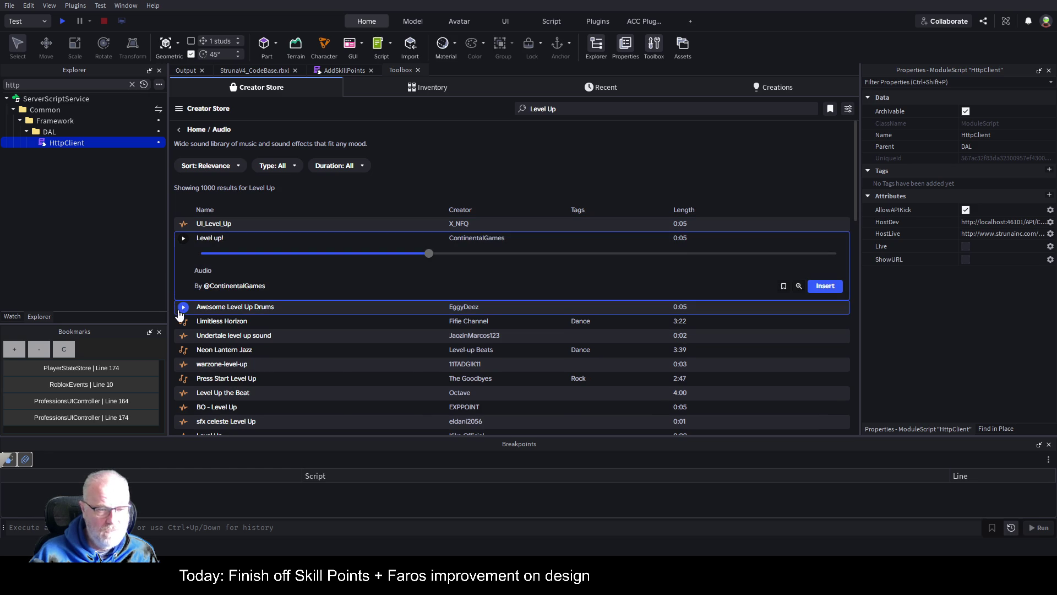
left_click(184, 308)
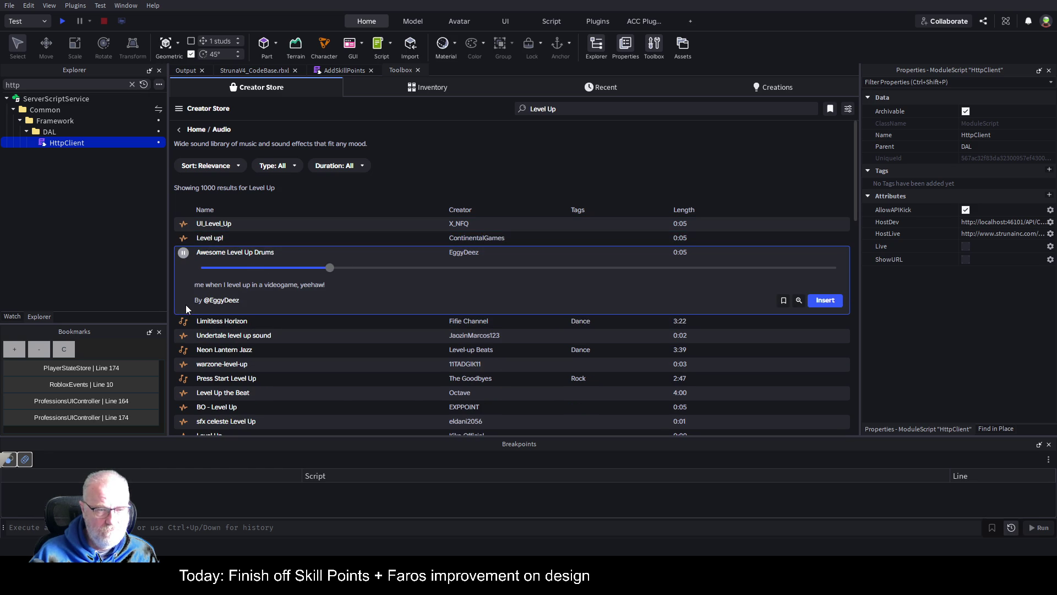
left_click(185, 258)
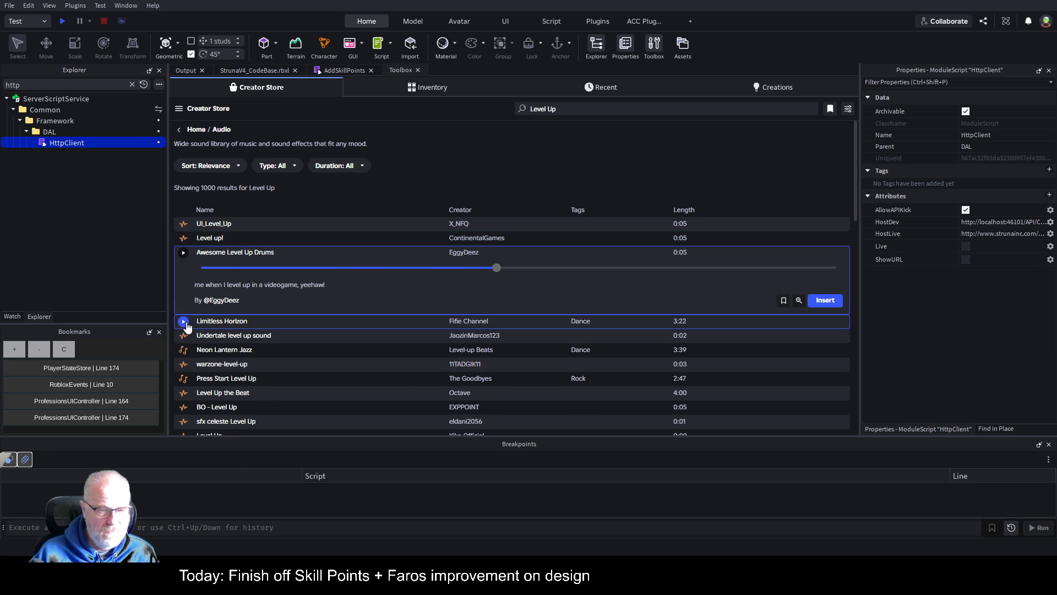
left_click(183, 321)
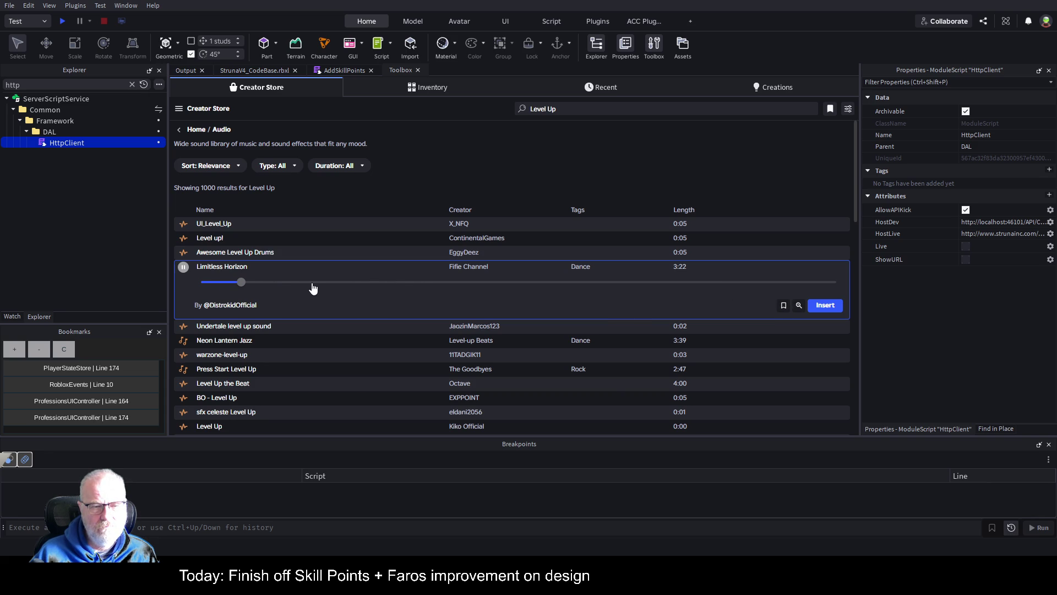
left_click_drag(313, 288, 387, 285)
left_click(454, 283)
left_click(553, 284)
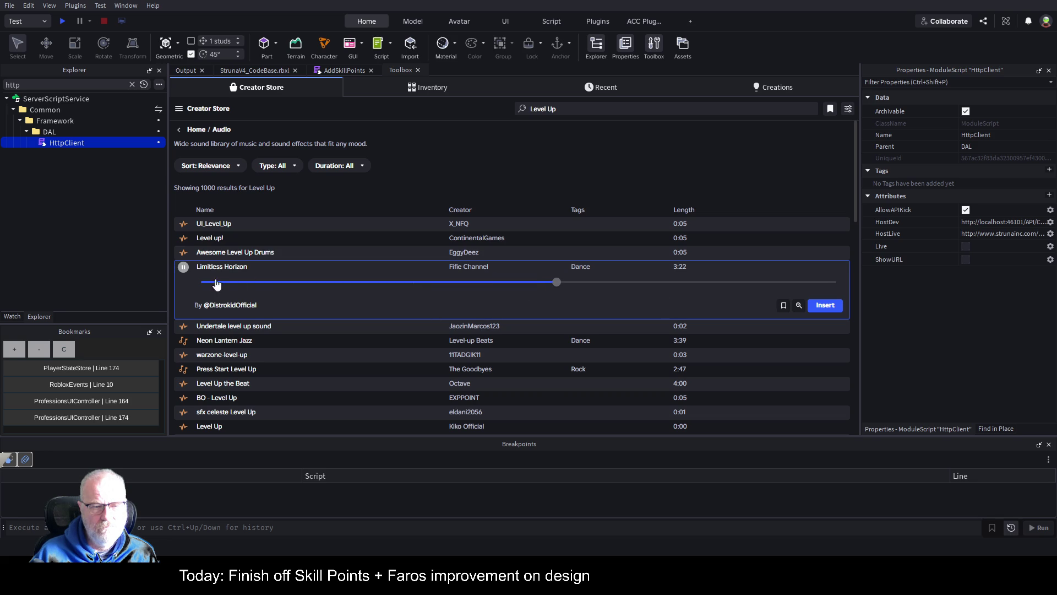
left_click(183, 267)
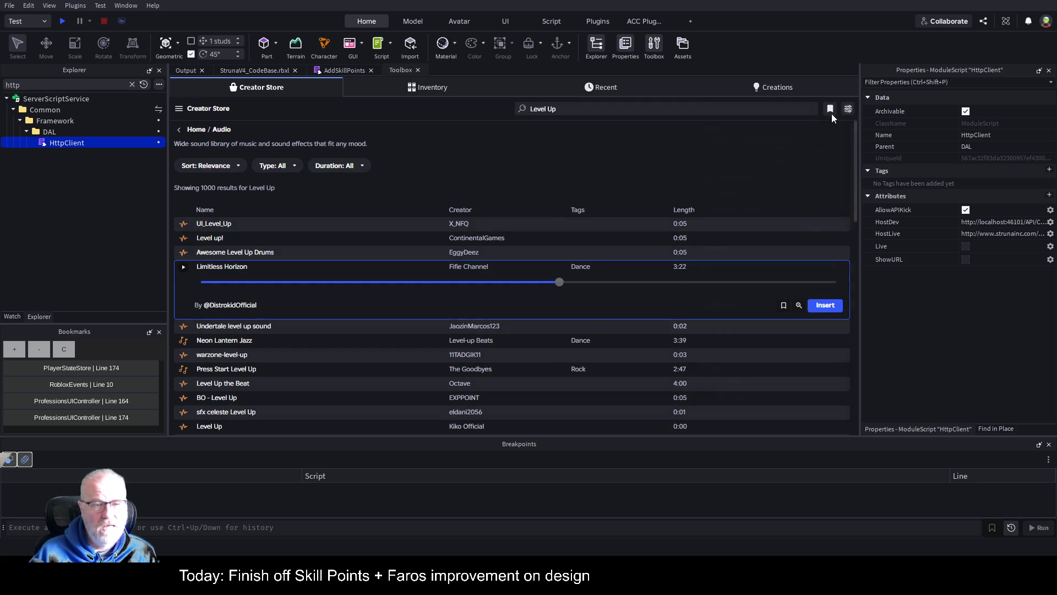
left_click(847, 108)
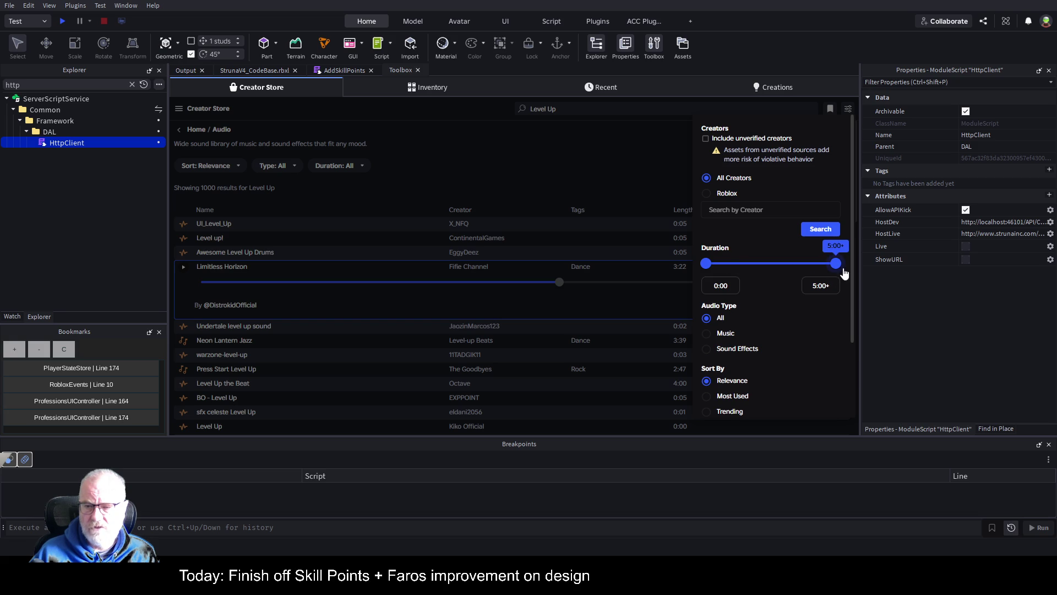
Set the Level Up results' maximum duration to 0:05 and close the filter panel.
left_click_drag(835, 263, 711, 264)
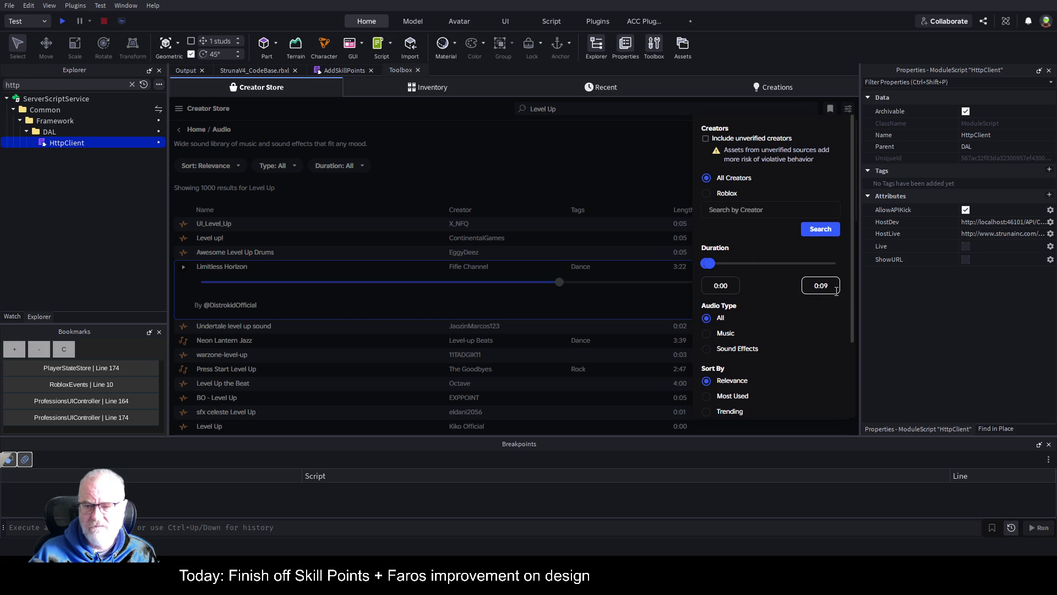
key("Return")
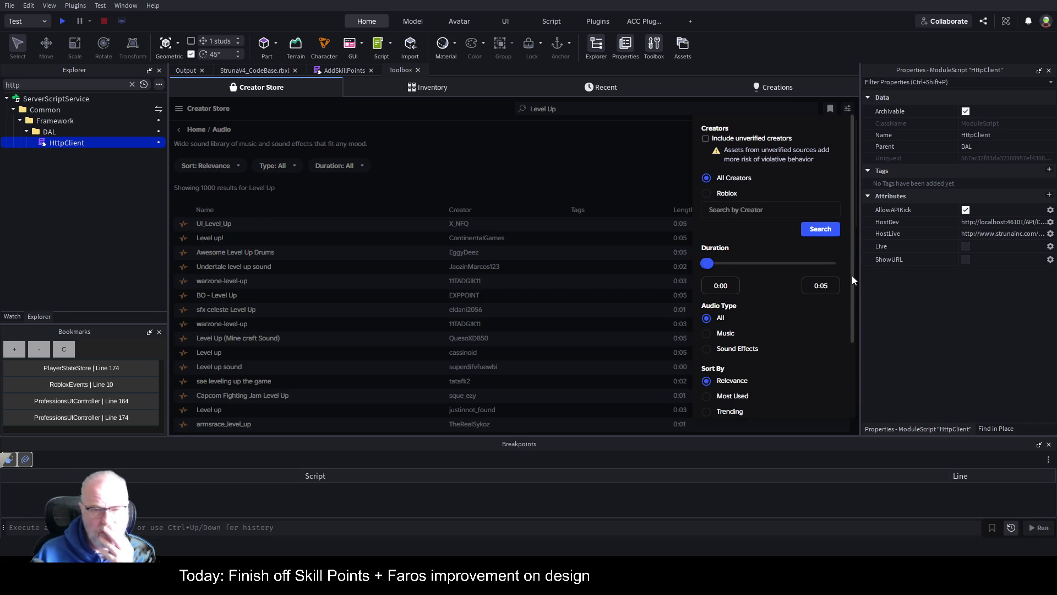
left_click(573, 163)
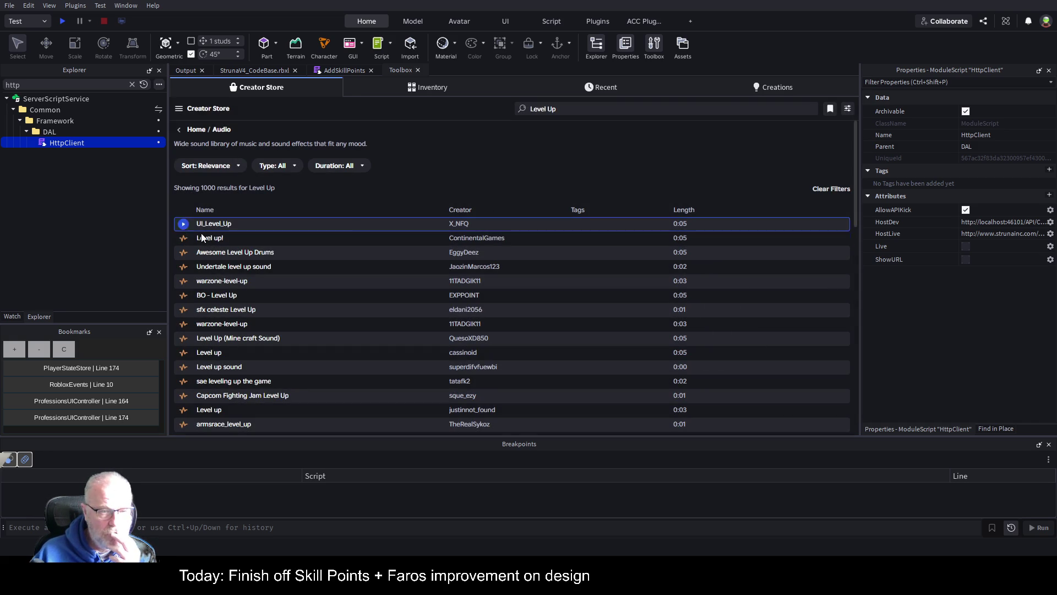
Preview the Undertale, warzone, BO and sfx celeste Level Up sounds, saving sfx celeste.
left_click(182, 268)
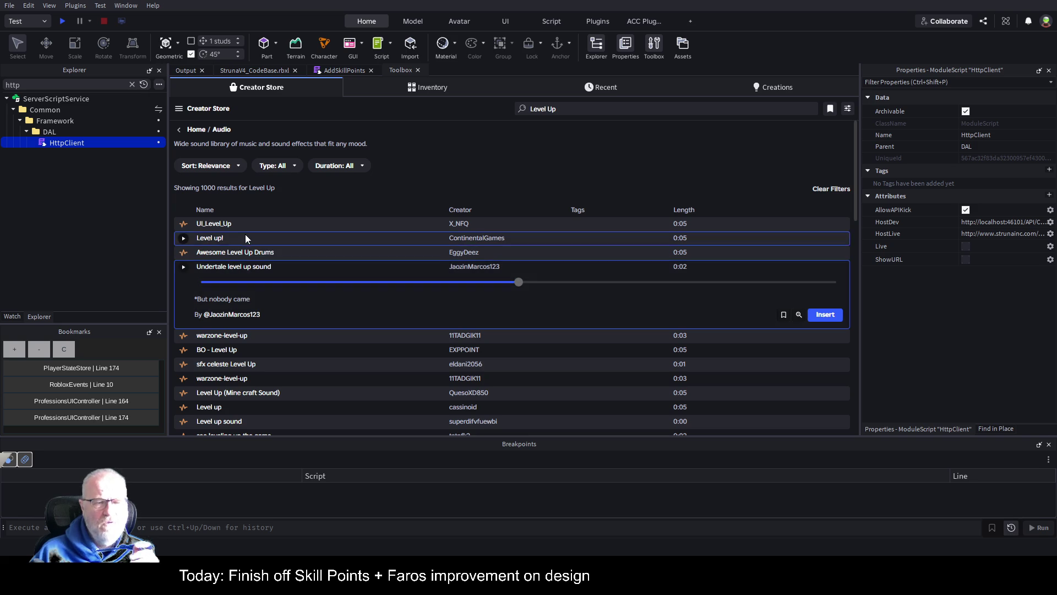
left_click(184, 335)
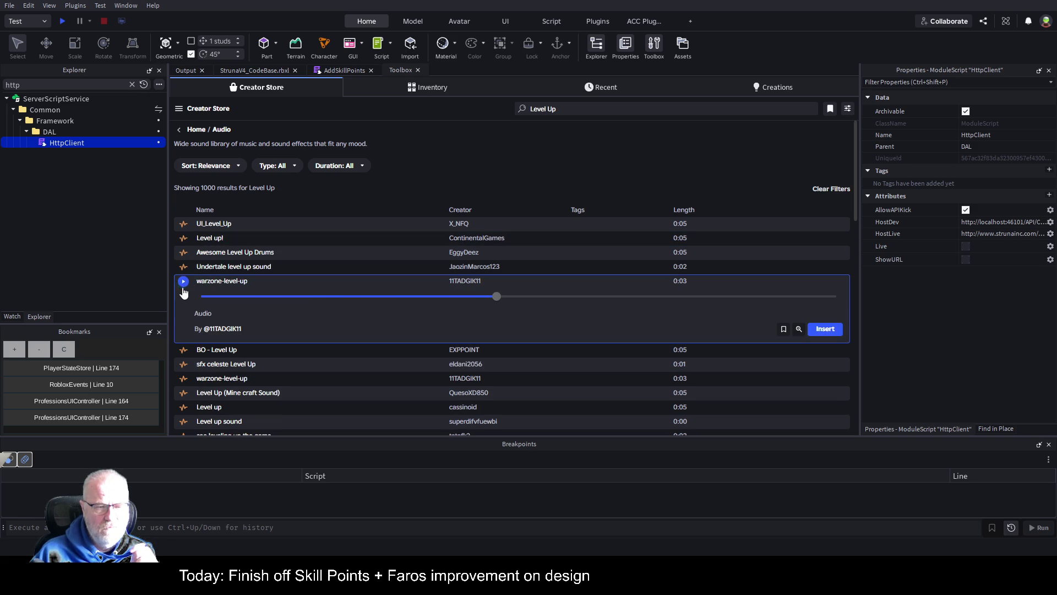
left_click(183, 350)
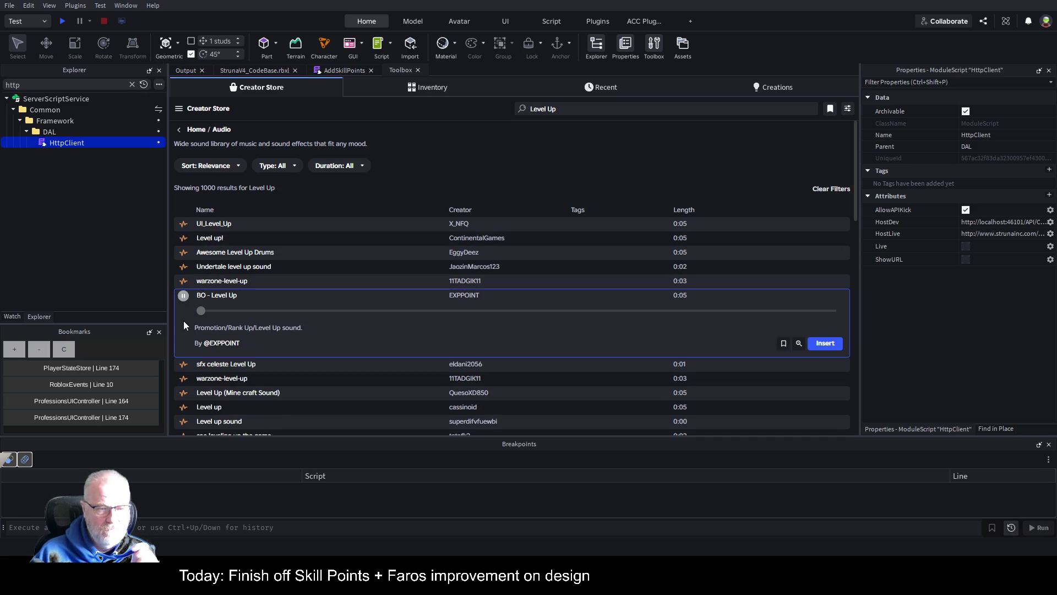
scroll(224, 282, "down", 3)
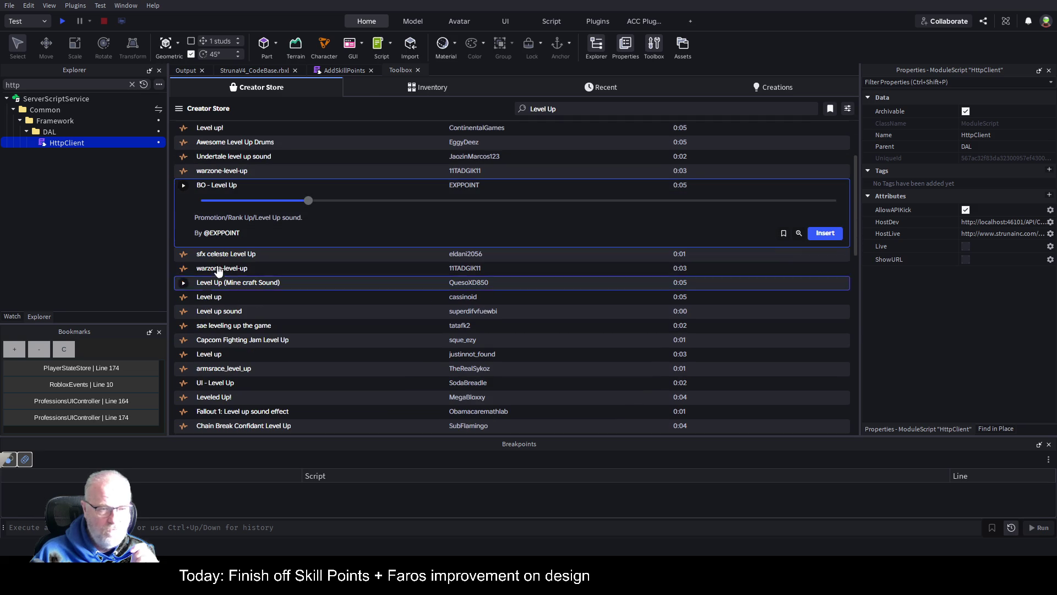
left_click(184, 254)
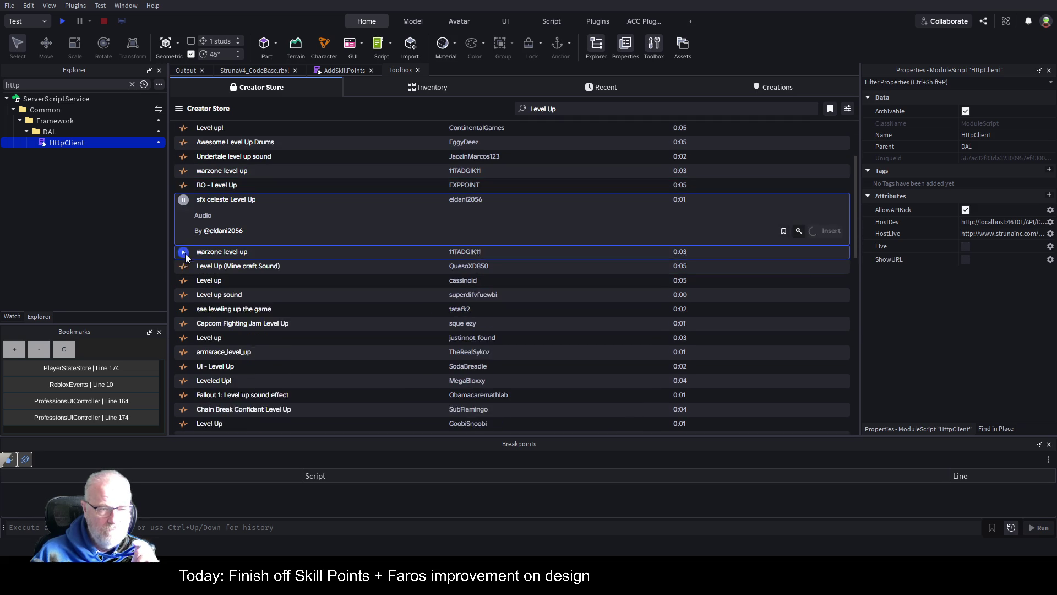
left_click(184, 201)
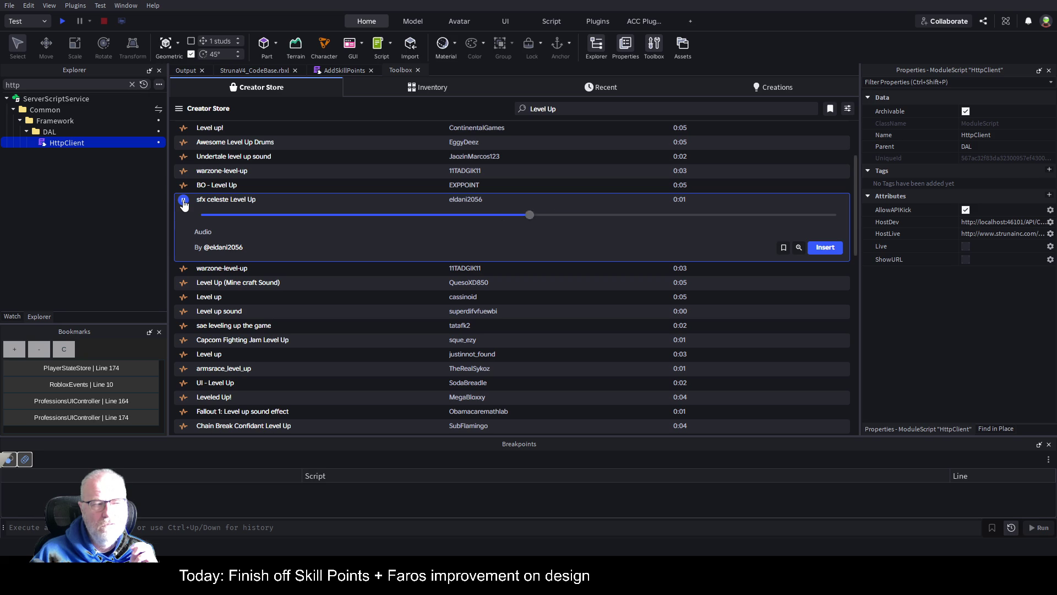
left_click(183, 202)
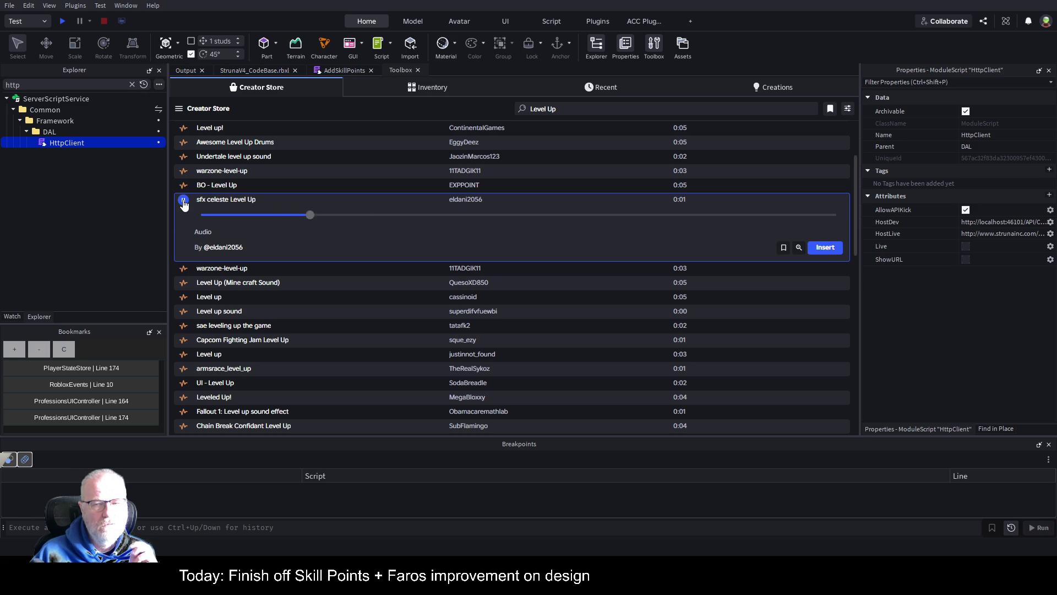
left_click(184, 201)
left_click(183, 202)
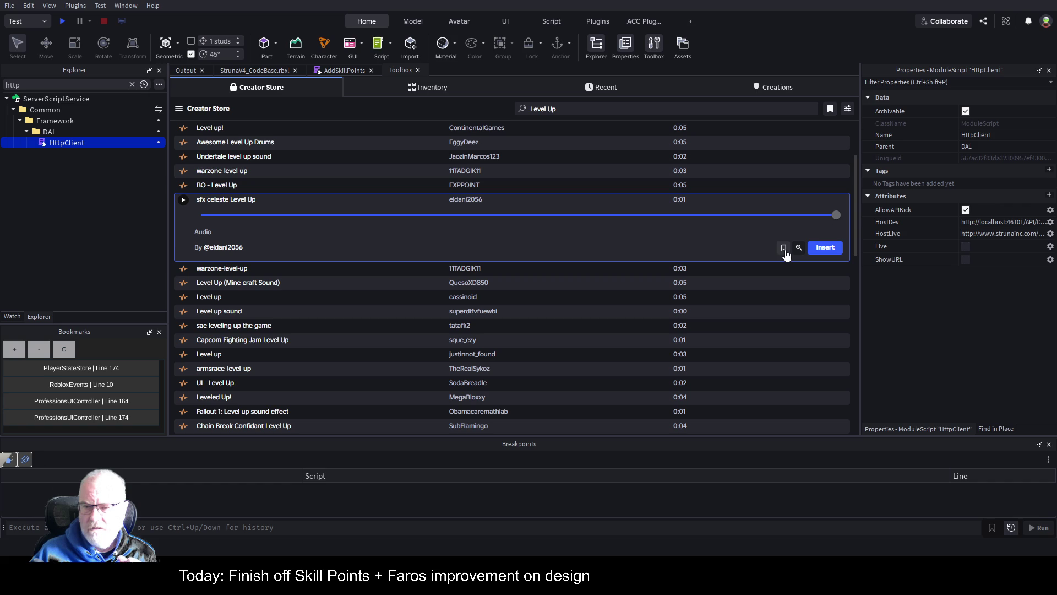
left_click(783, 247)
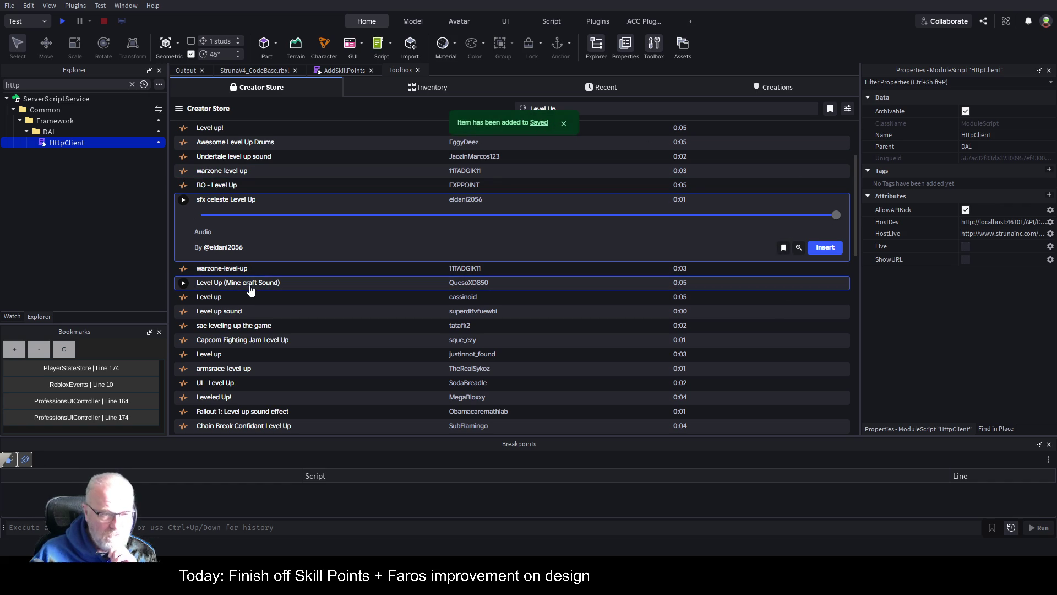
Preview the Minecraft, Capcom Fighting Jam, armsrace, UI - Level Up and Leveled Up! clips.
left_click(184, 282)
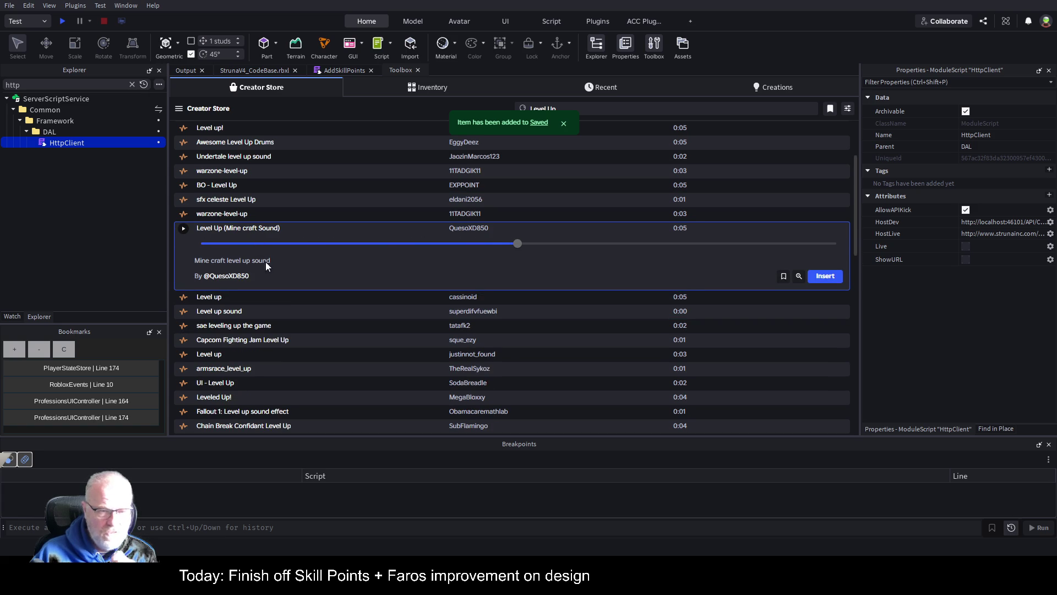
left_click(184, 298)
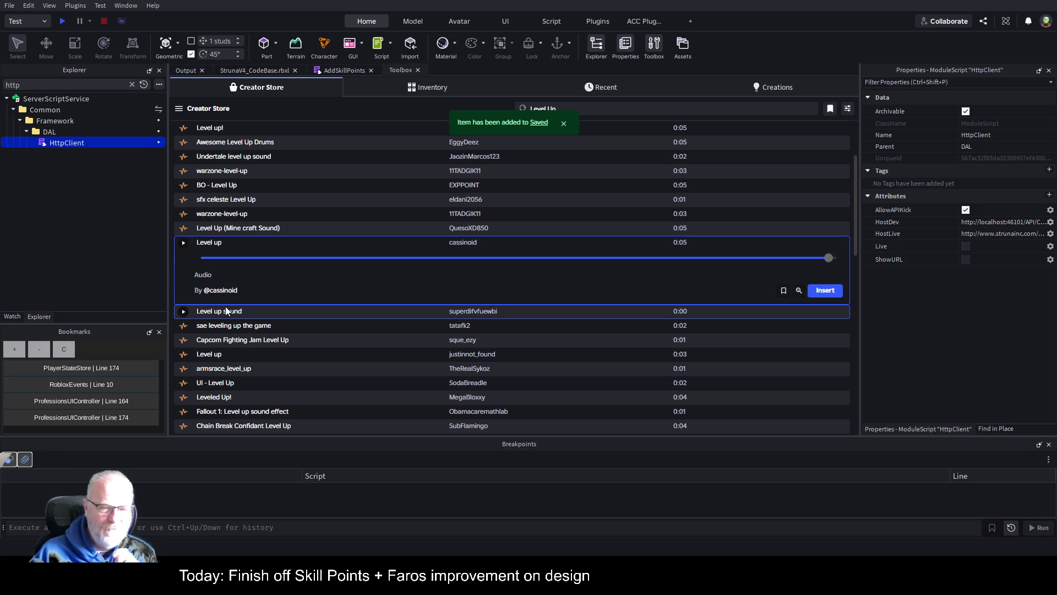
left_click(183, 311)
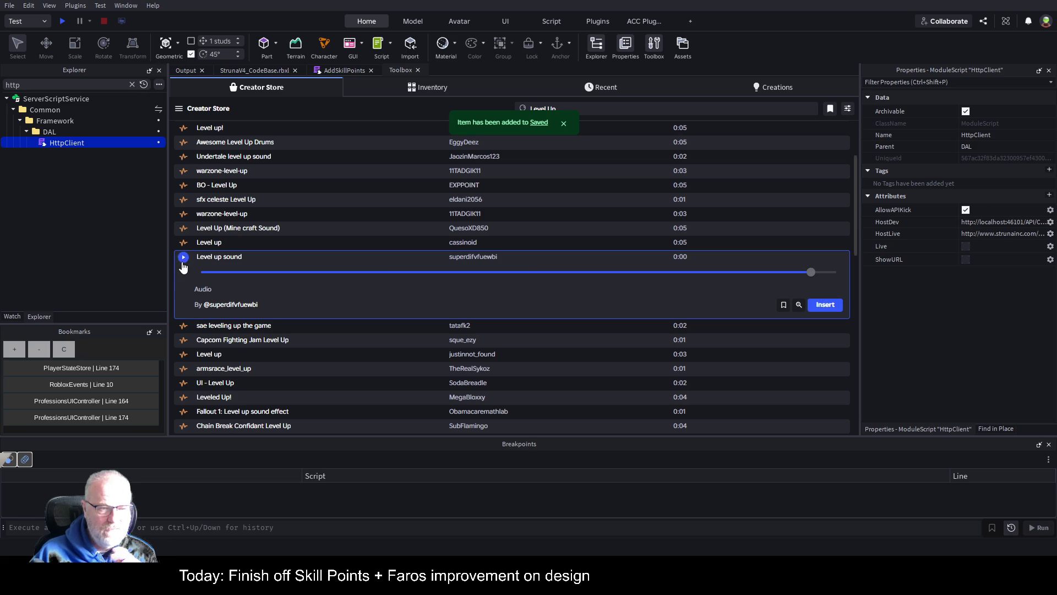
left_click(185, 326)
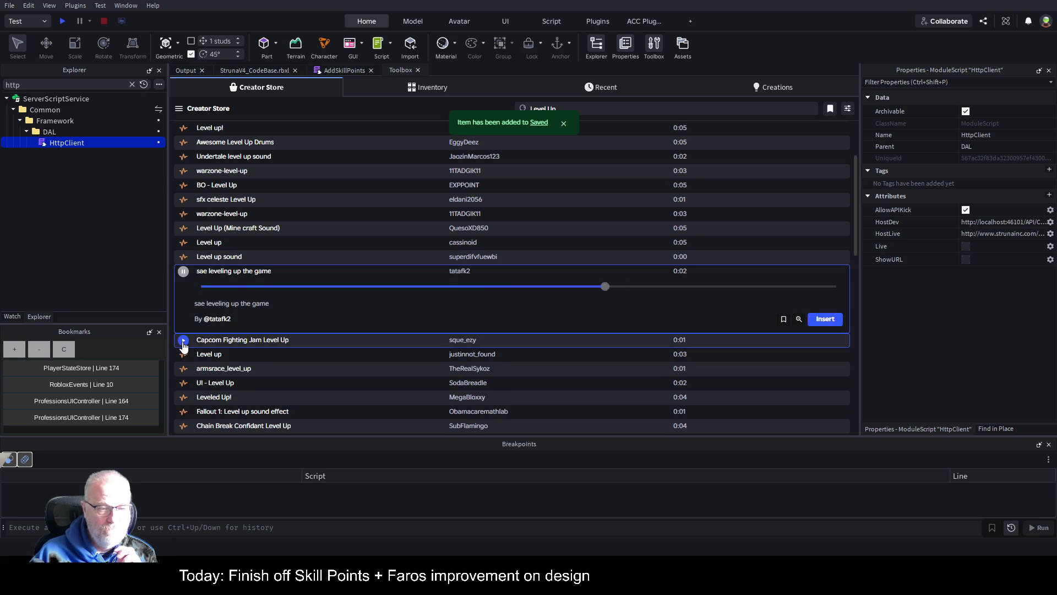
left_click(183, 341)
left_click(184, 355)
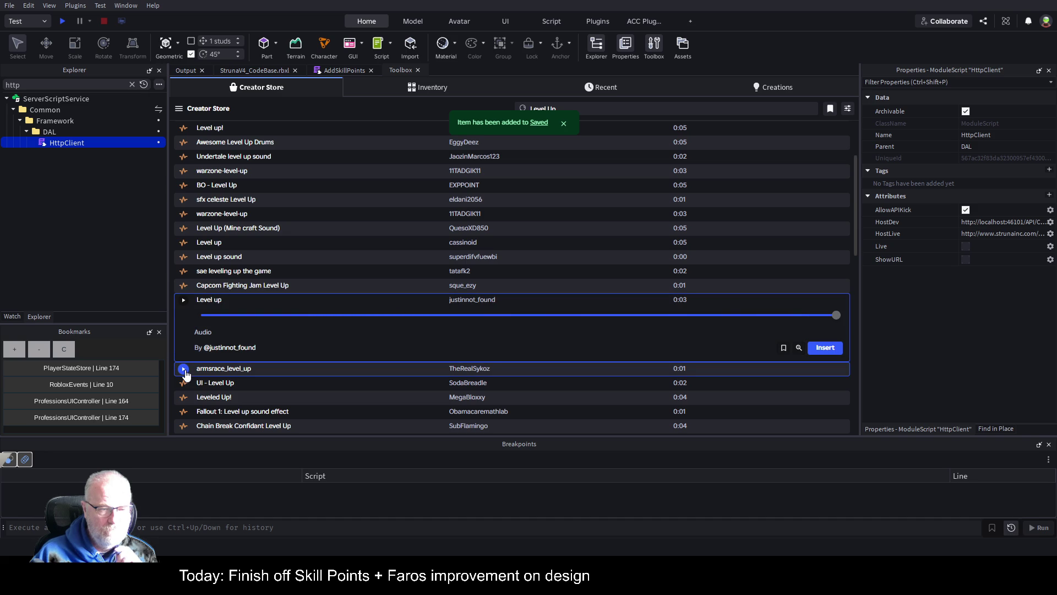
left_click(183, 368)
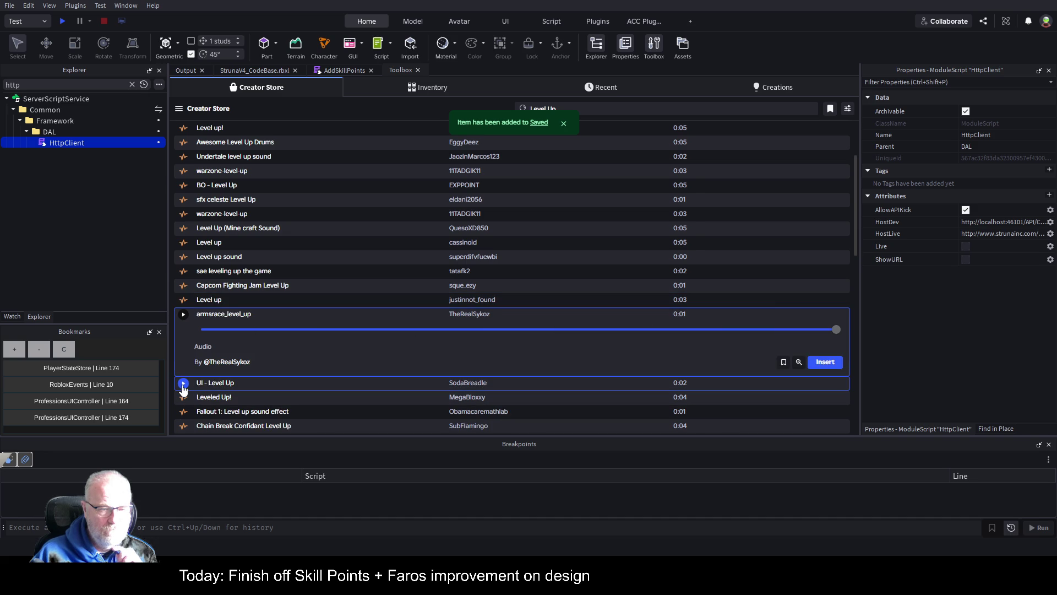
left_click(183, 384)
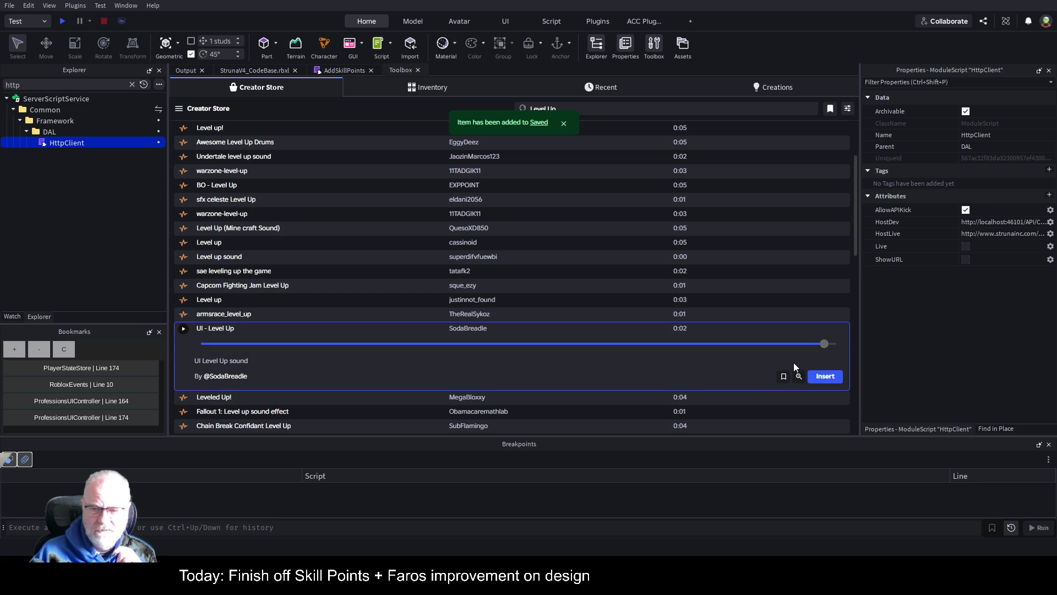
left_click(185, 399)
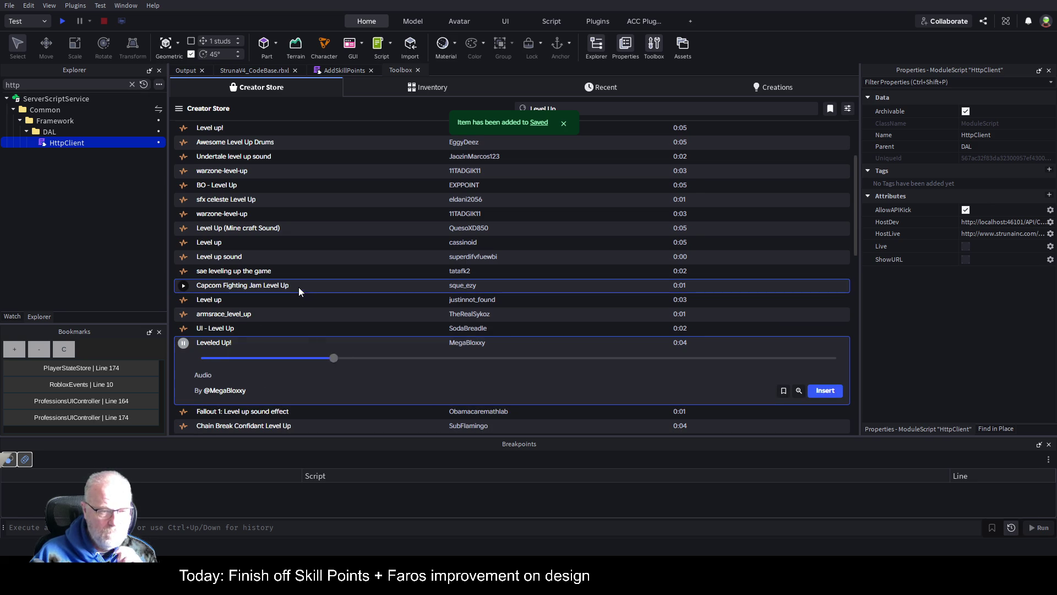
Preview Fallout 1, Cute, Skyrim, hyper_level_up, Time to level up!, Level Up End and Leveling up sounds.
scroll(298, 286, "down", 4)
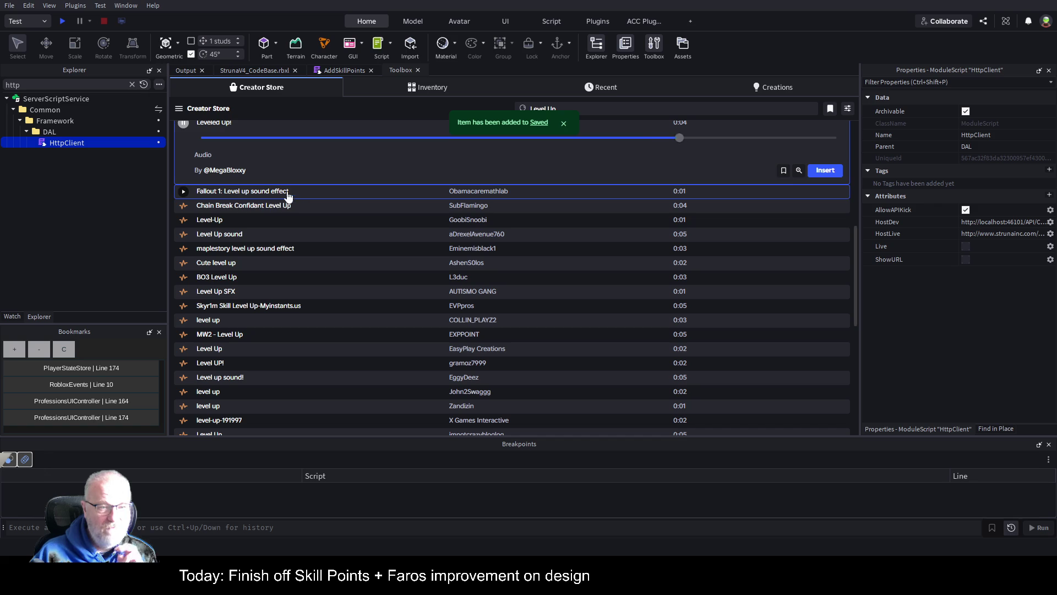
left_click(184, 191)
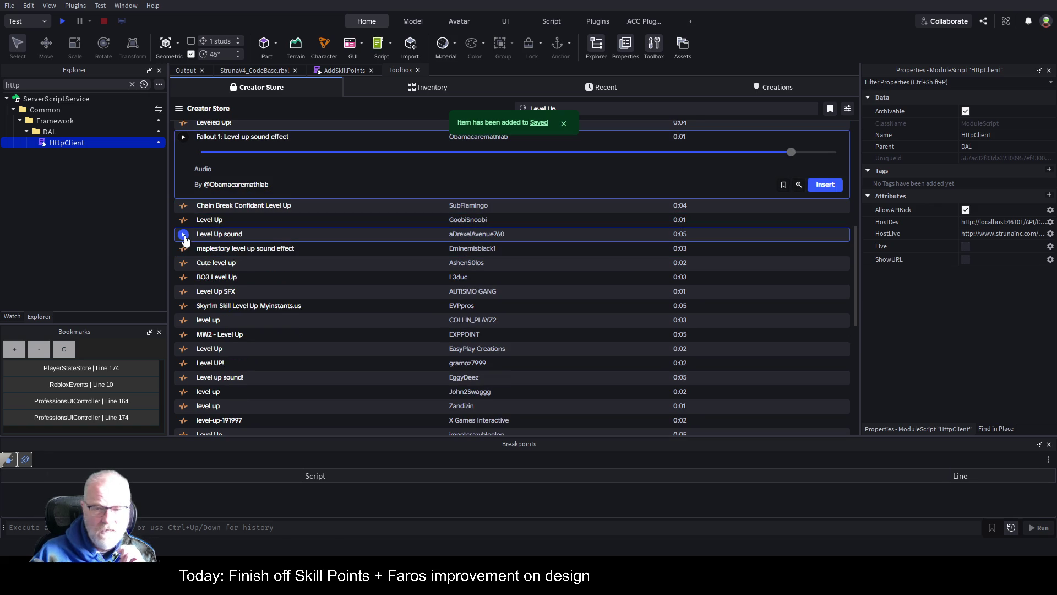
left_click(184, 235)
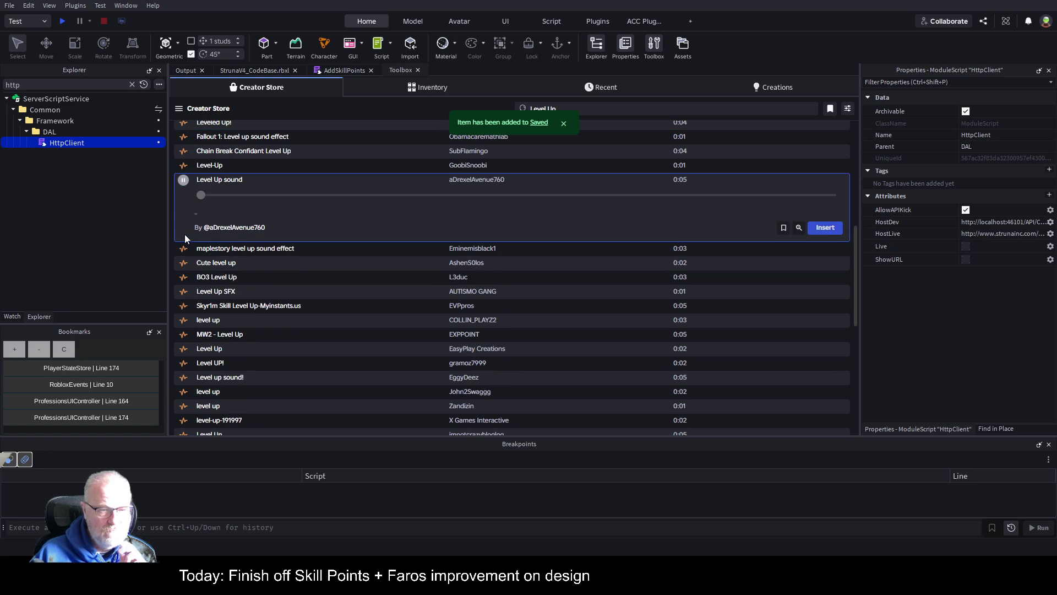
left_click(183, 264)
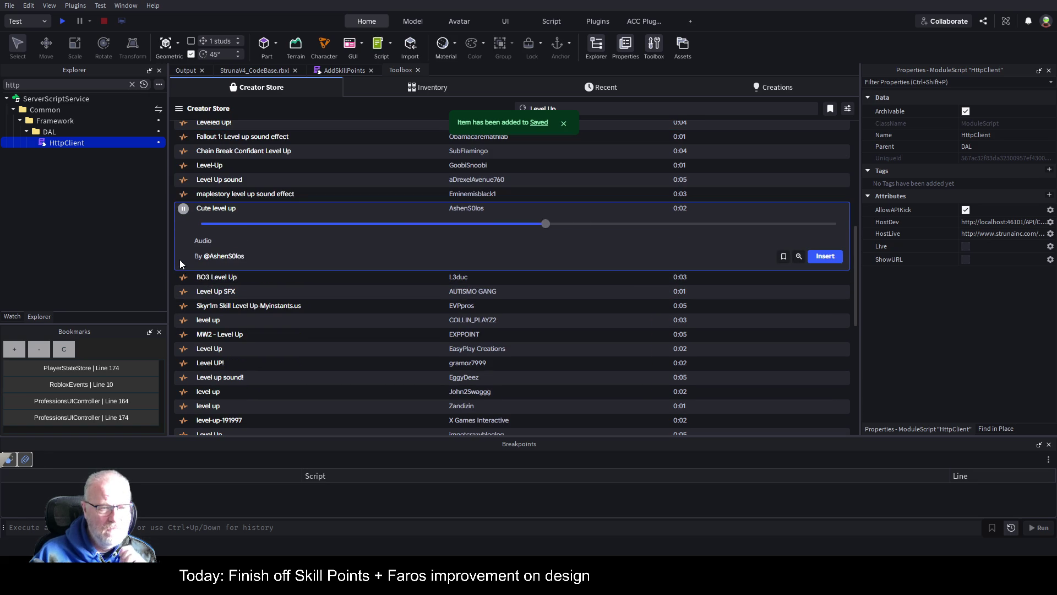
left_click(184, 209)
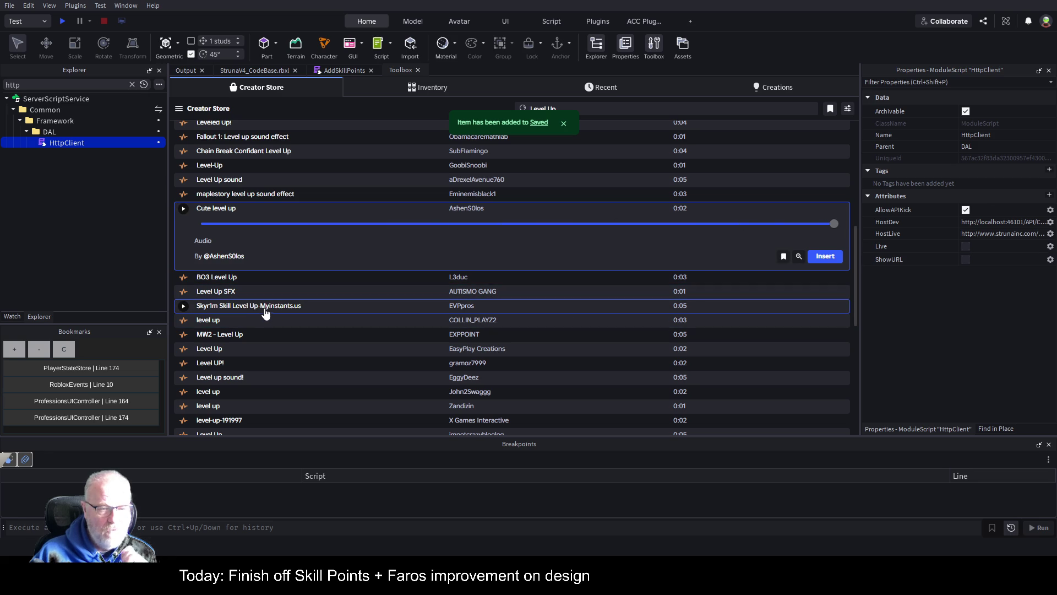
left_click(183, 305)
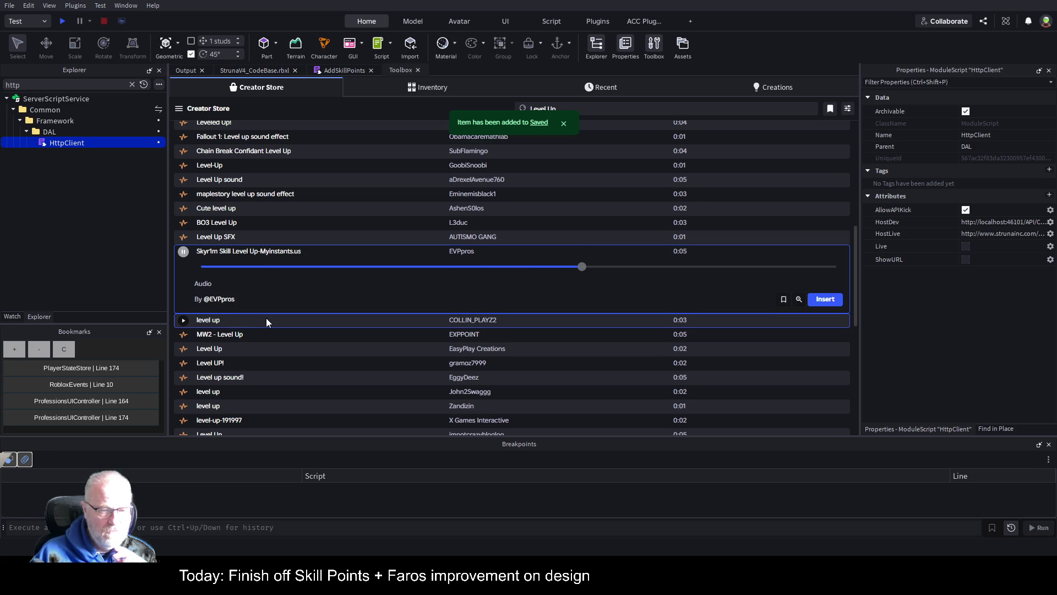
scroll(266, 319, "down", 2)
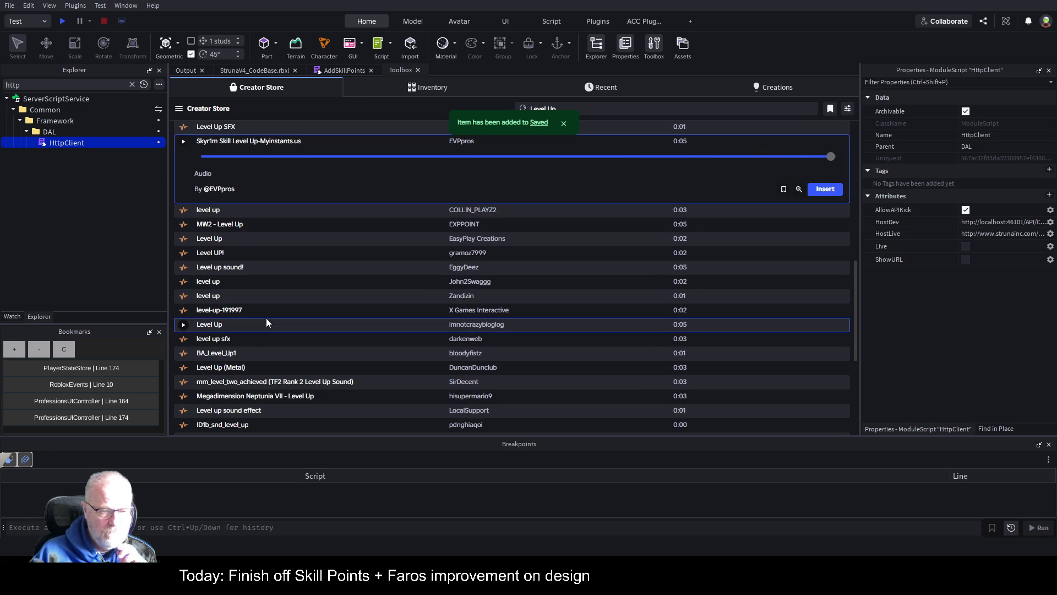
scroll(266, 320, "down", 3)
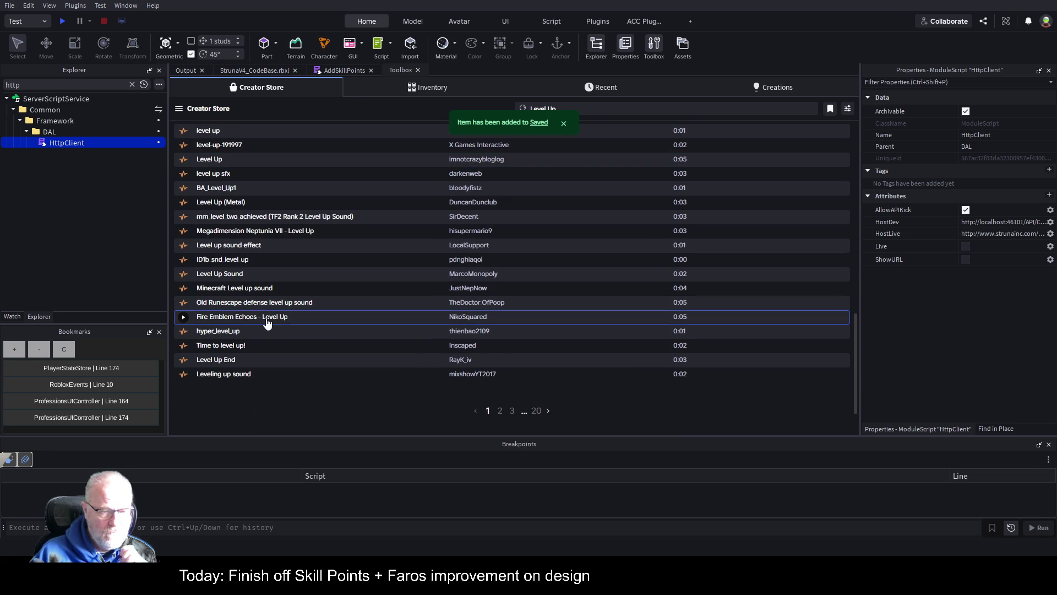
left_click(184, 331)
scroll(330, 297, "down", 2)
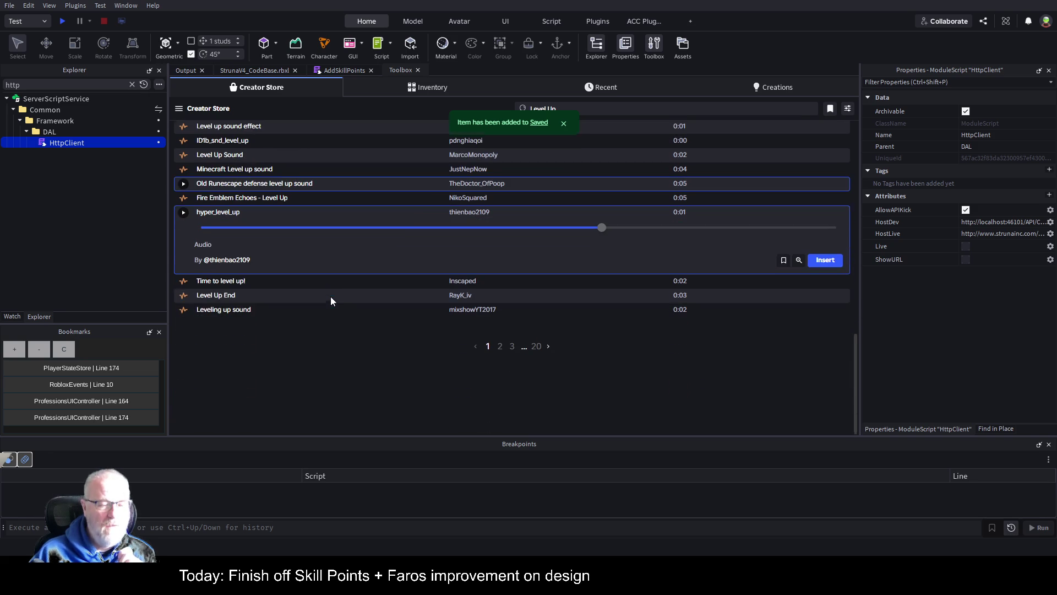
left_click(185, 282)
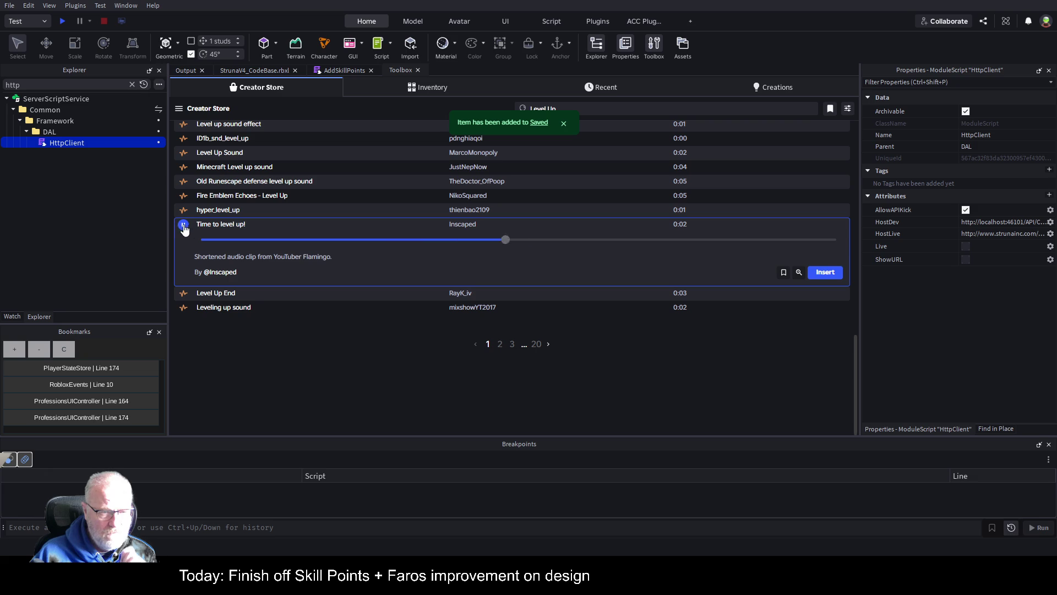
left_click(183, 293)
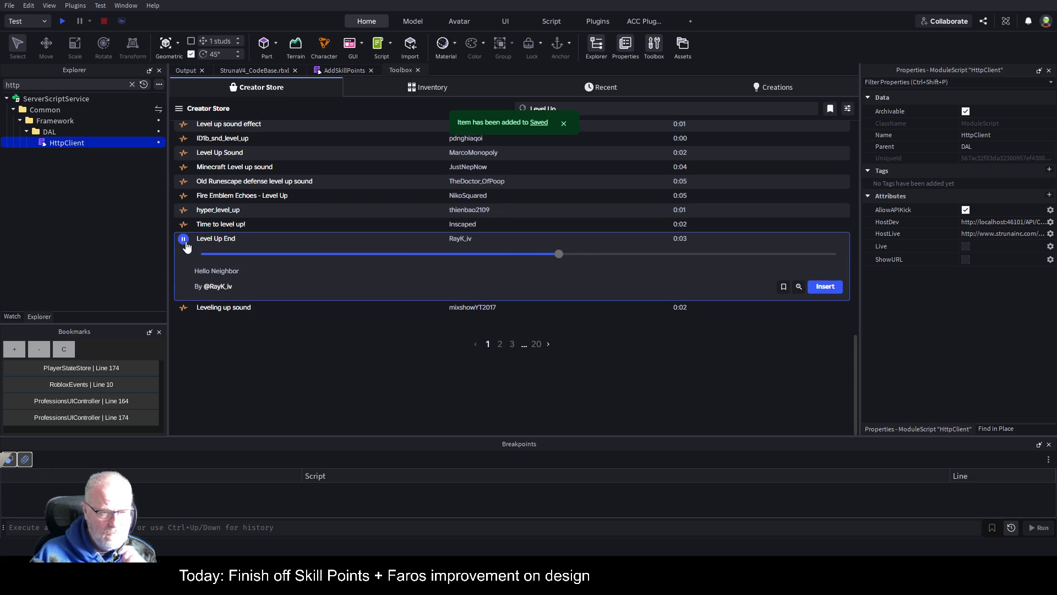
left_click(184, 308)
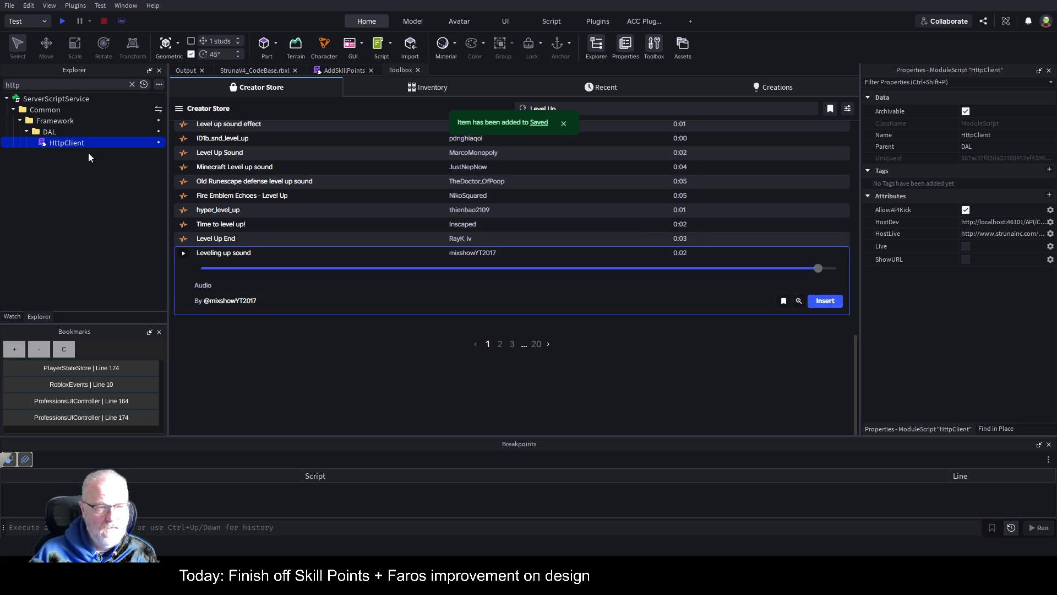
Clear the http filter from the Explorer to show the full hierarchy.
left_click(132, 85)
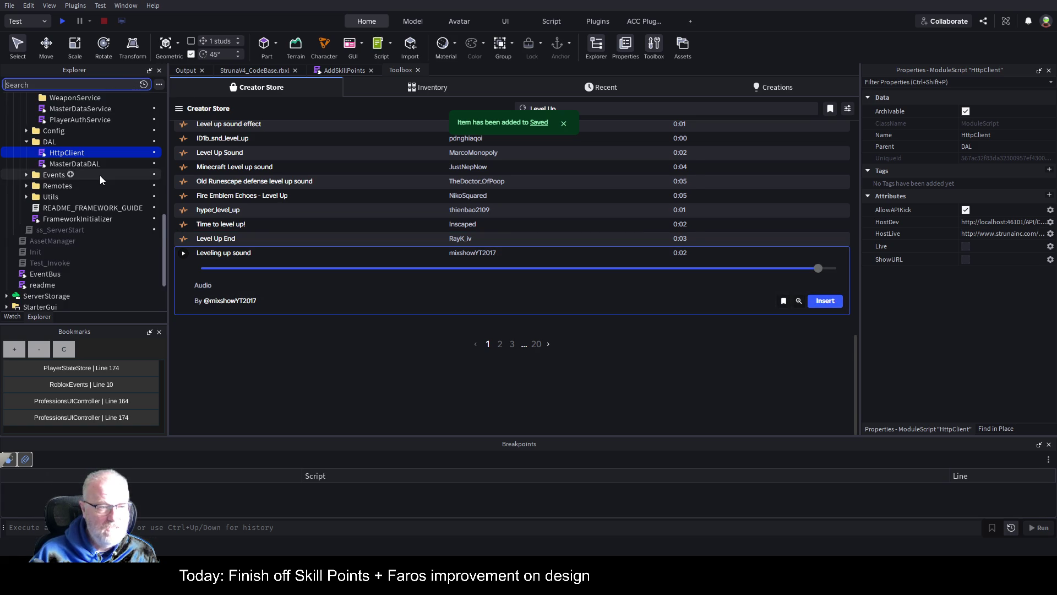
scroll(100, 176, "down", 3)
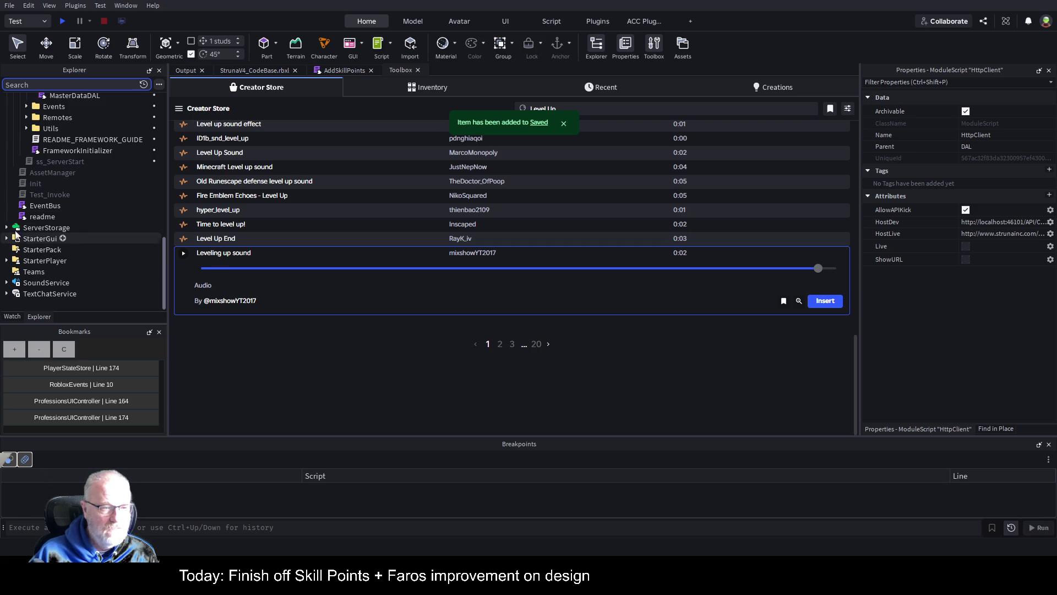
scroll(46, 252, "up", 10)
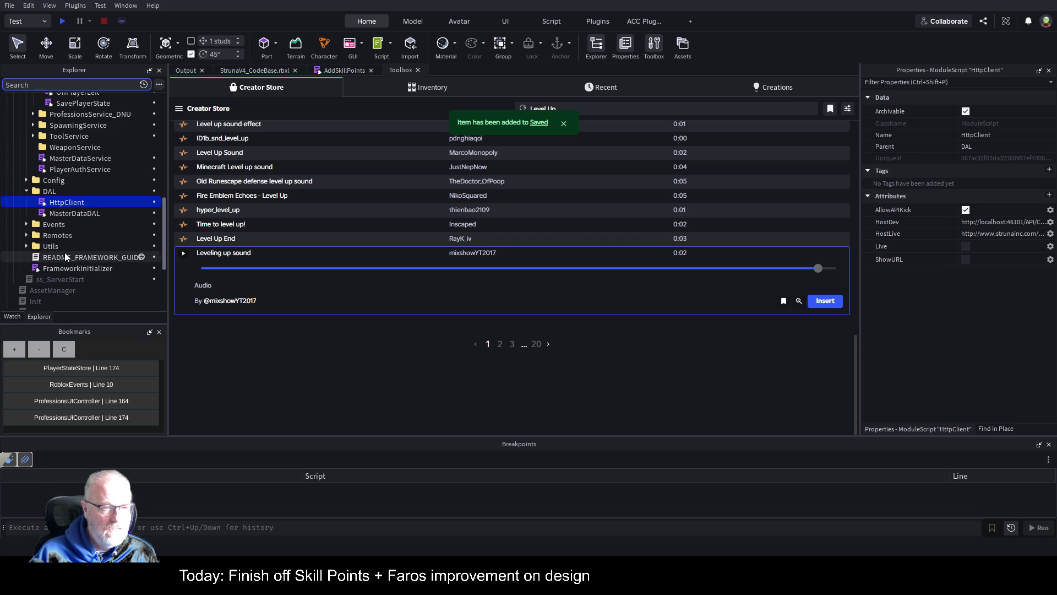
scroll(83, 220, "up", 5)
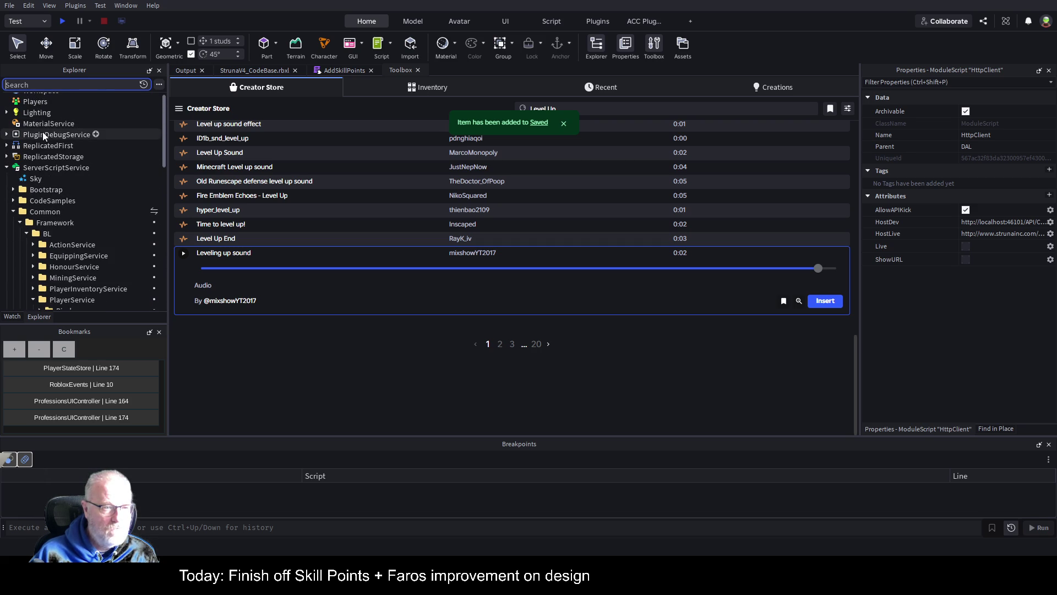
scroll(58, 167, "up", 1)
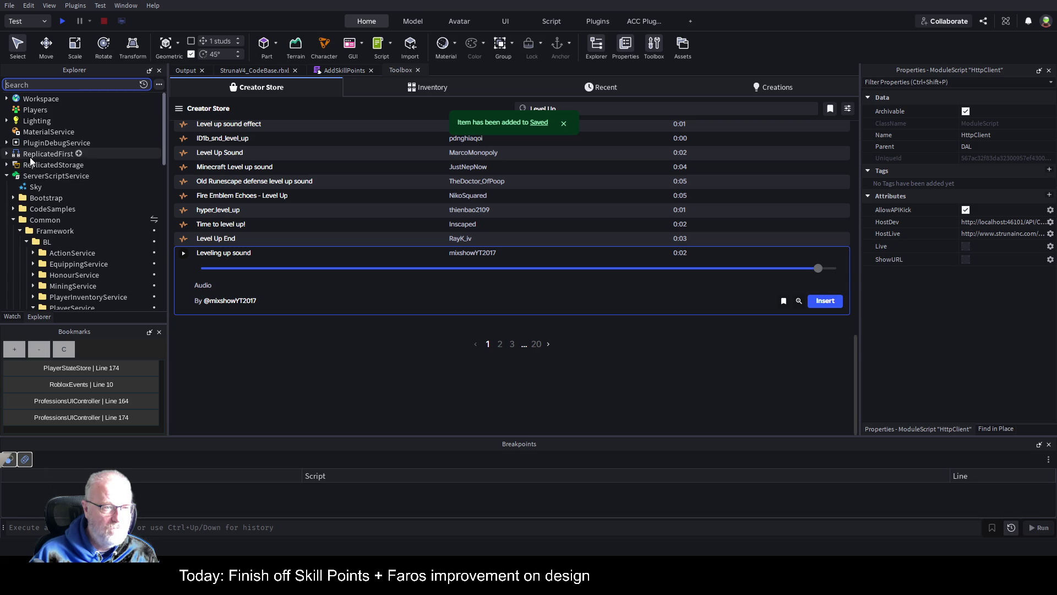
Collapse ServerScriptService, expand ServerStorage > Common > ClientEffects, and widen the Explorer panel.
left_click(6, 176)
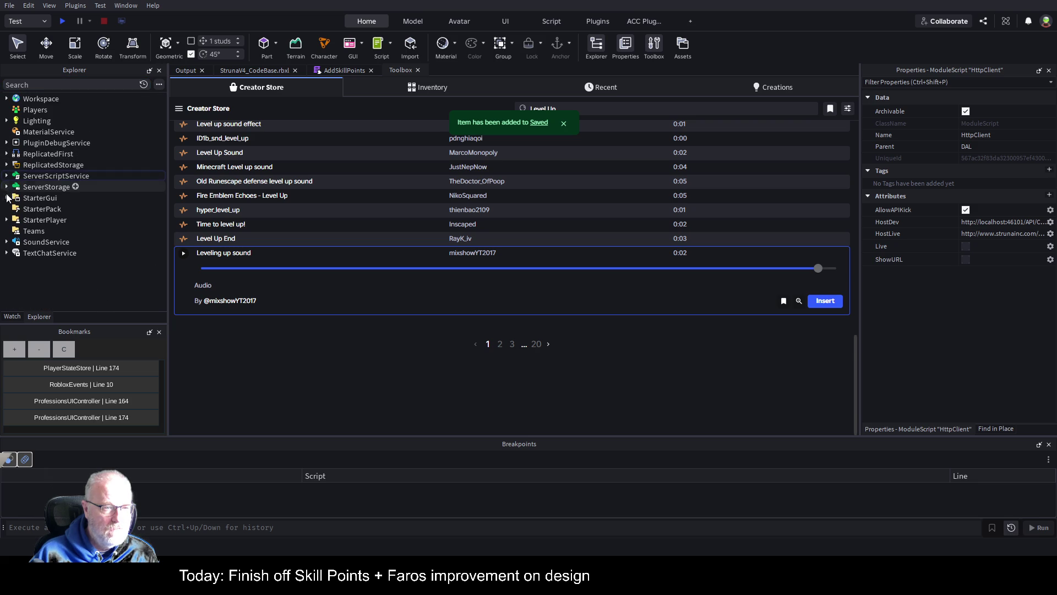
left_click(7, 187)
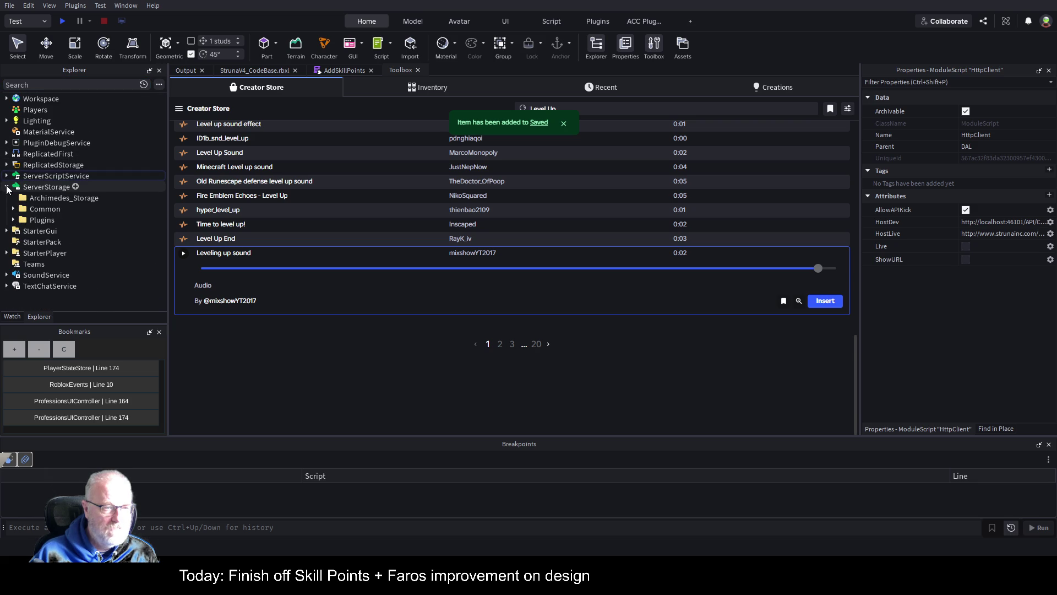
left_click(14, 209)
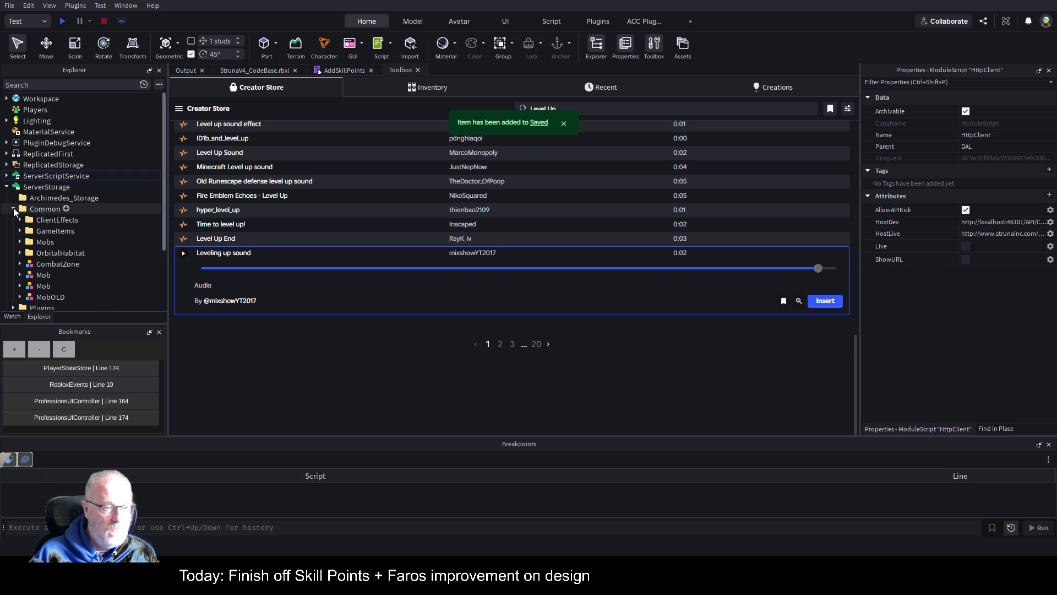
left_click(19, 219)
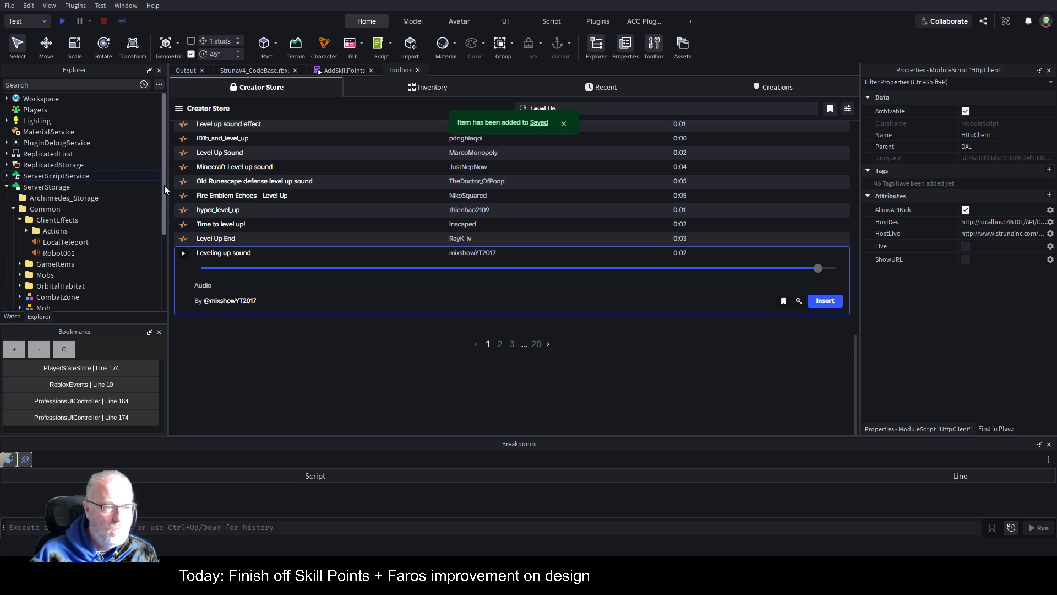
left_click_drag(164, 185, 334, 188)
scroll(154, 195, "down", 3)
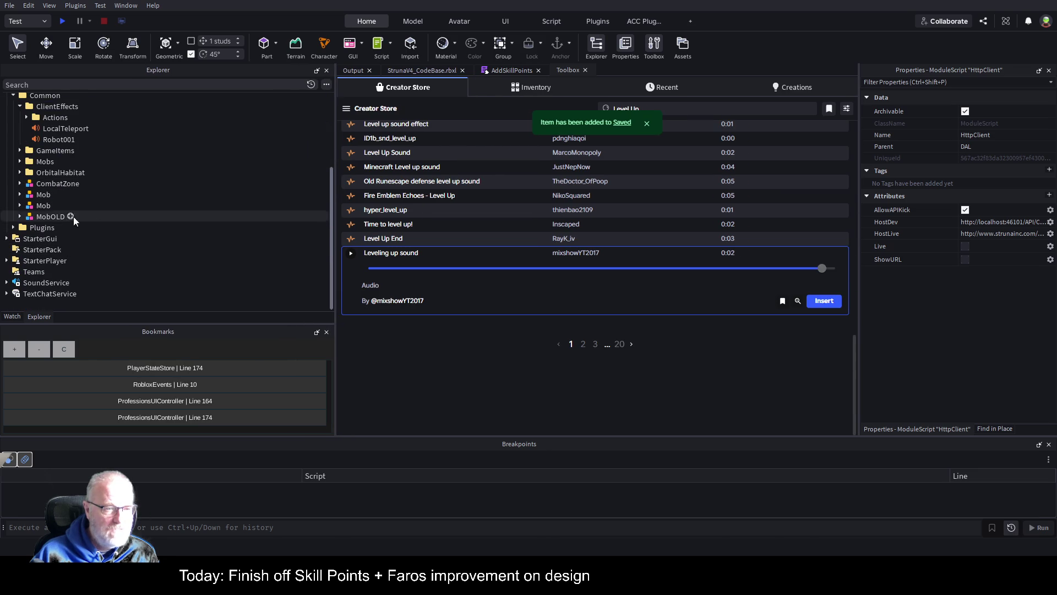
scroll(125, 226, "up", 3)
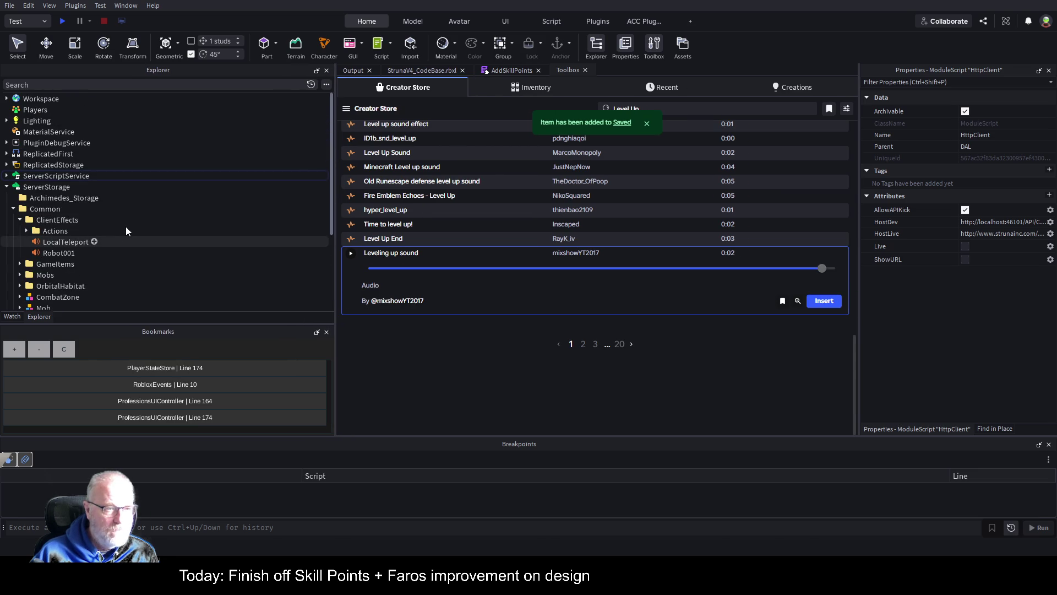
Filter the Explorer to 'sound', collapse the BackgroundMusic, GameItems and CommonV3 folders, and select MusicController's BackgroundSounds folder.
left_click(131, 85)
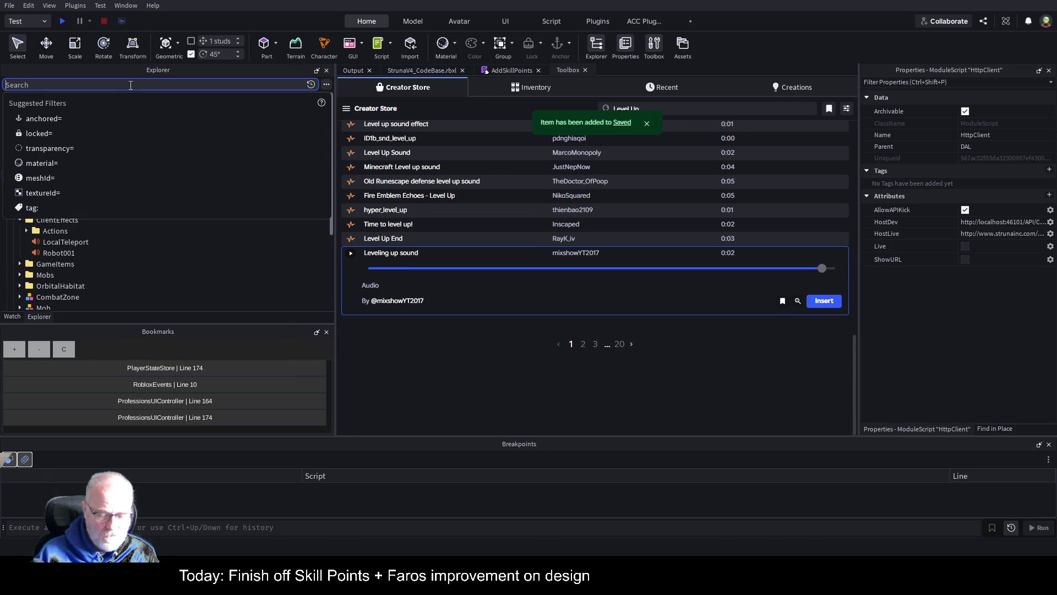
type("sound")
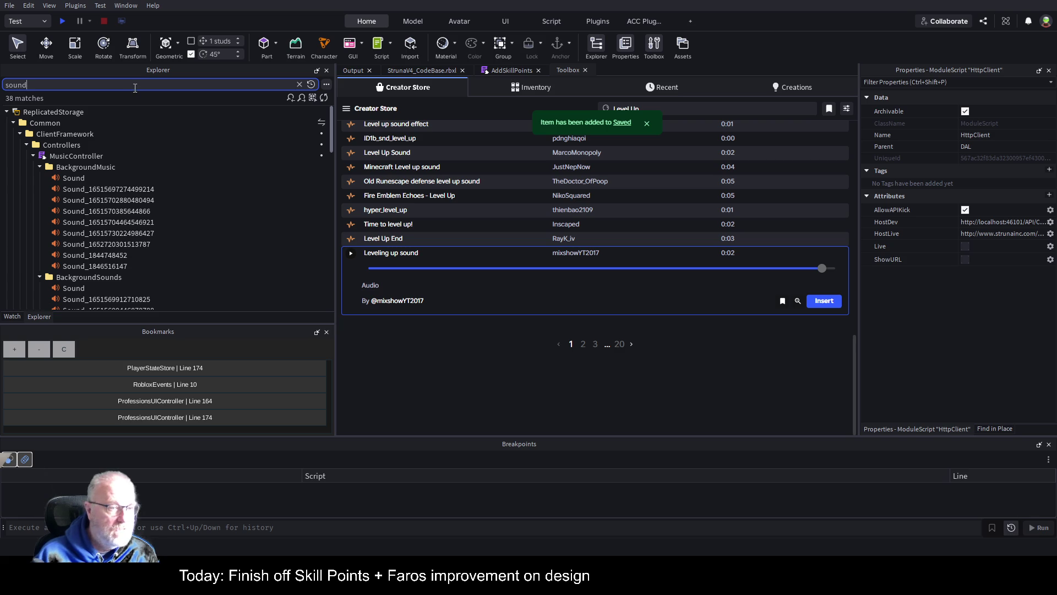
left_click(40, 166)
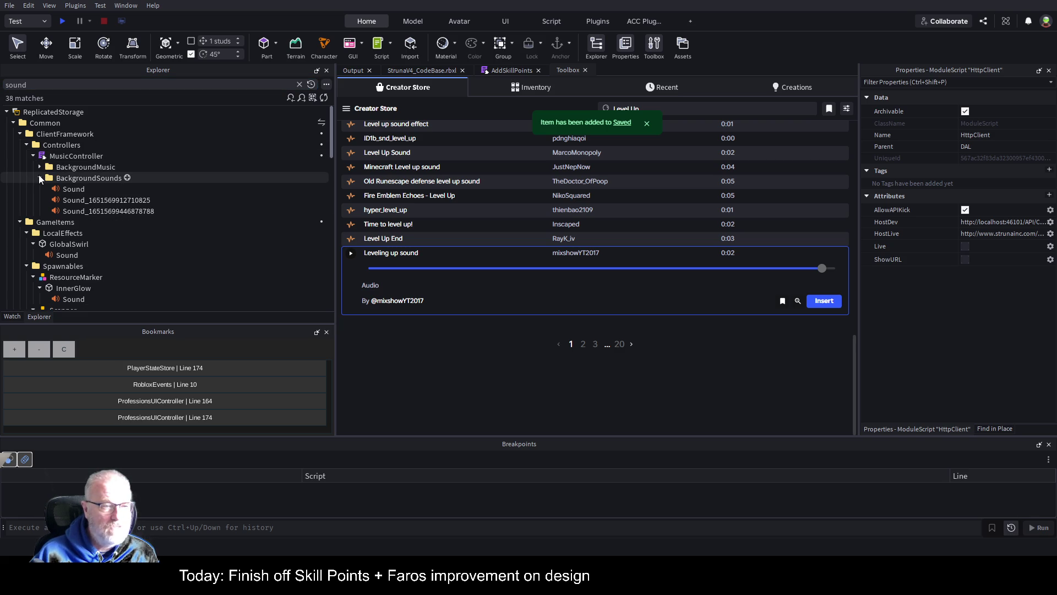
left_click(40, 178)
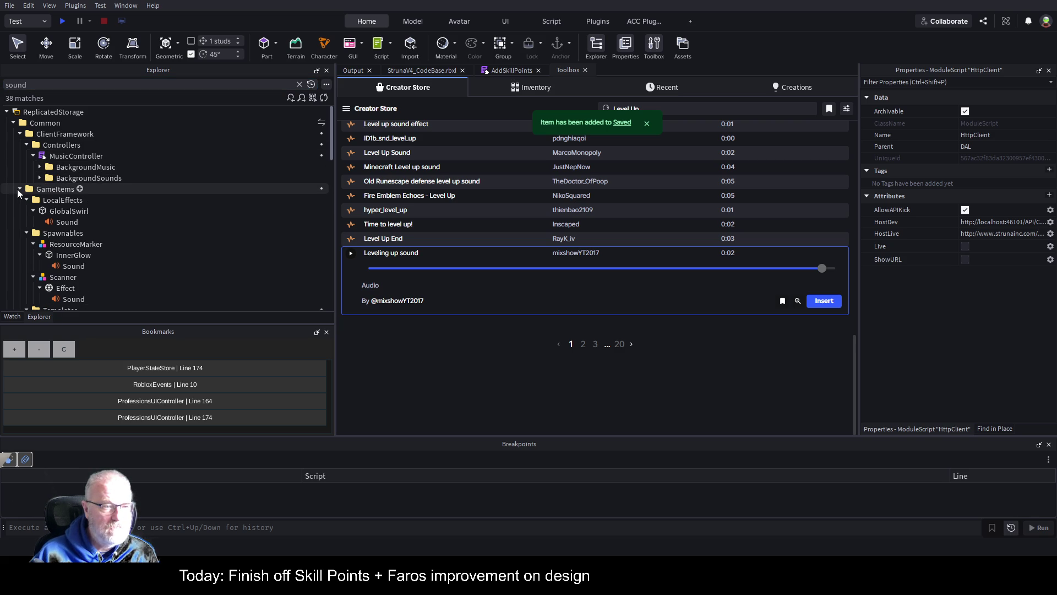
left_click(20, 189)
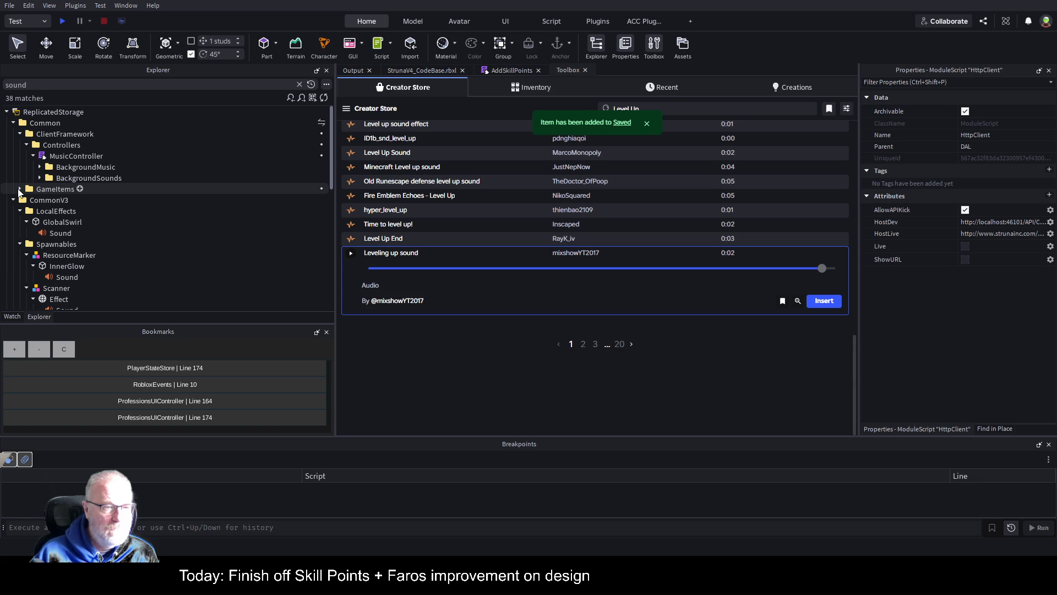
left_click(14, 200)
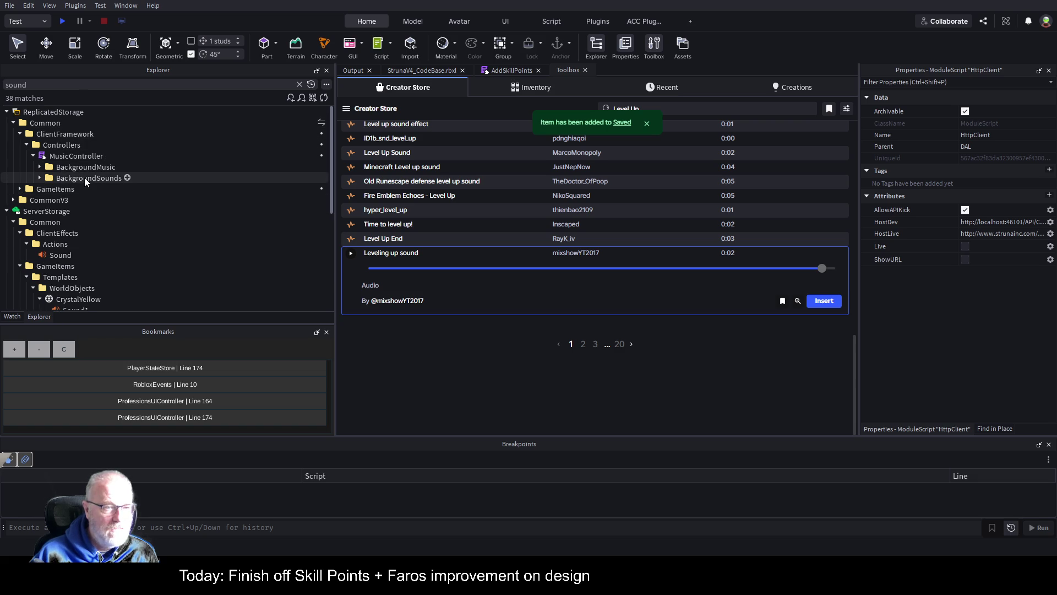
left_click(39, 178)
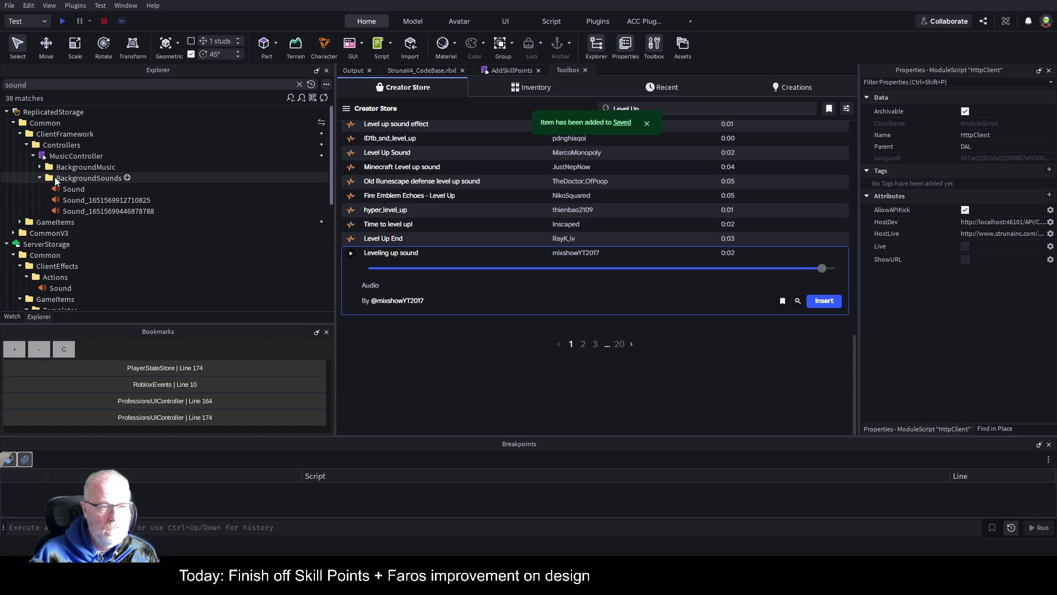
left_click(100, 178)
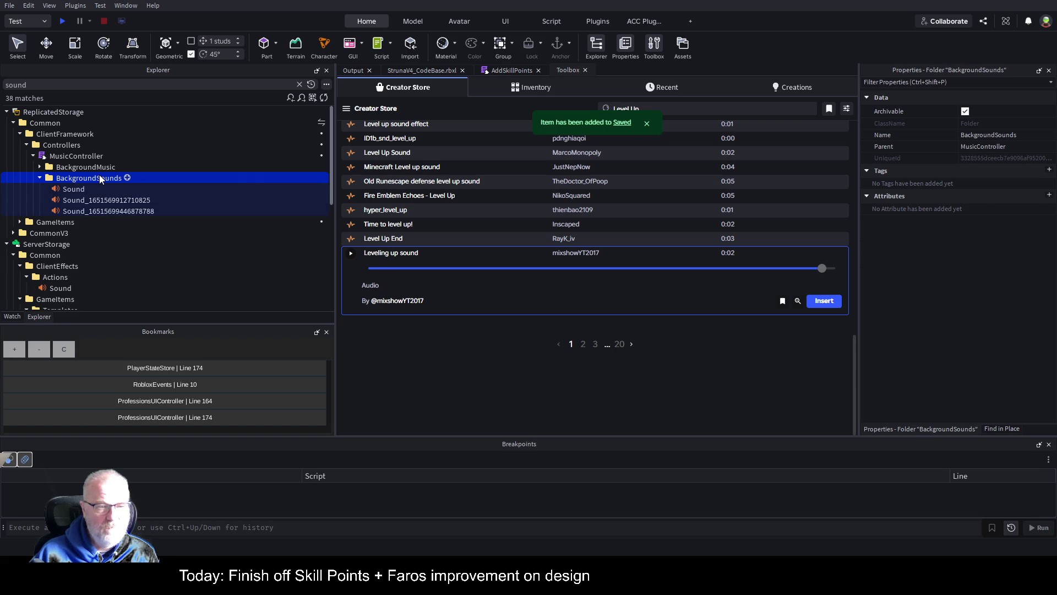
Insert the Leveling up sound into BackgroundSounds, preview its 2.061-second clip, and rename it SkillLevelUp.
left_click(835, 303)
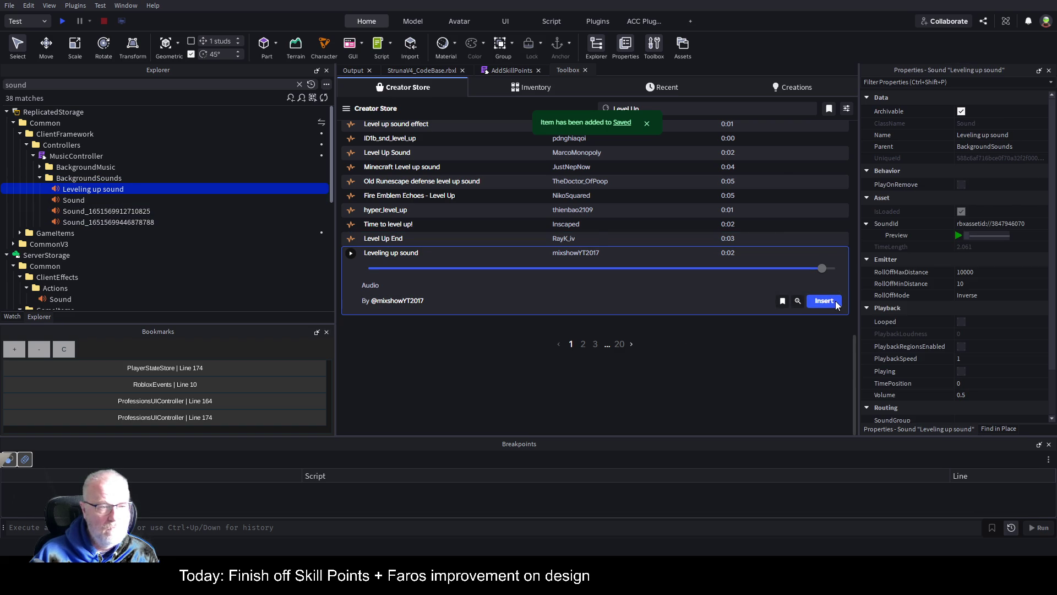
left_click(960, 237)
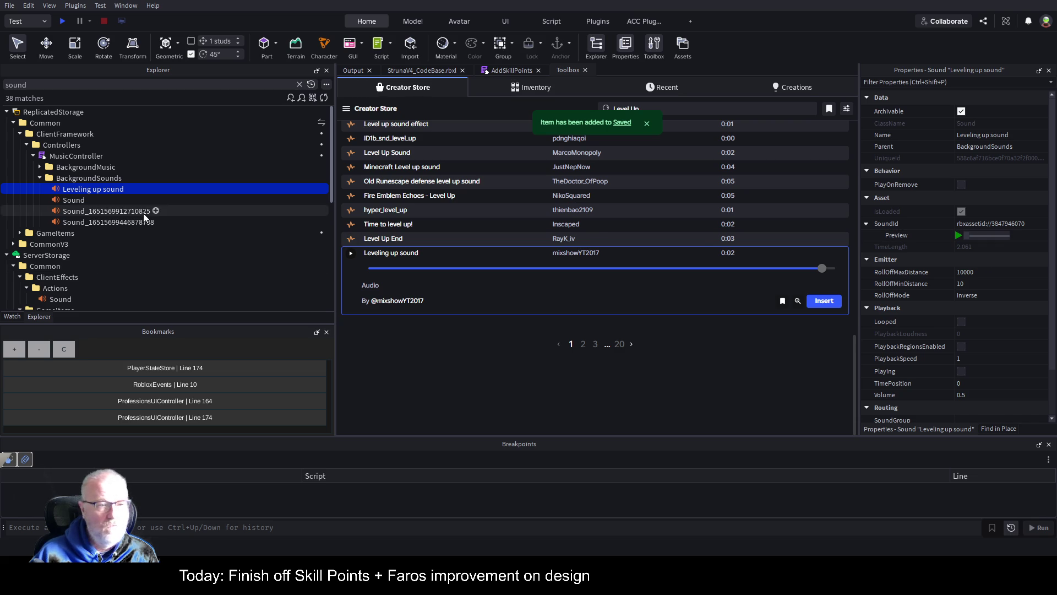
left_click(107, 189)
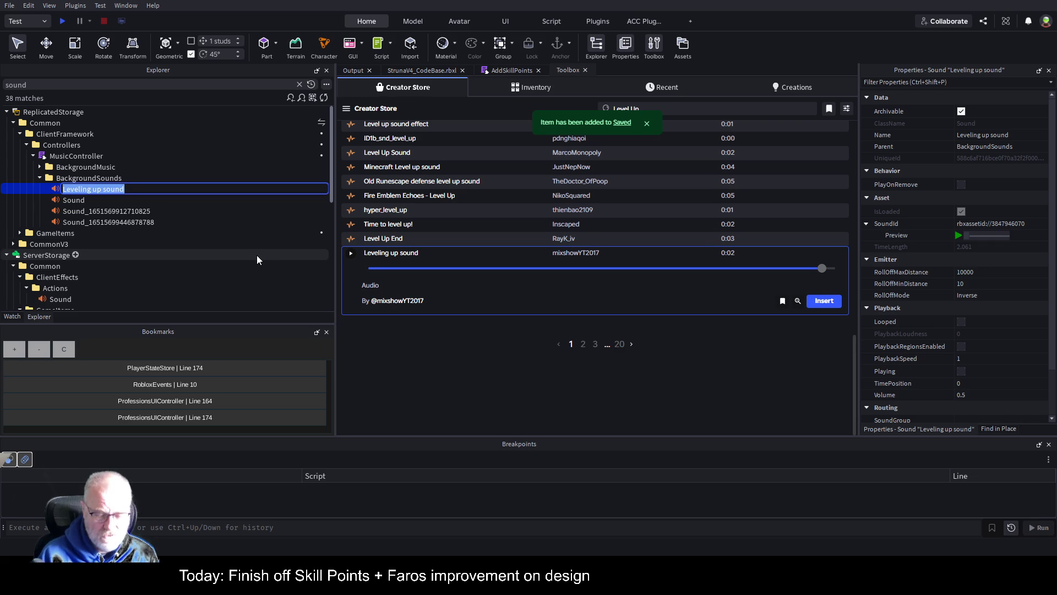
type("SkillLe")
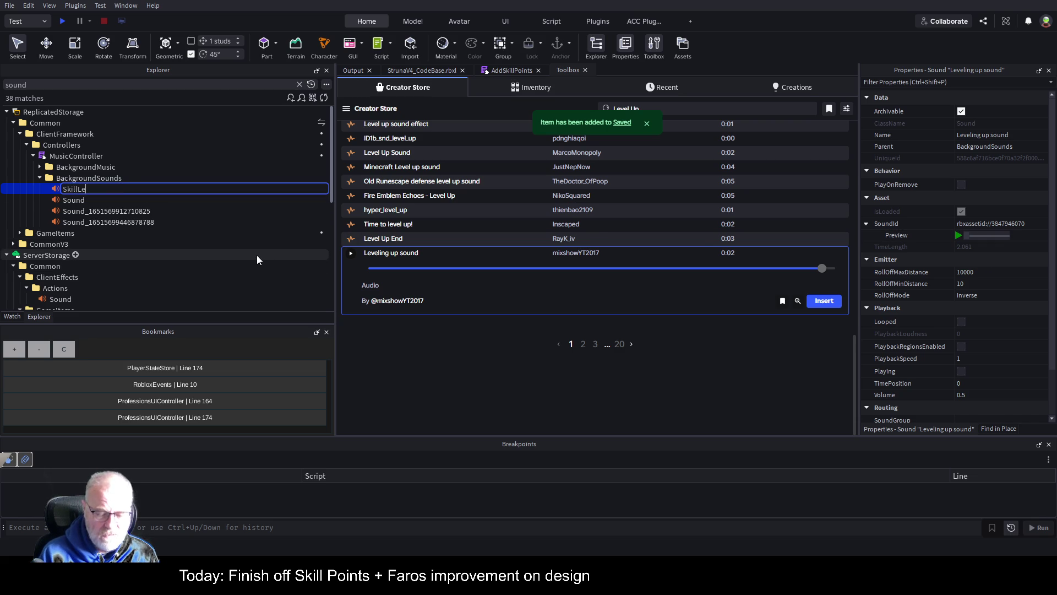
type("velUp")
key("Return")
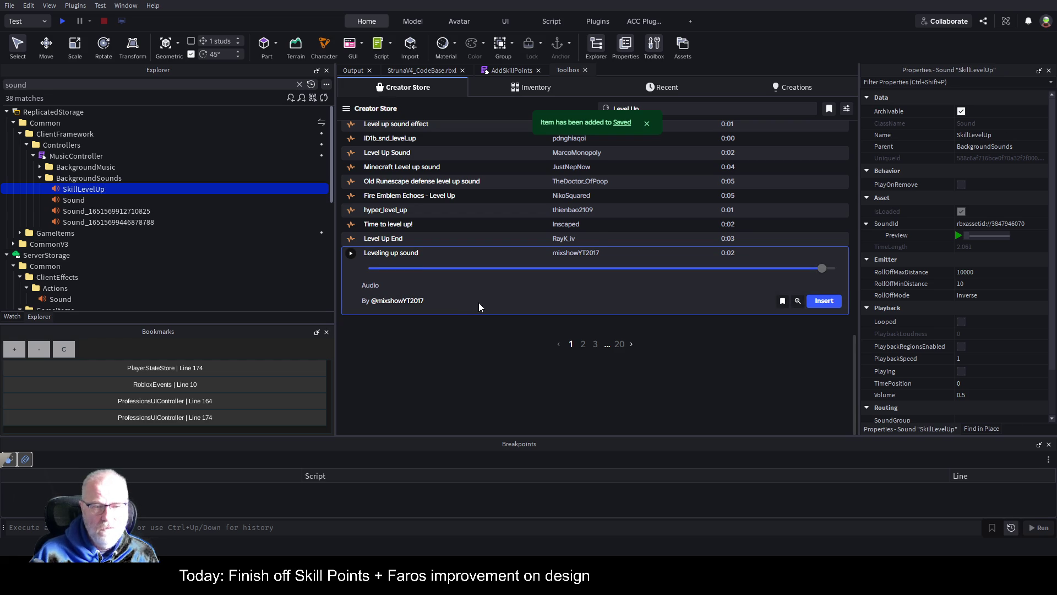
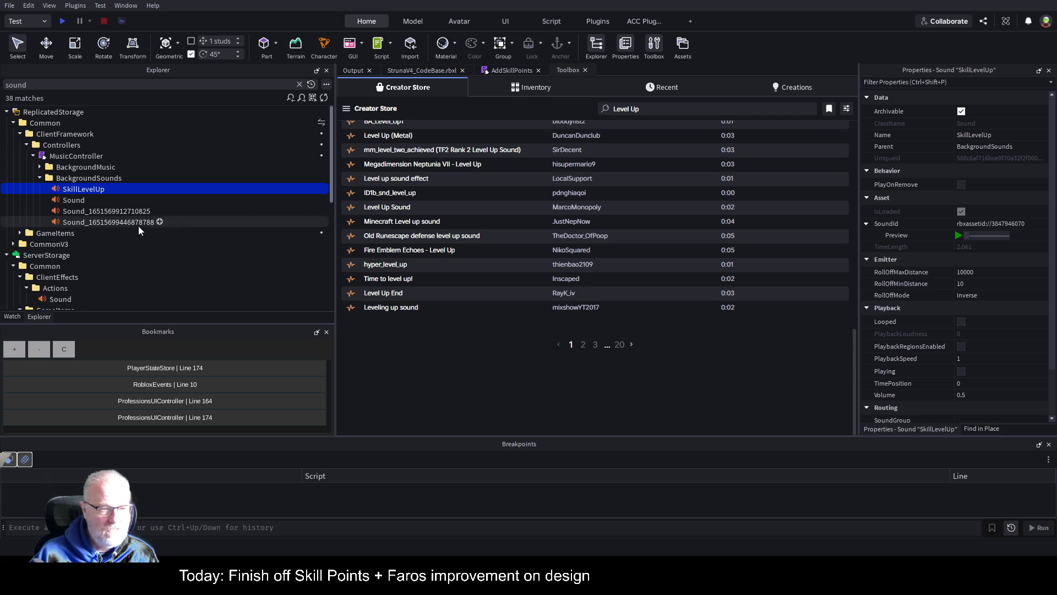
Clear the sound filter from the Explorer search so the full object tree shows.
scroll(132, 229, "down", 5)
scroll(124, 229, "down", 4)
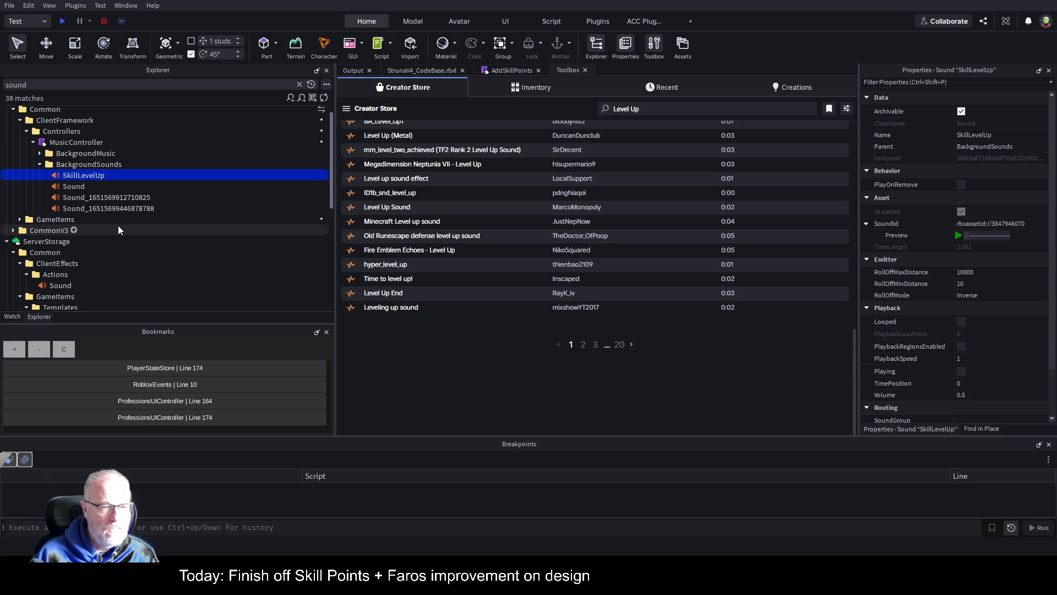
scroll(114, 223, "up", 1)
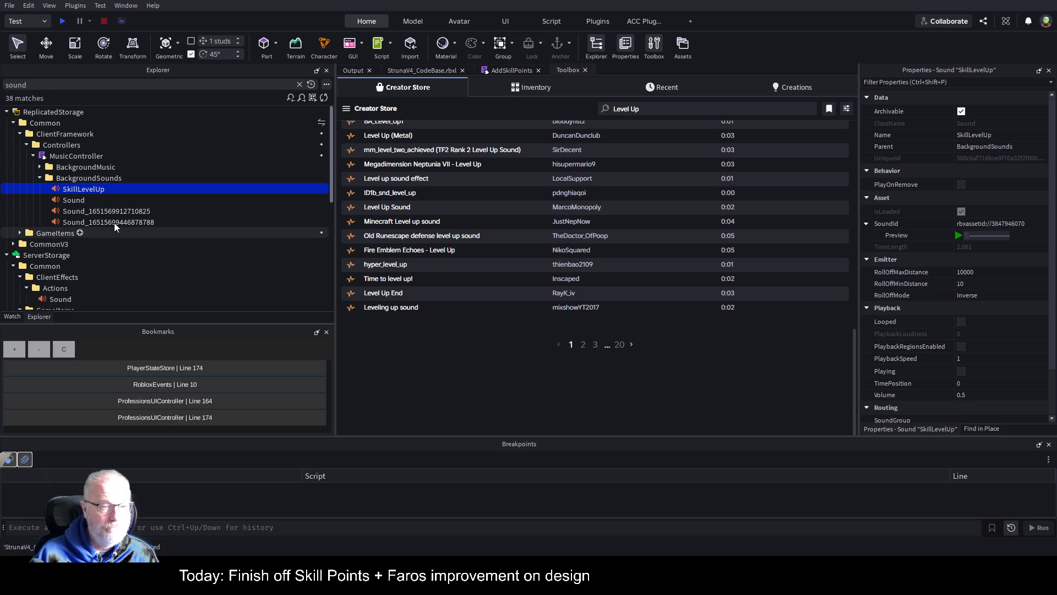
left_click(299, 86)
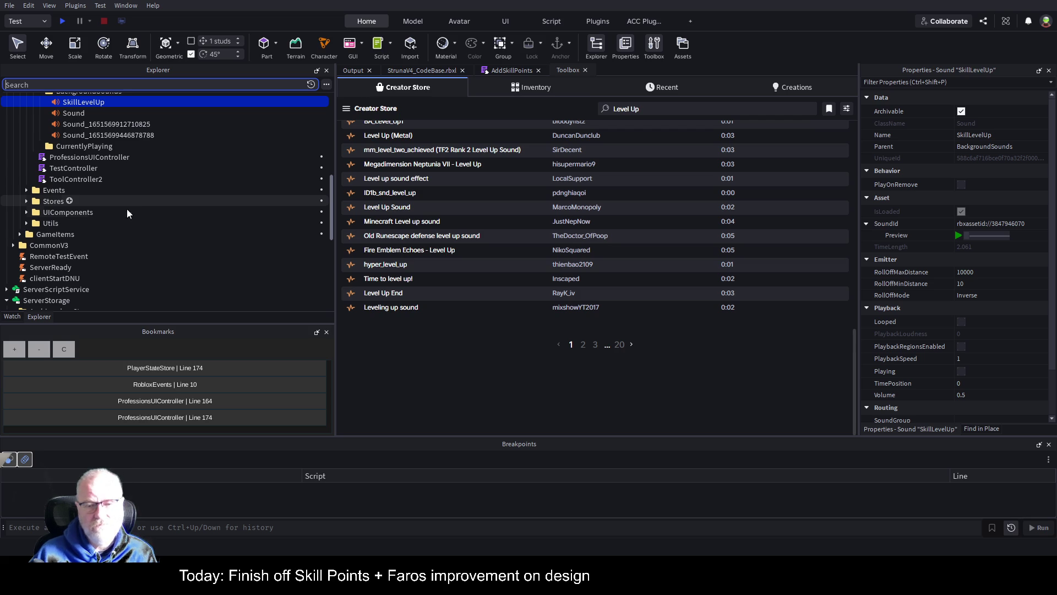
Expand StarterGui and its Common folder, selecting Common as the parent for new GUI.
scroll(117, 214, "down", 1)
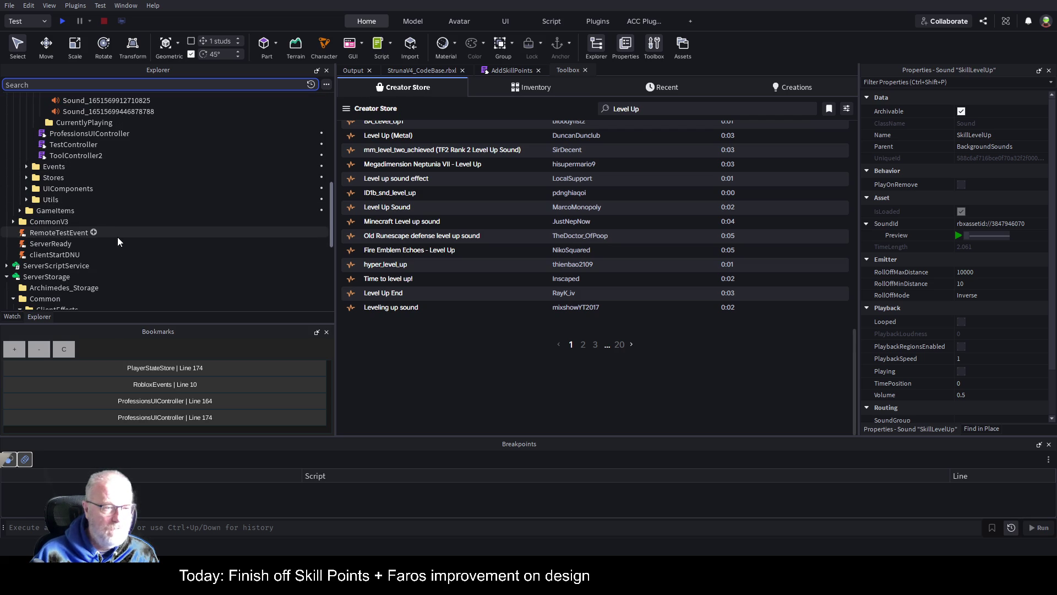
scroll(117, 236, "up", 3)
scroll(117, 237, "down", 6)
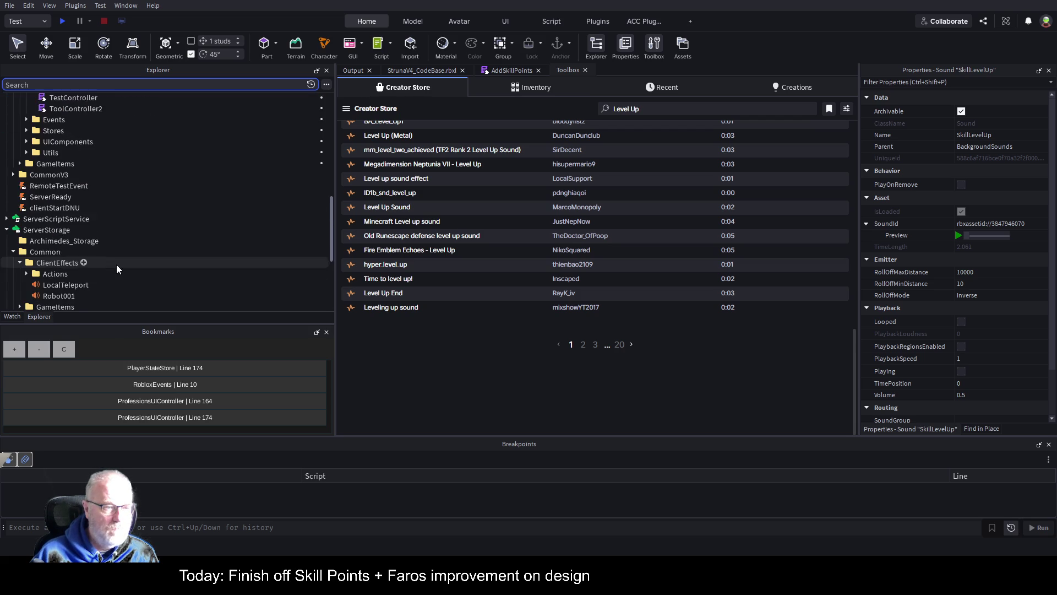
scroll(117, 264, "down", 3)
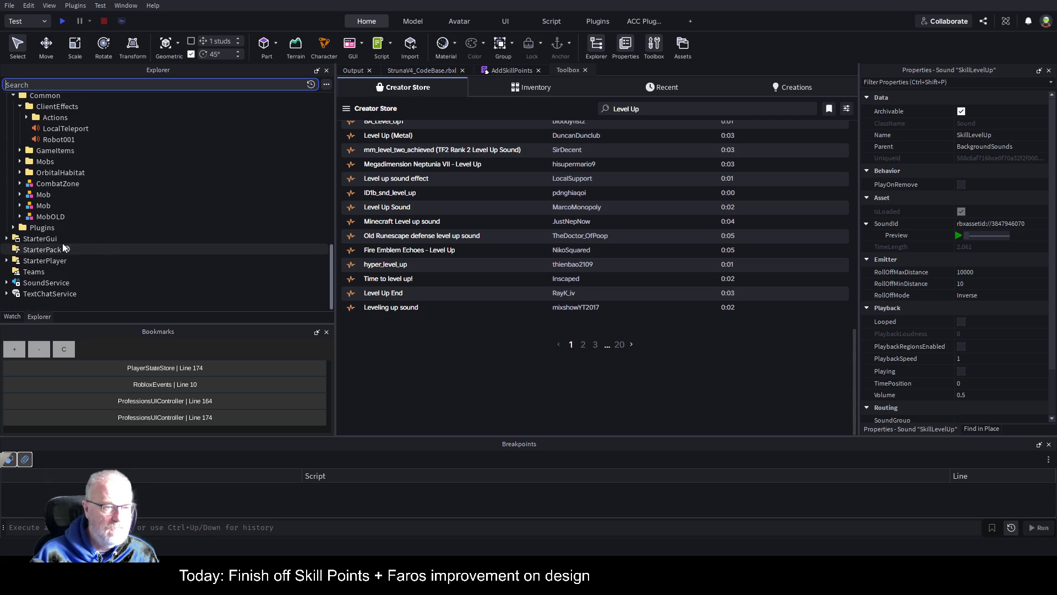
left_click(6, 238)
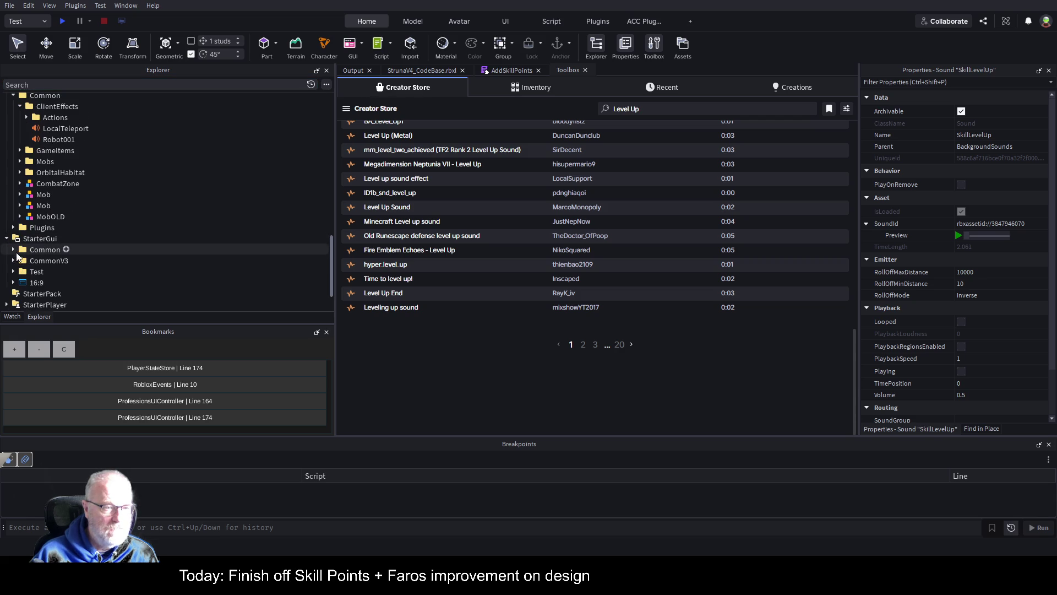
left_click(14, 250)
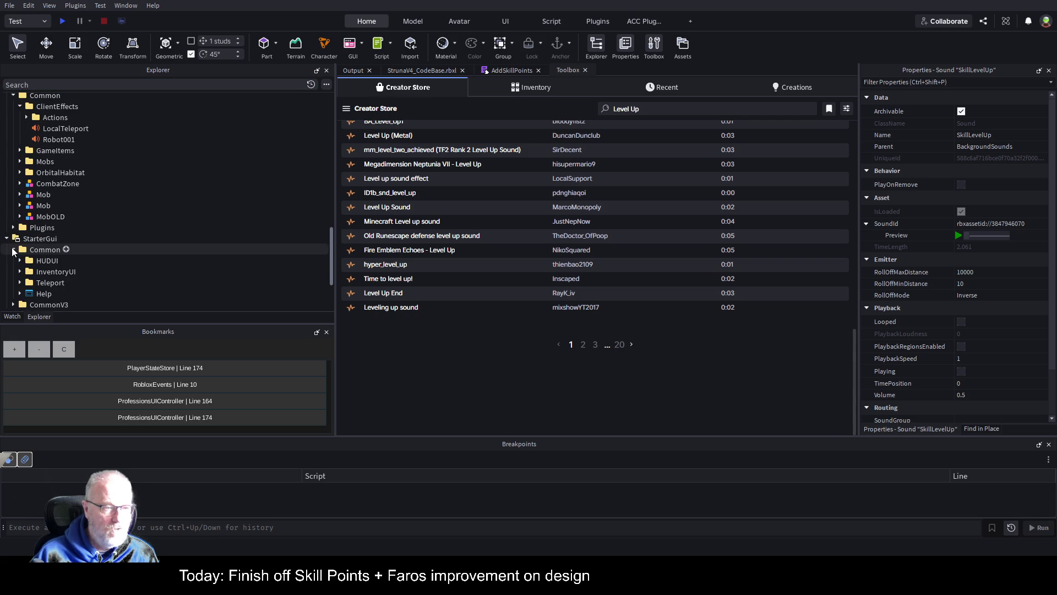
left_click(65, 249)
Insert a ScreenGui named Acknoledgments into Common, then a ScrollingFrame containing a TextLabel.
key("ctrl+v")
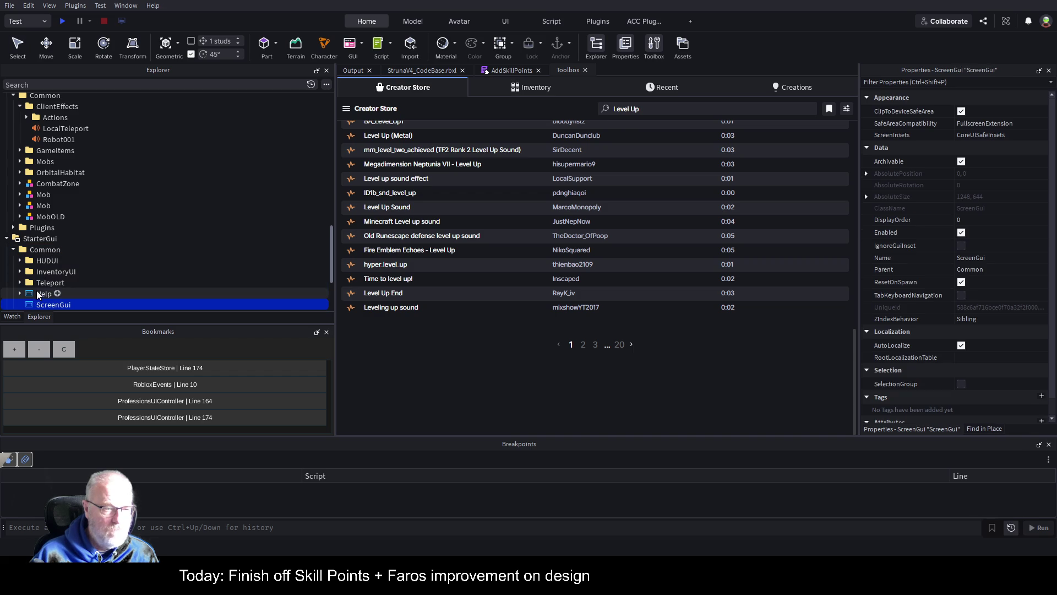
key("F2")
type("Ack")
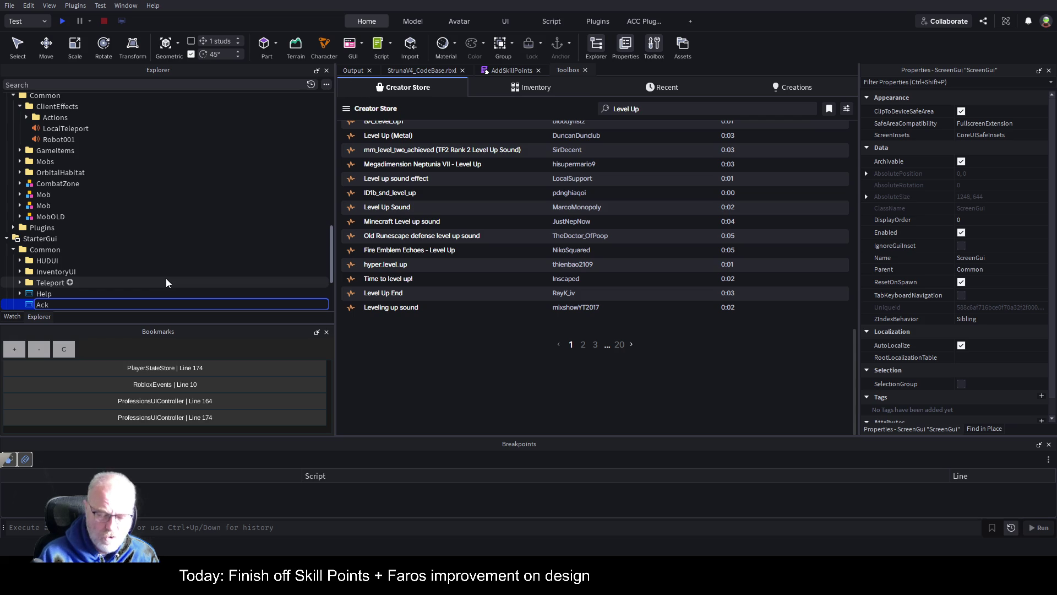
type("noledgments")
key("Return")
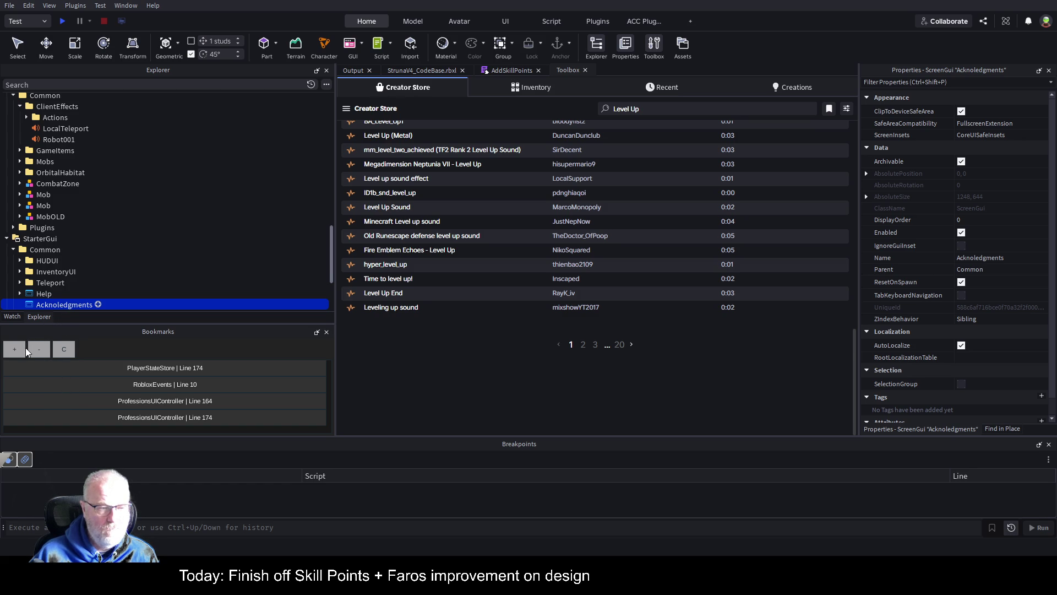
key("ctrl+v")
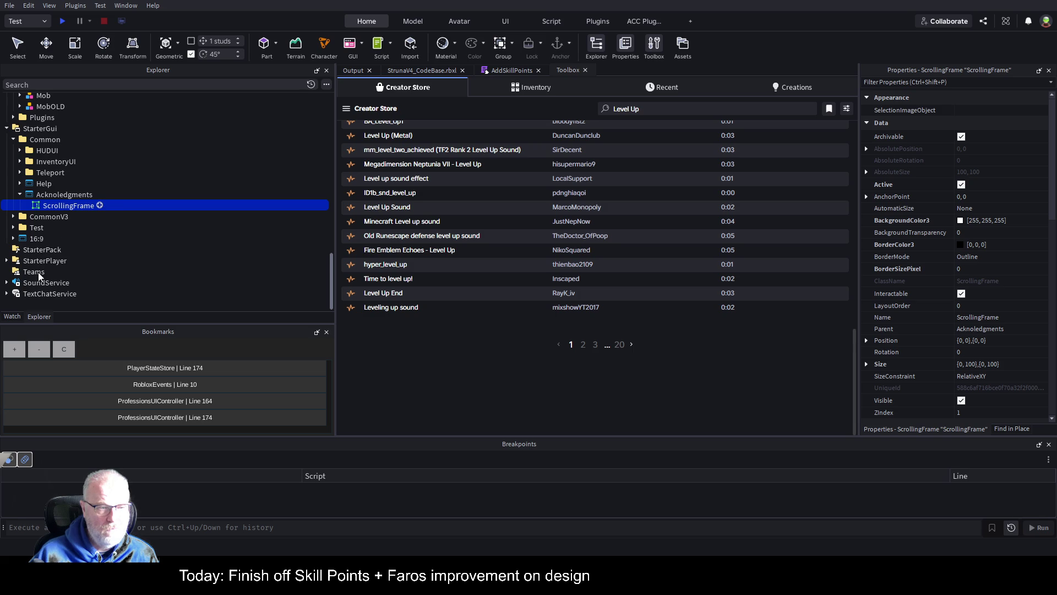
key("ctrl+v")
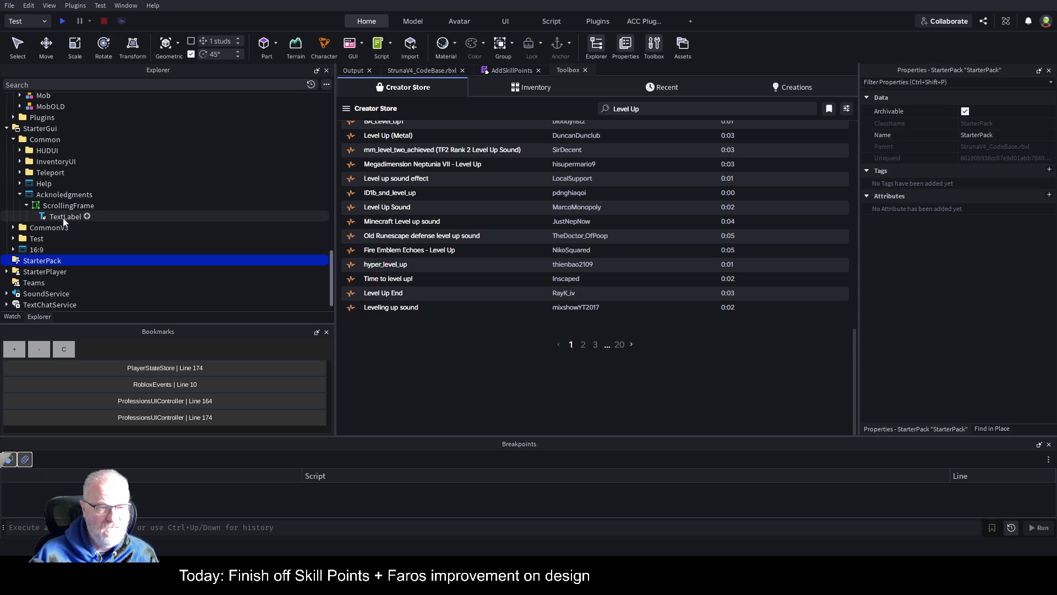
Add a UIListLayout to the ScrollingFrame and rename the TextLabel to Player.
left_click(97, 207)
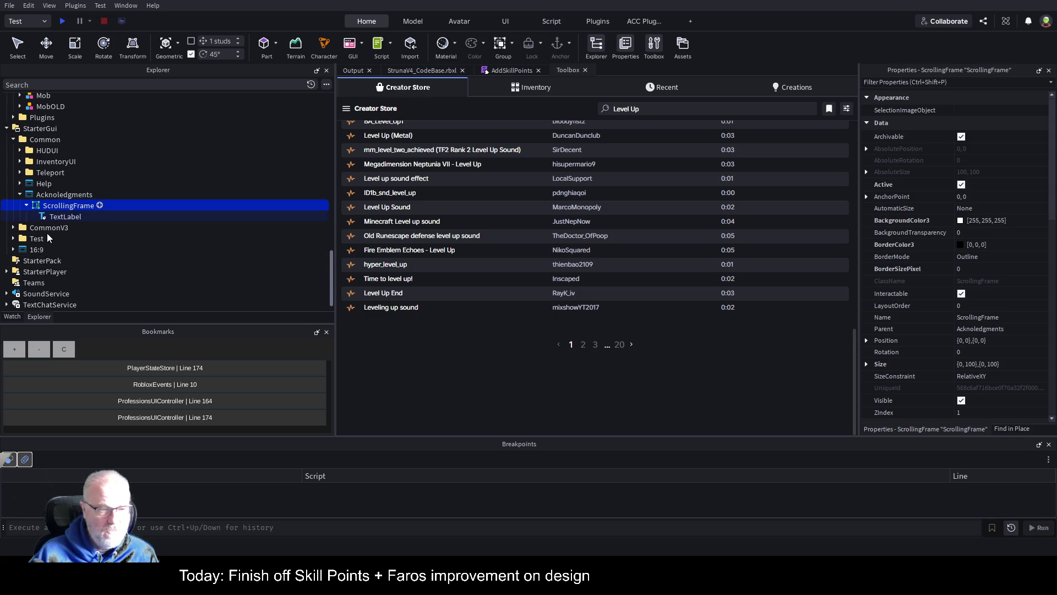
key("ctrl+v")
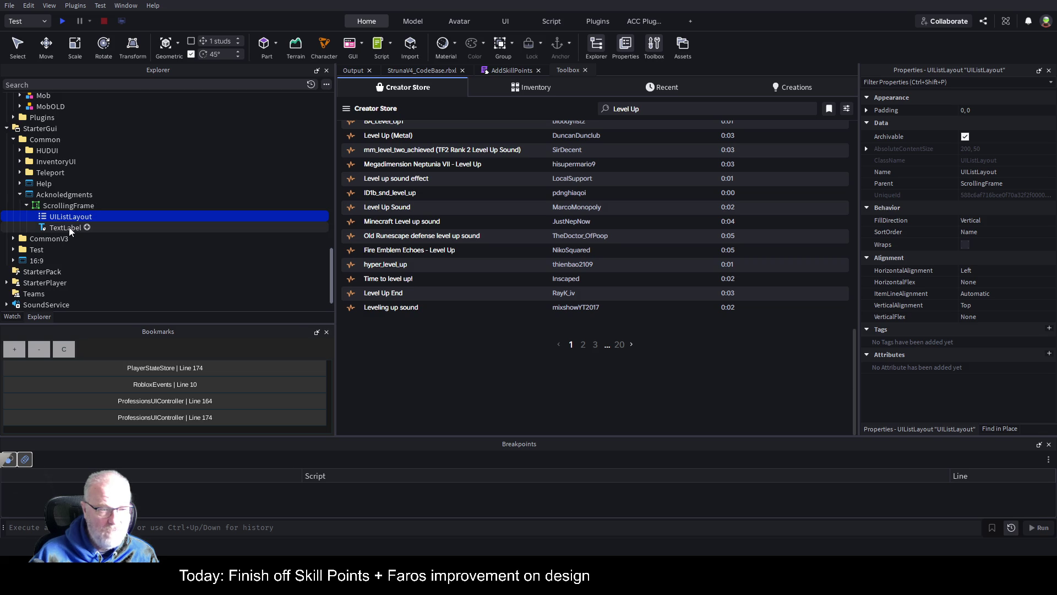
left_click(71, 229)
left_click(100, 227)
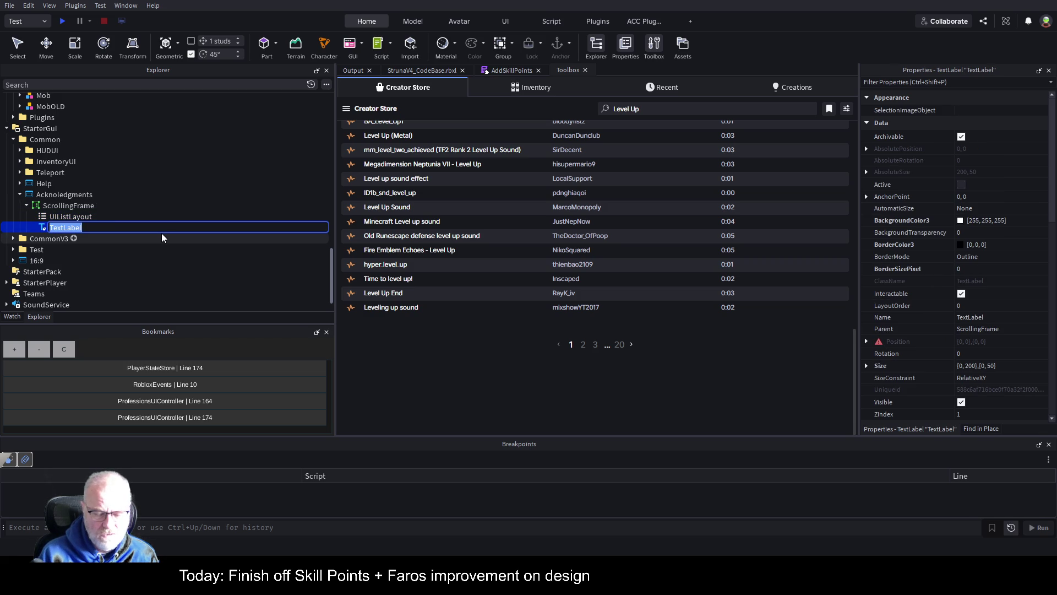
type("Player")
key("Return")
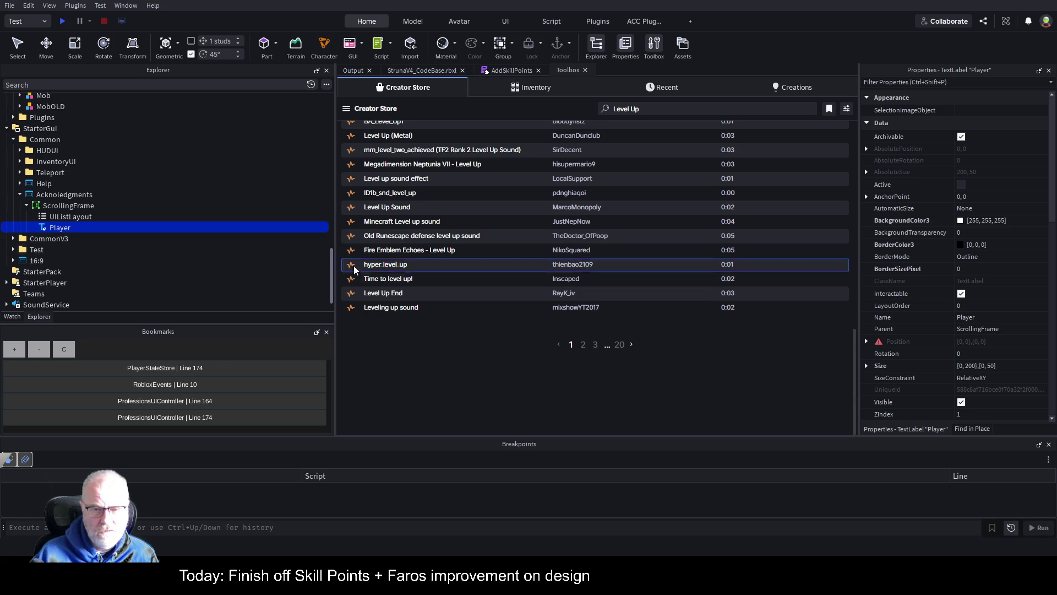
Set Player's Text to a credit for the LevelUp clip's creator and enable RichText.
scroll(1000, 346, "down", 5)
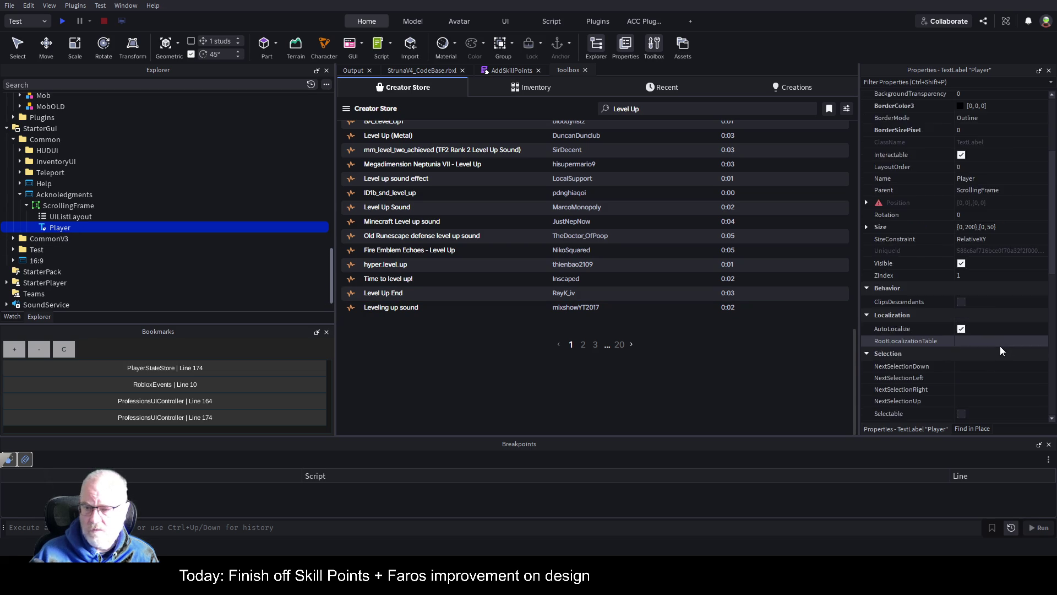
scroll(1000, 345, "down", 5)
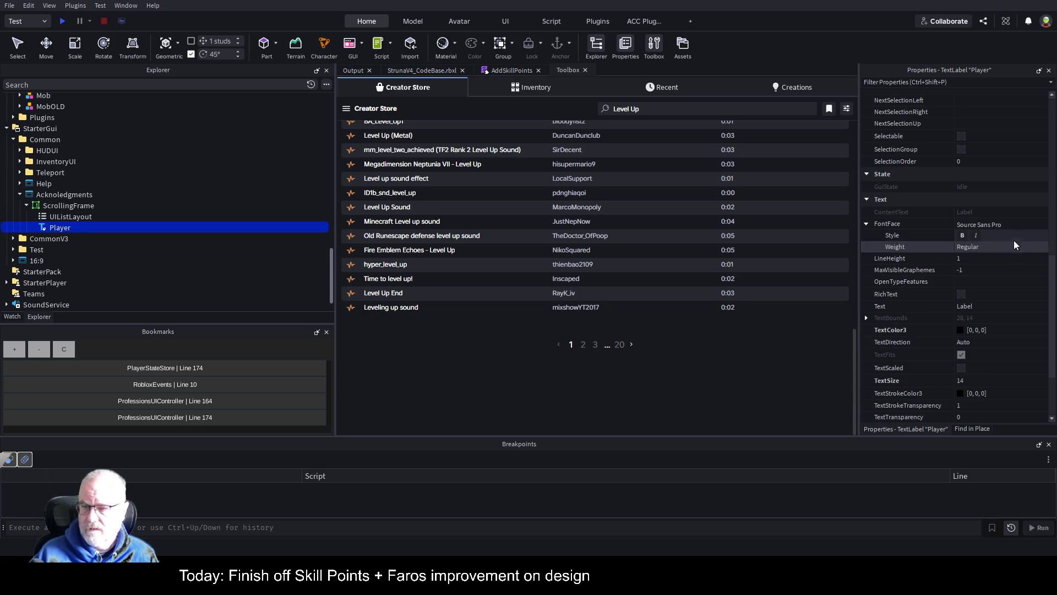
scroll(1017, 273, "down", 5)
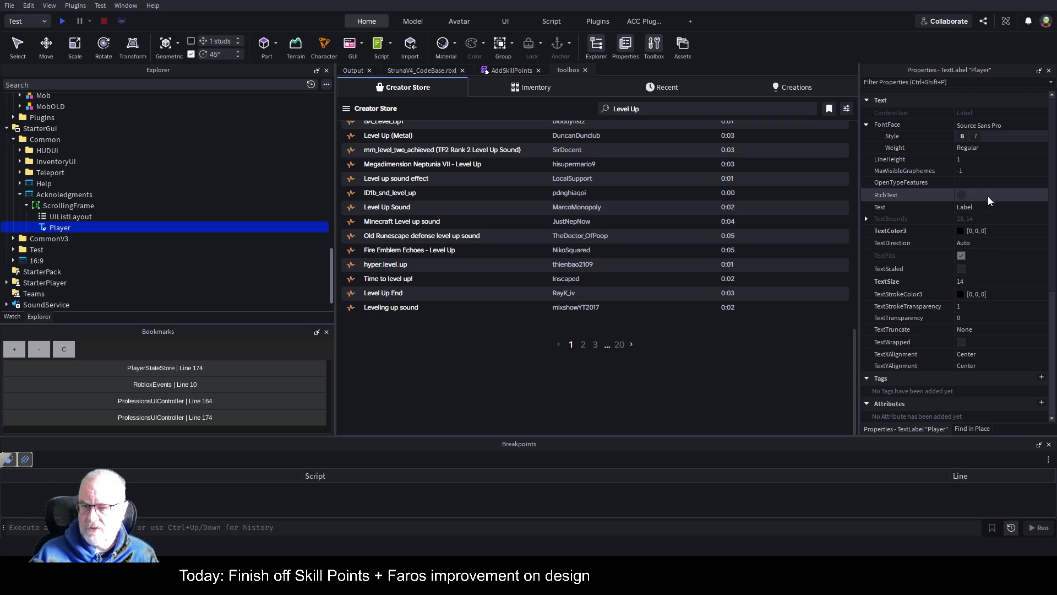
left_click(973, 207)
type("mixshowYT")
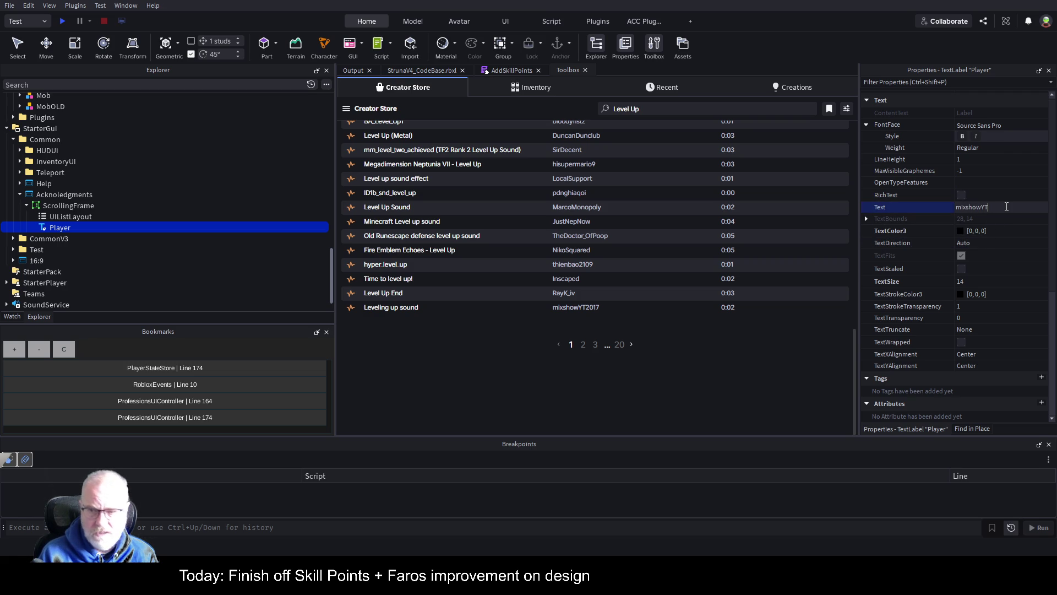
type("201")
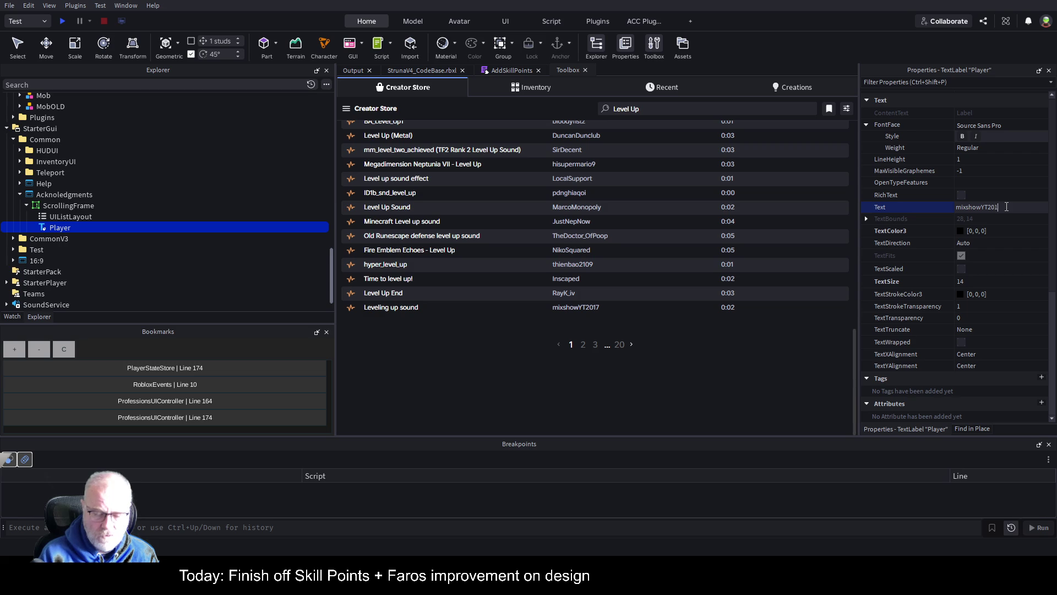
type("7 their")
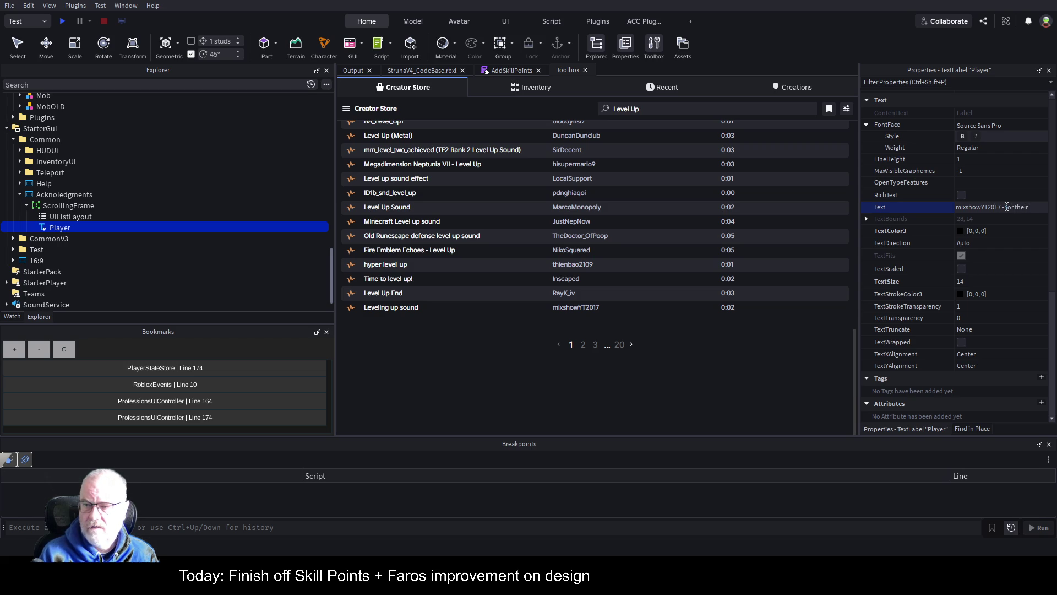
type("d cli")
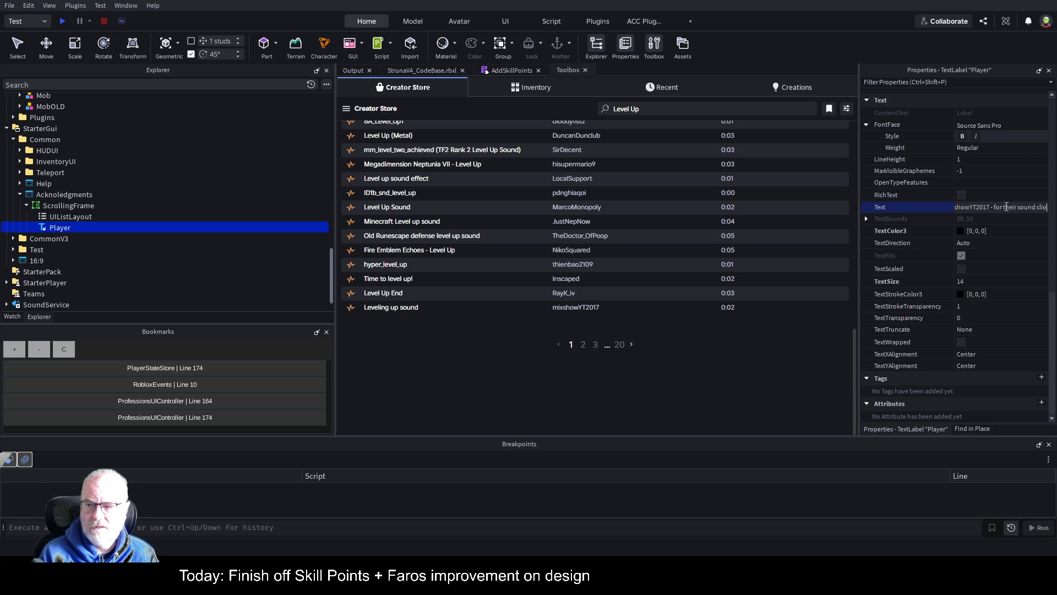
type("p LevelUp")
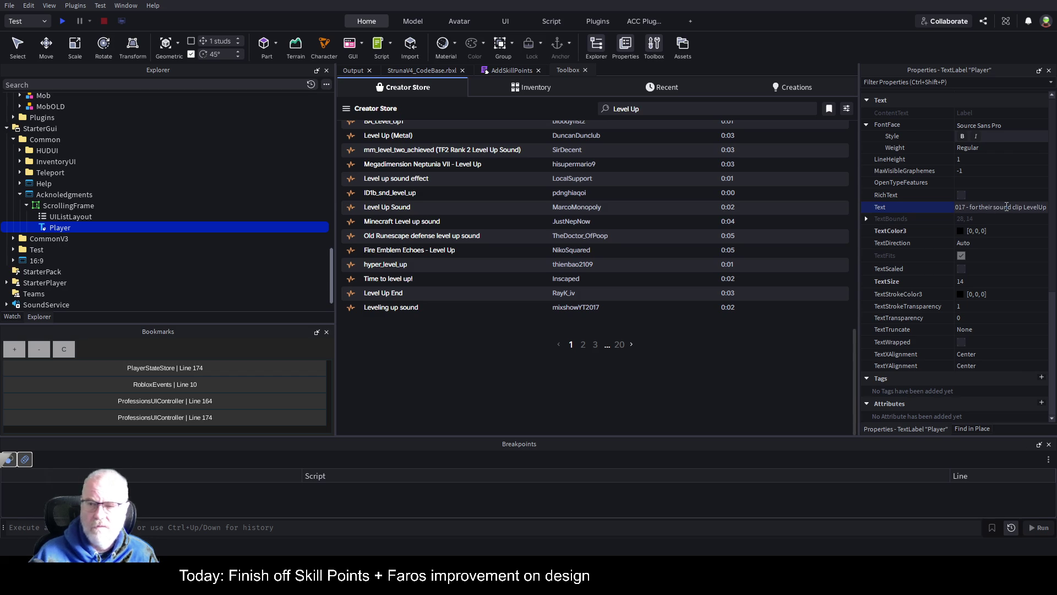
left_click(1008, 197)
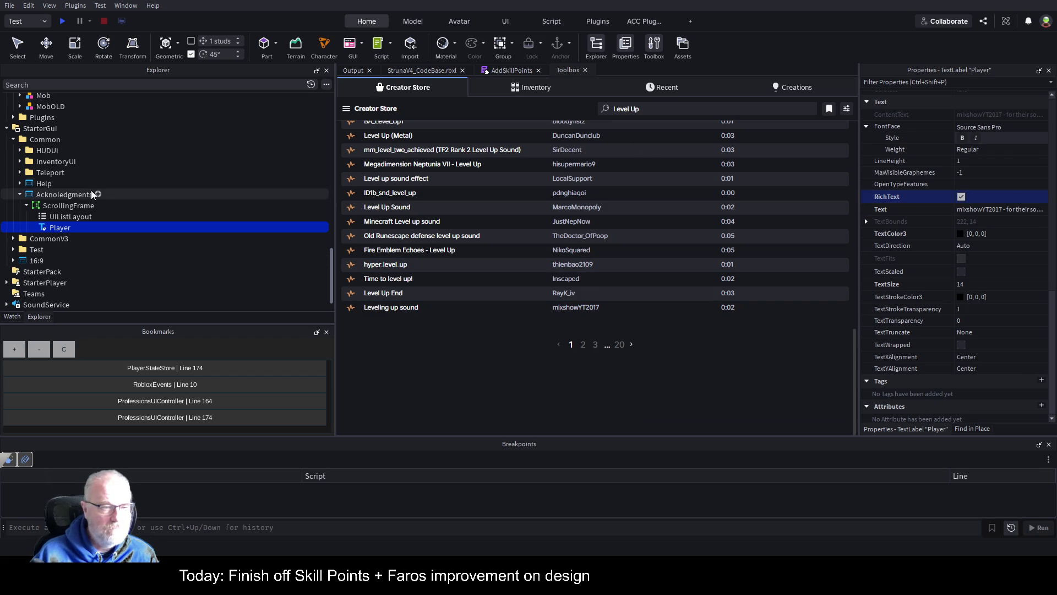
left_click(418, 71)
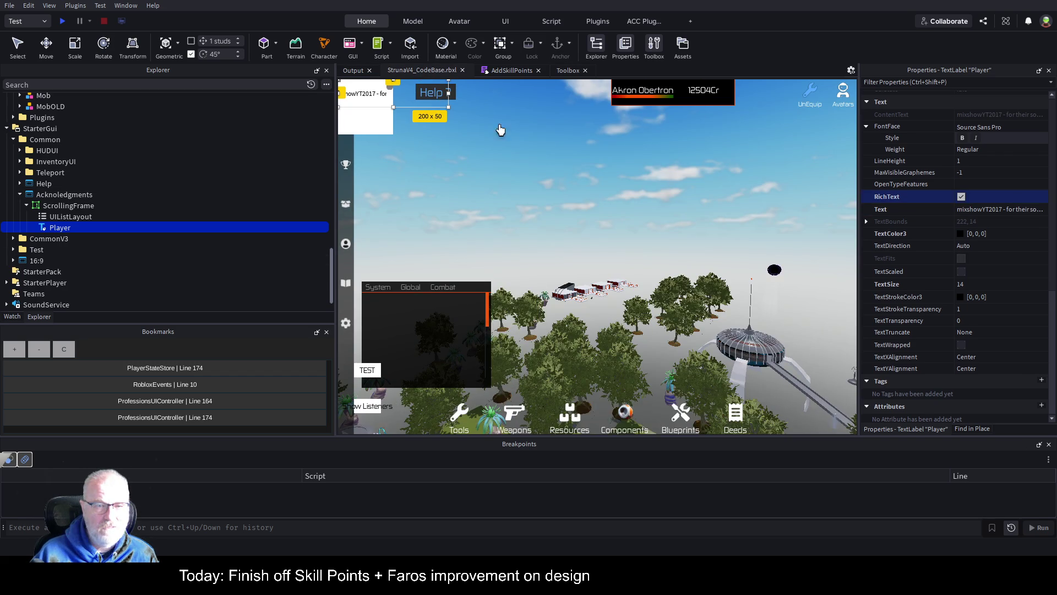
Set the ScrollingFrame's BackgroundColor3 to black (0, 0, 0).
left_click(61, 205)
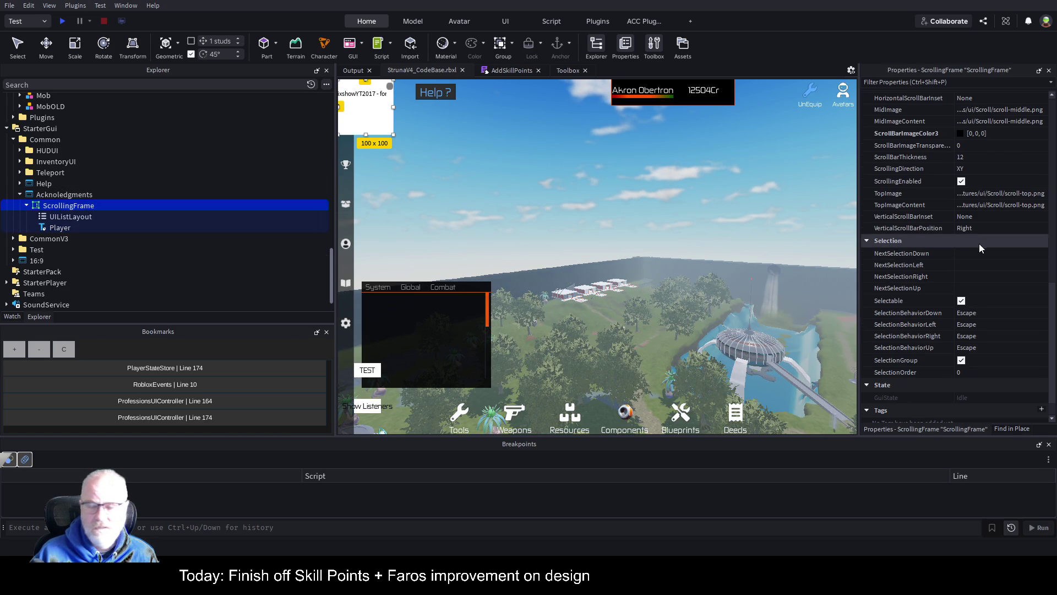
scroll(906, 177, "up", 5)
scroll(907, 177, "up", 8)
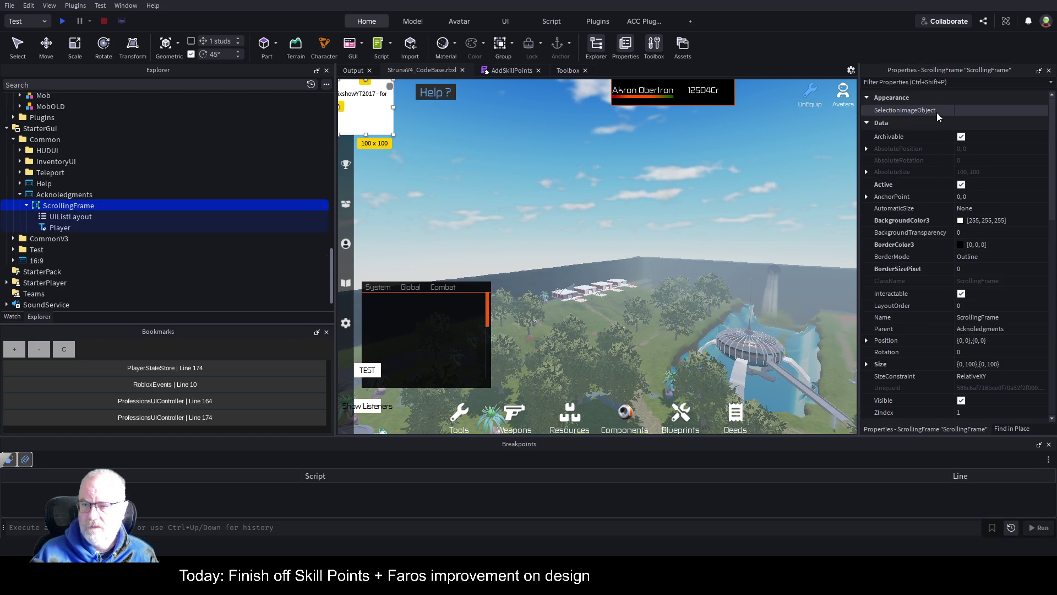
left_click(960, 222)
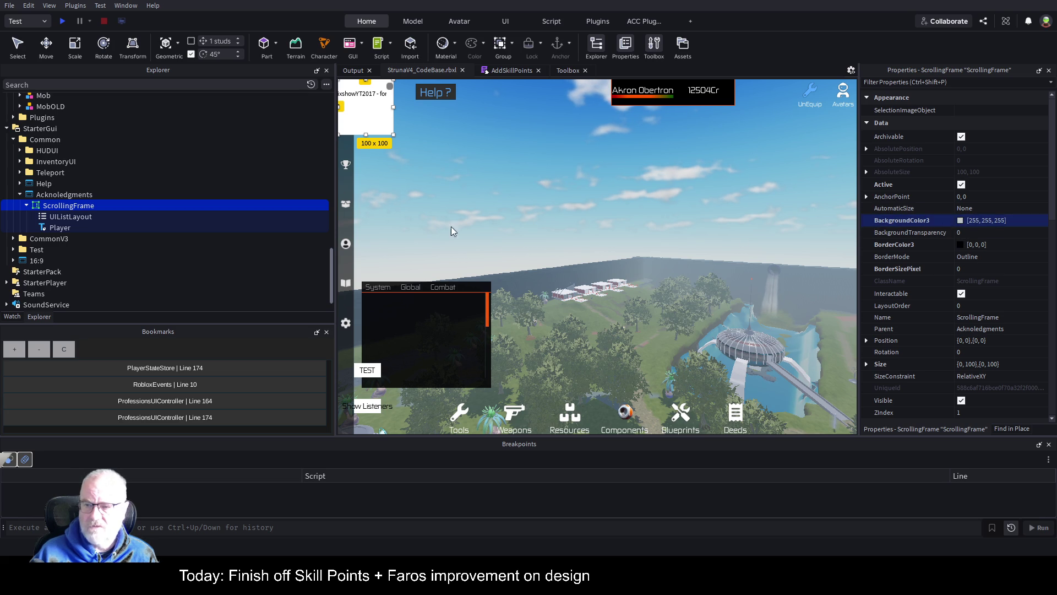
key("ctrl+v")
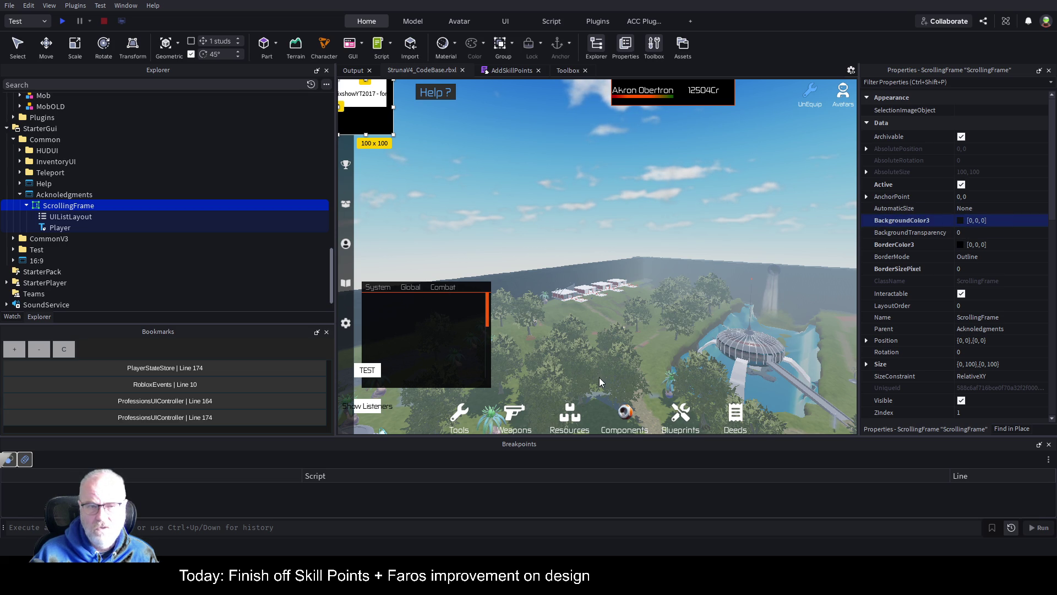
Give the Player label BackgroundTransparency 1 and gold TextColor3 209, 165, 8.
left_click(60, 228)
left_click(977, 233)
type("1")
key("Return")
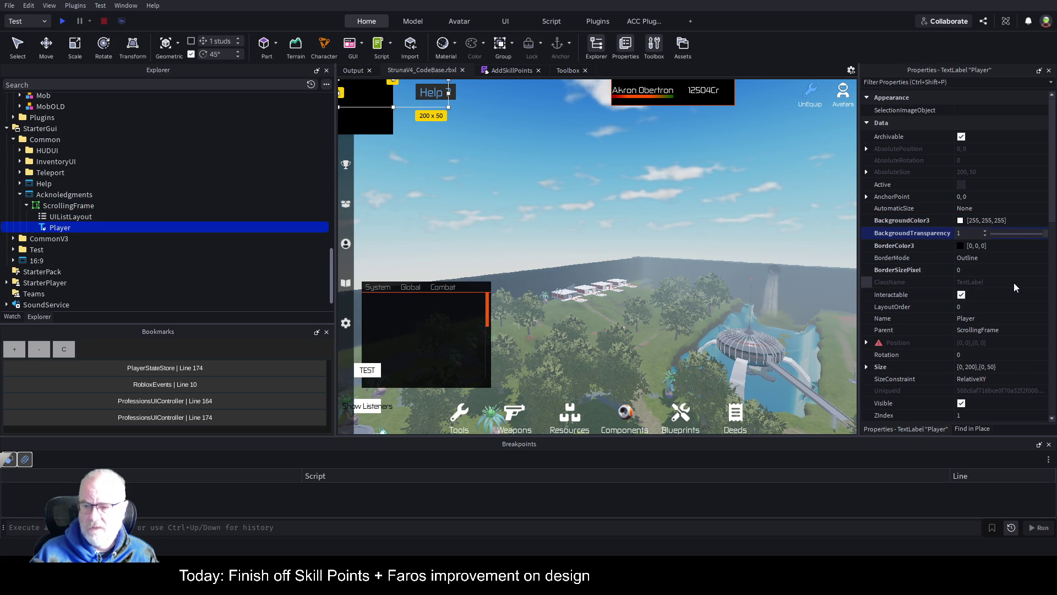
scroll(1012, 286, "down", 5)
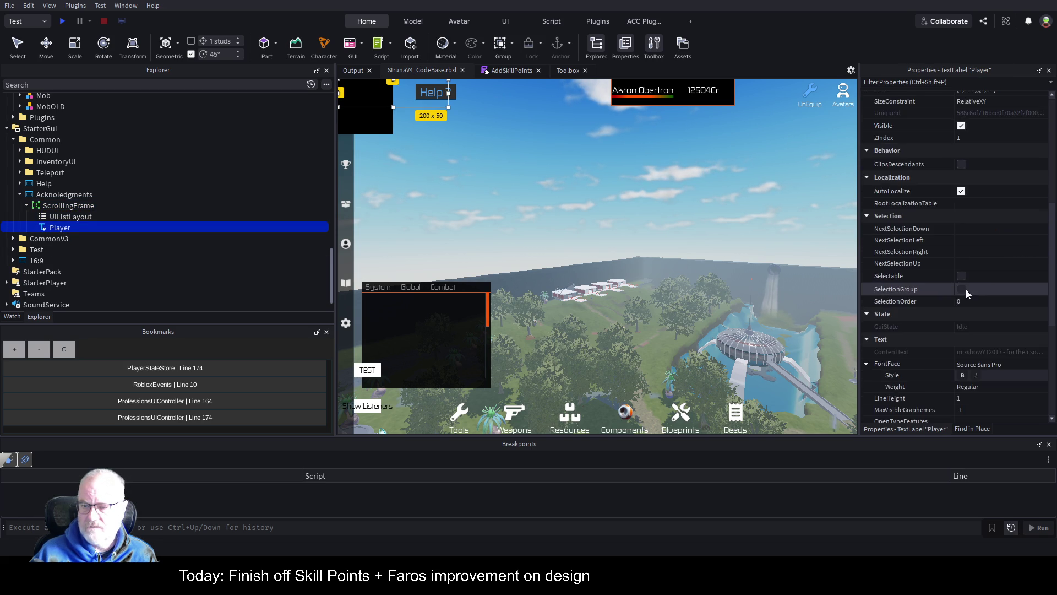
scroll(965, 286, "down", 3)
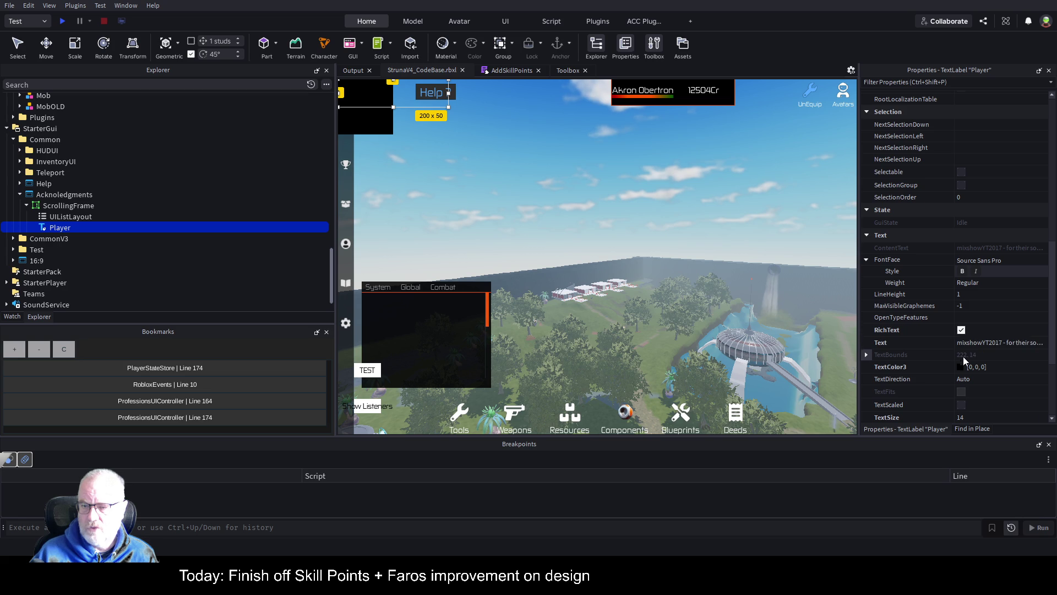
left_click(957, 369)
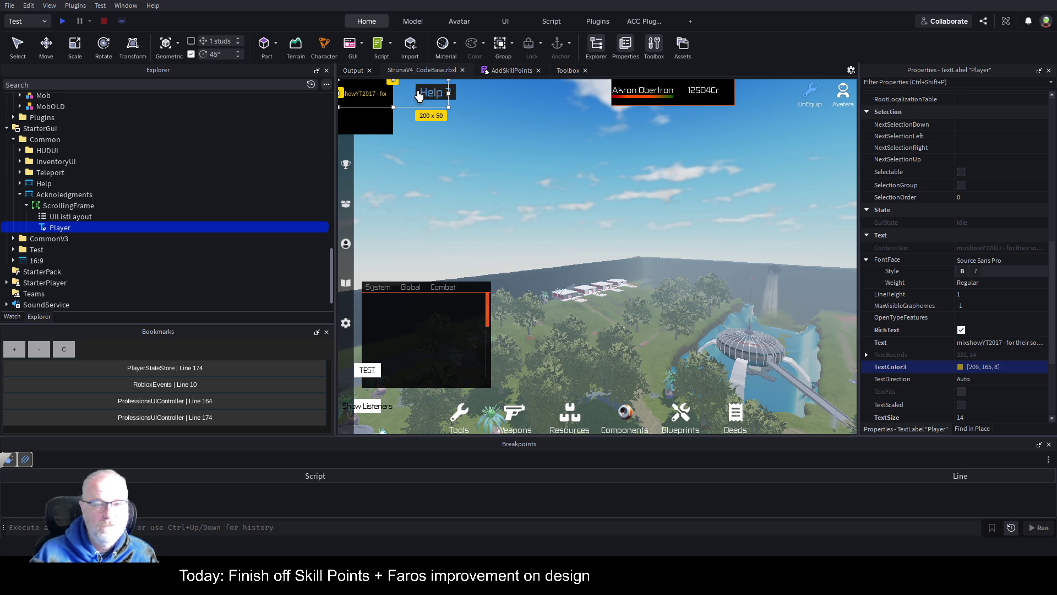
Centre the ScrollingFrame with AnchorPoint 0.5, 0.5 and Position {0.5,0},{0.5,0}.
left_click(70, 206)
scroll(985, 172, "up", 10)
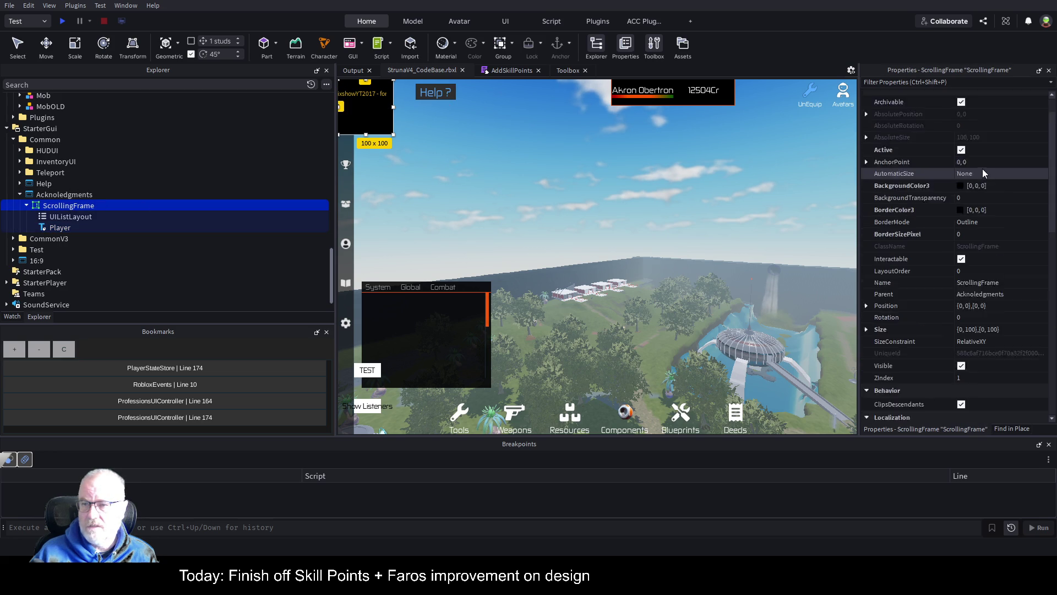
left_click(1006, 196)
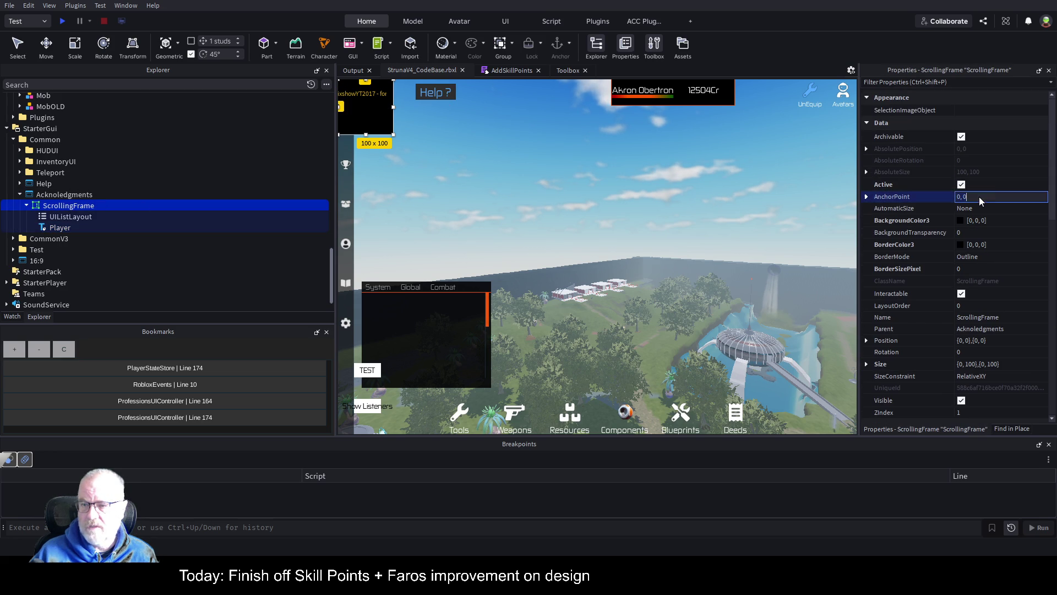
key("BackSpace")
type(".5,.5")
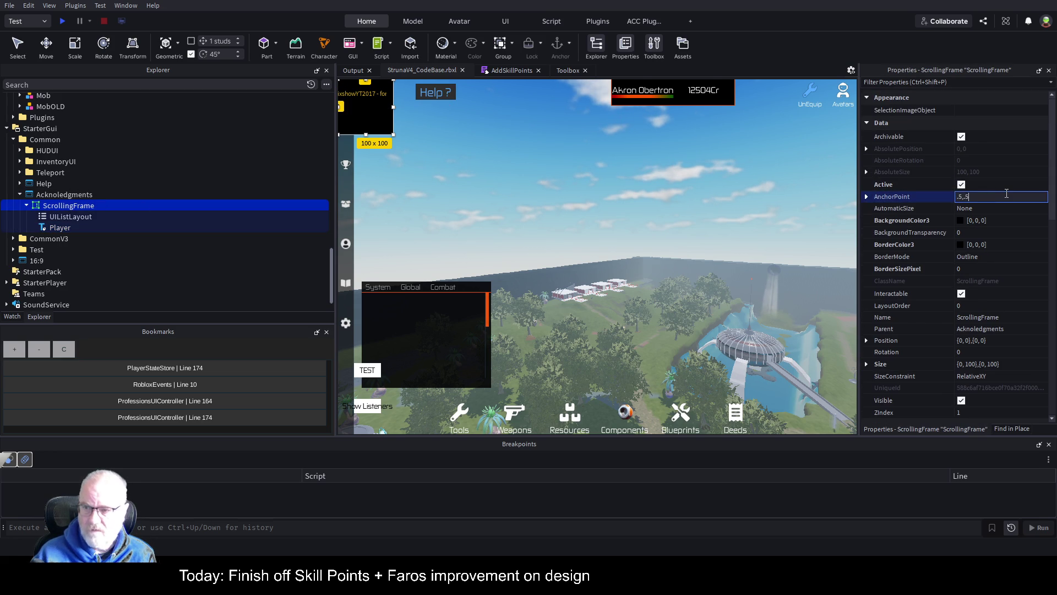
key("Return")
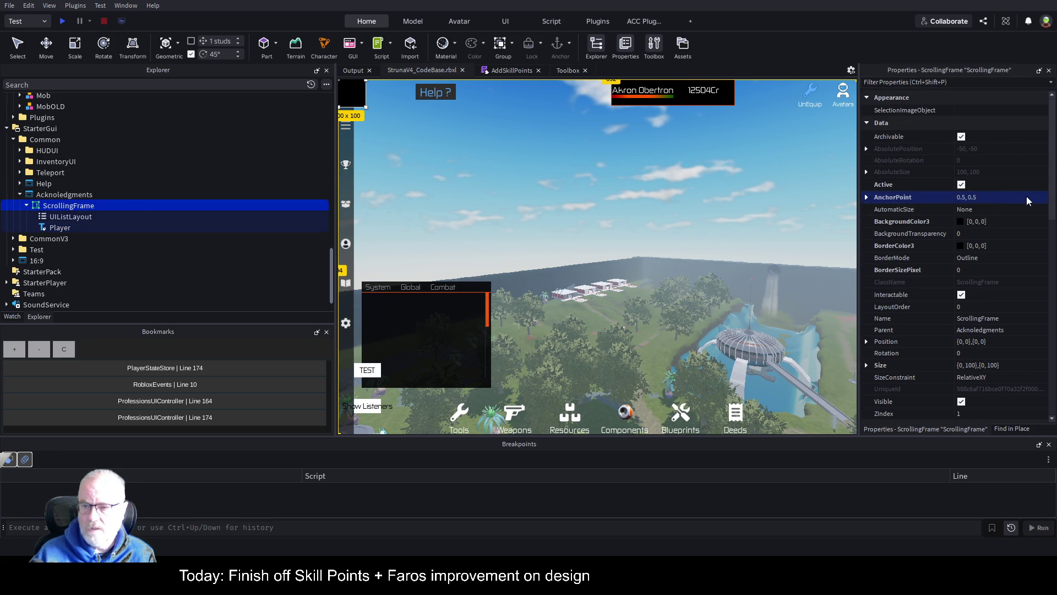
scroll(987, 262, "down", 2)
left_click(982, 273)
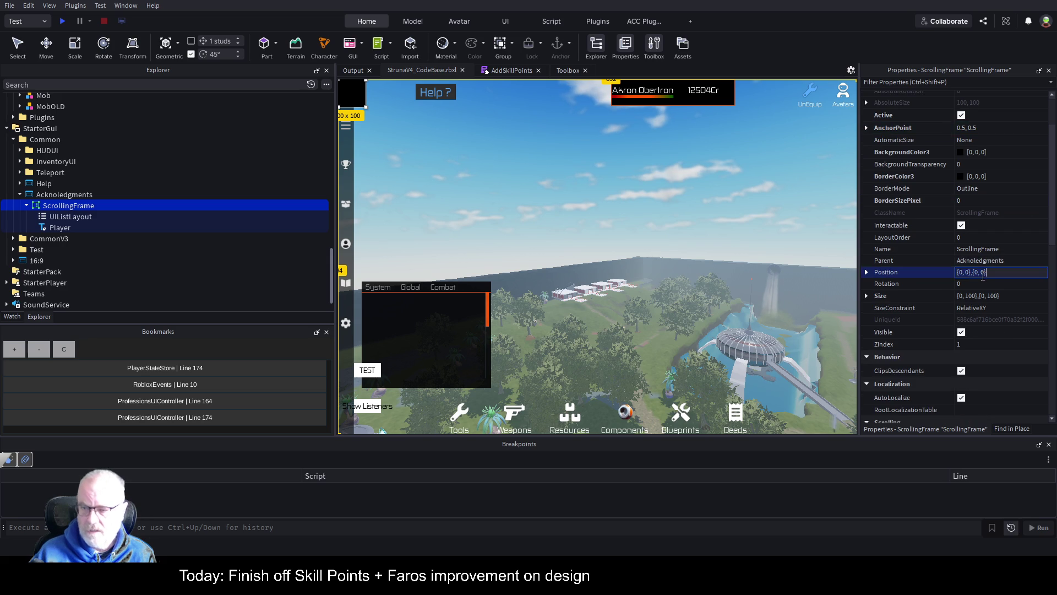
type(".5,.5")
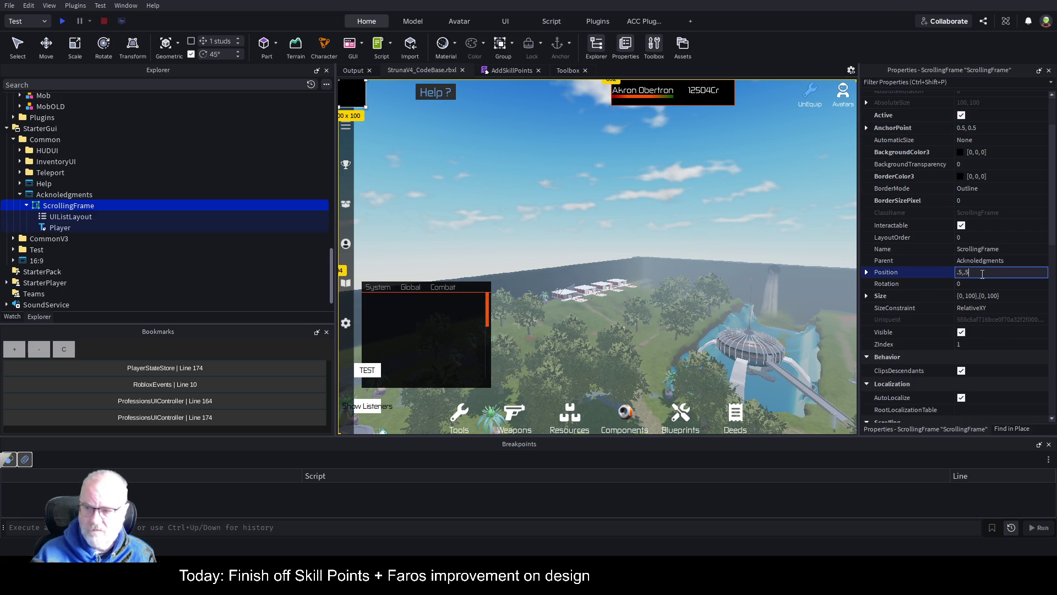
key("Return")
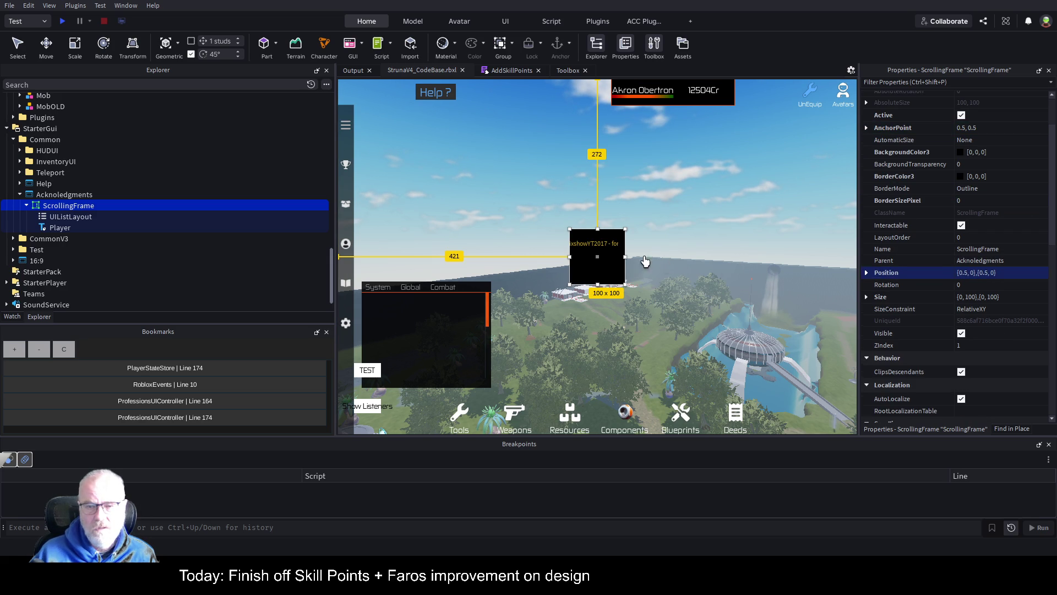
Size the ScrollingFrame to {0.8,0},{0.8,0}.
left_click(868, 296)
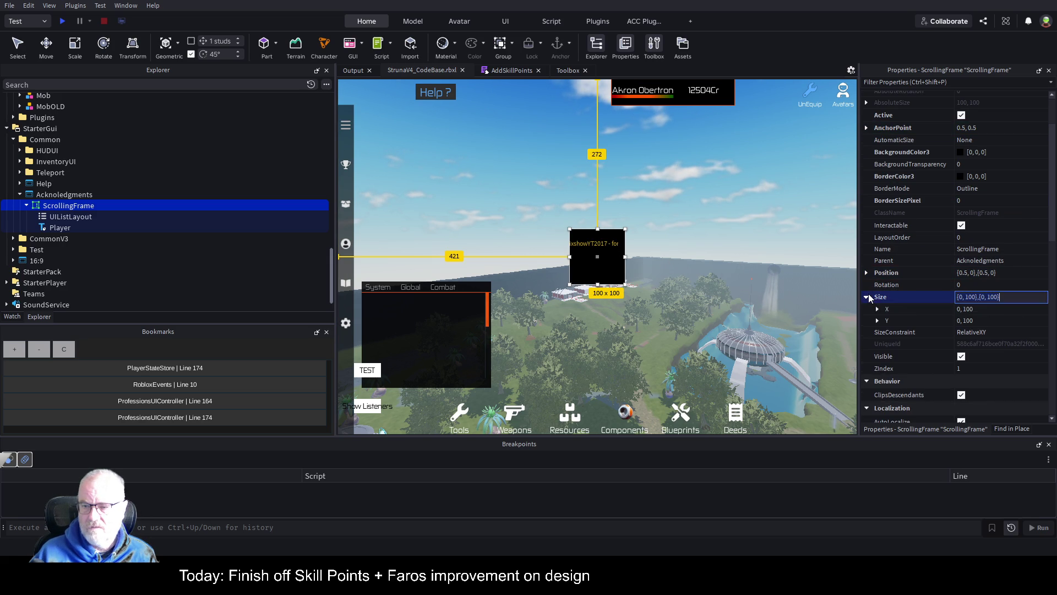
left_click(1018, 309)
type("0.8, 0")
key("Tab")
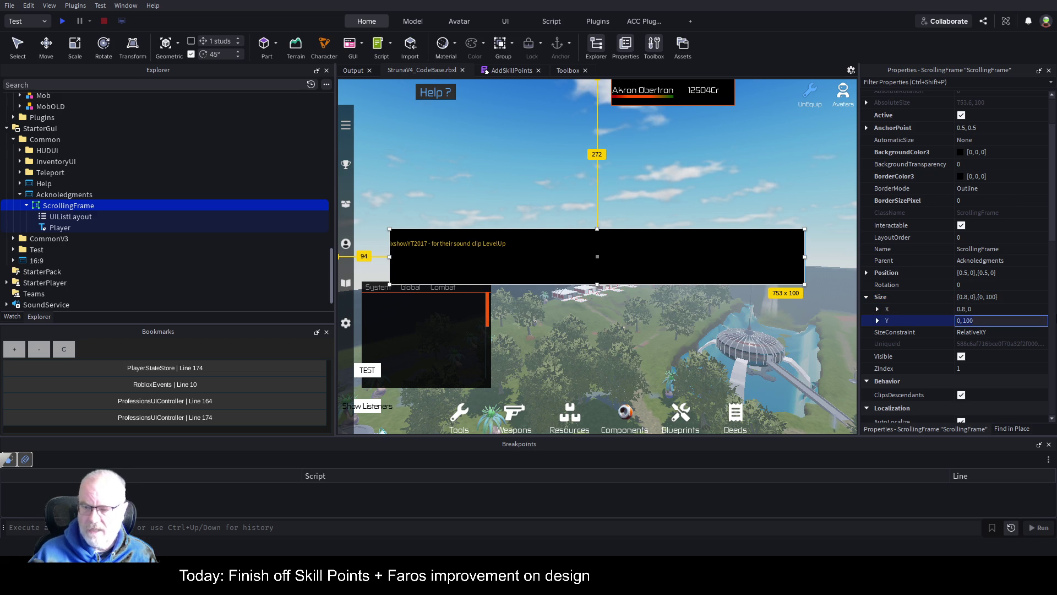
type("0.8, 0")
key("Return")
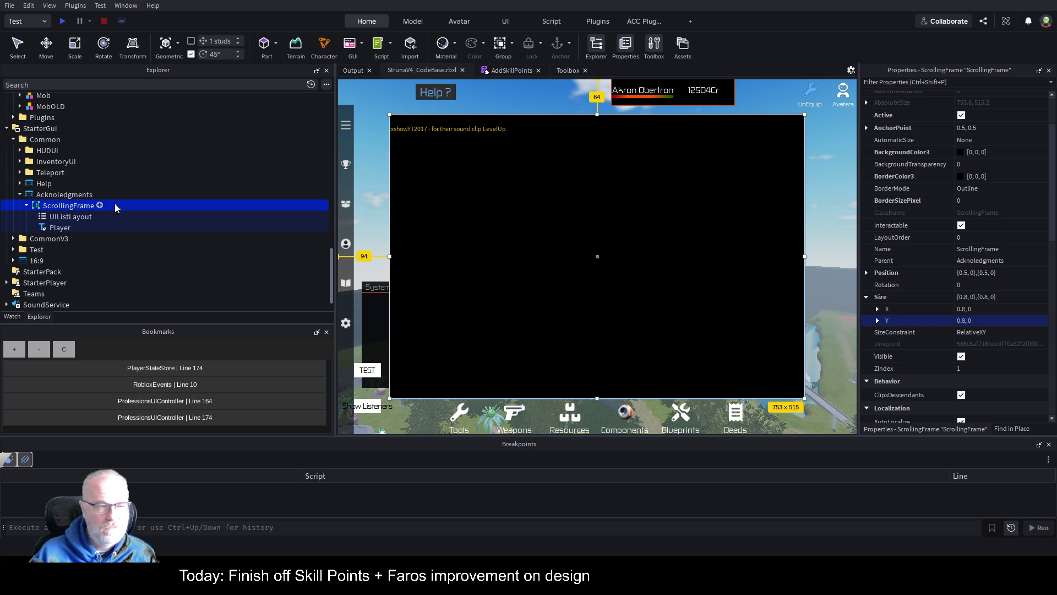
left_click(57, 229)
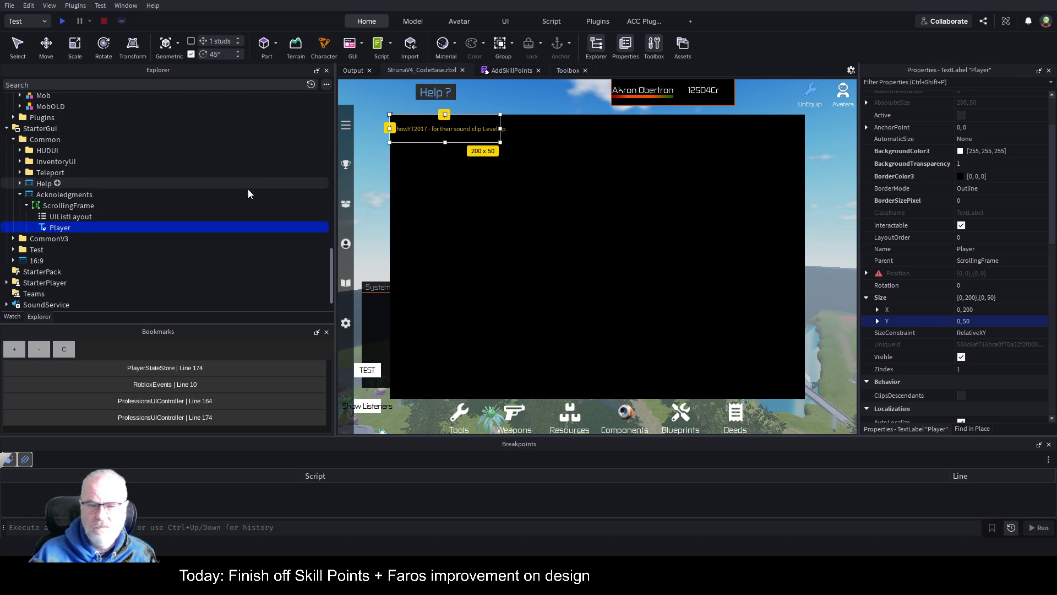
Set the UIListLayout's Padding to scale 0, offset 10.
left_click(91, 207)
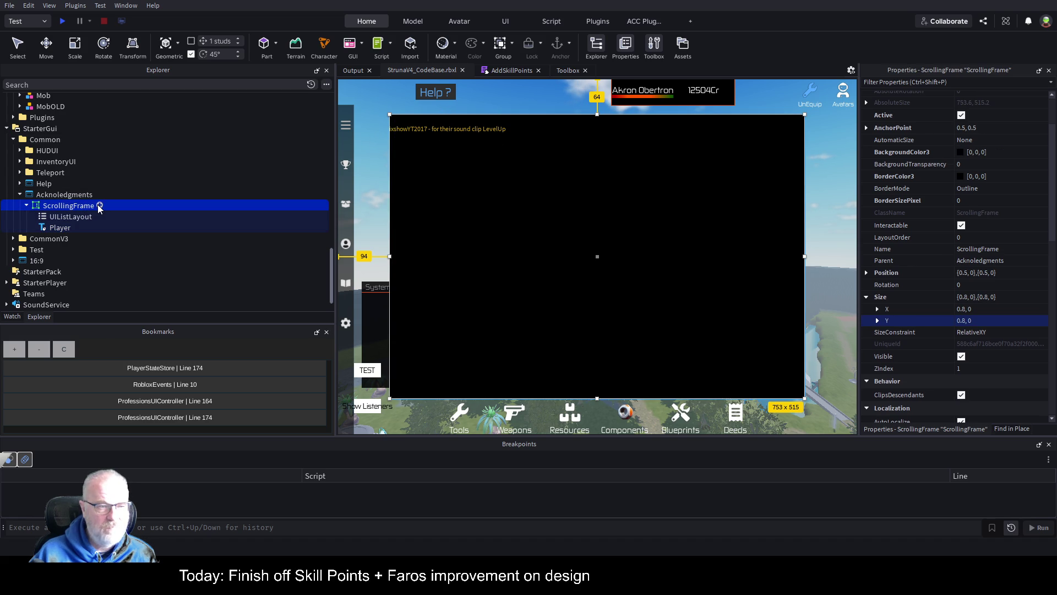
left_click(199, 172)
left_click(69, 205)
left_click(60, 220)
left_click(1007, 110)
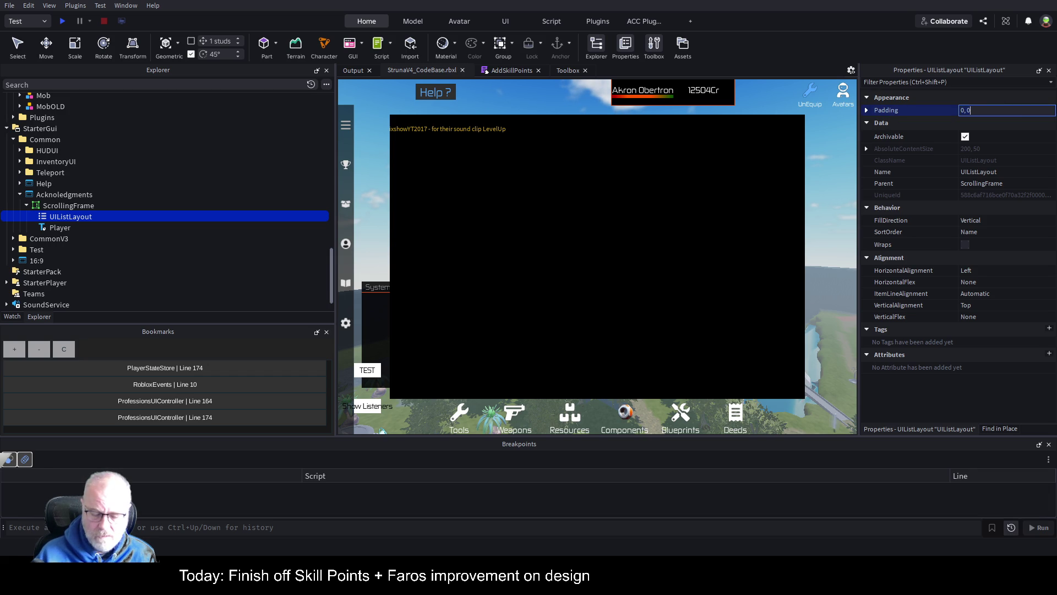
key("Return")
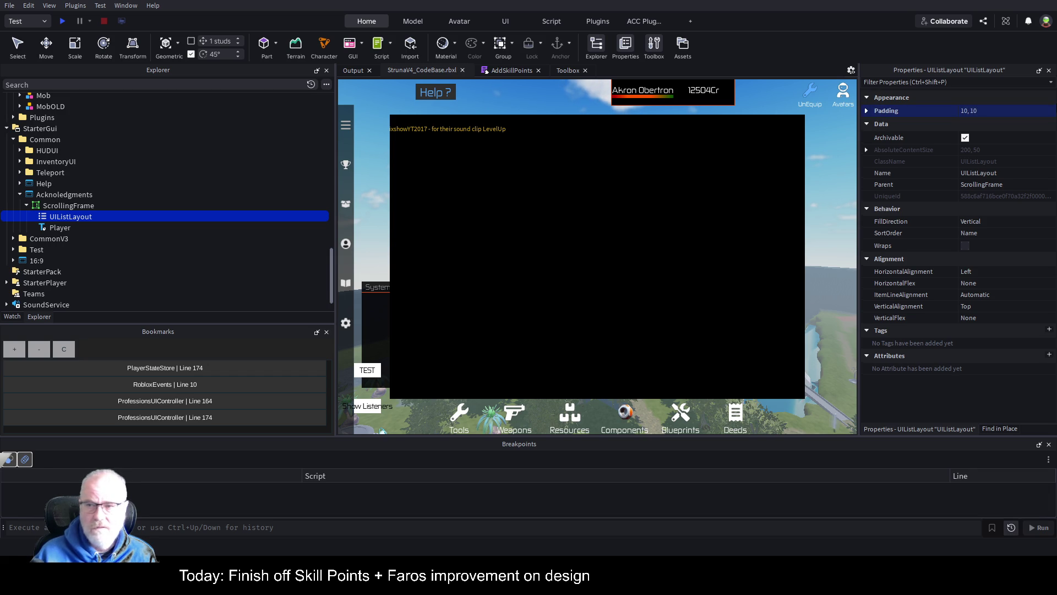
left_click(866, 111)
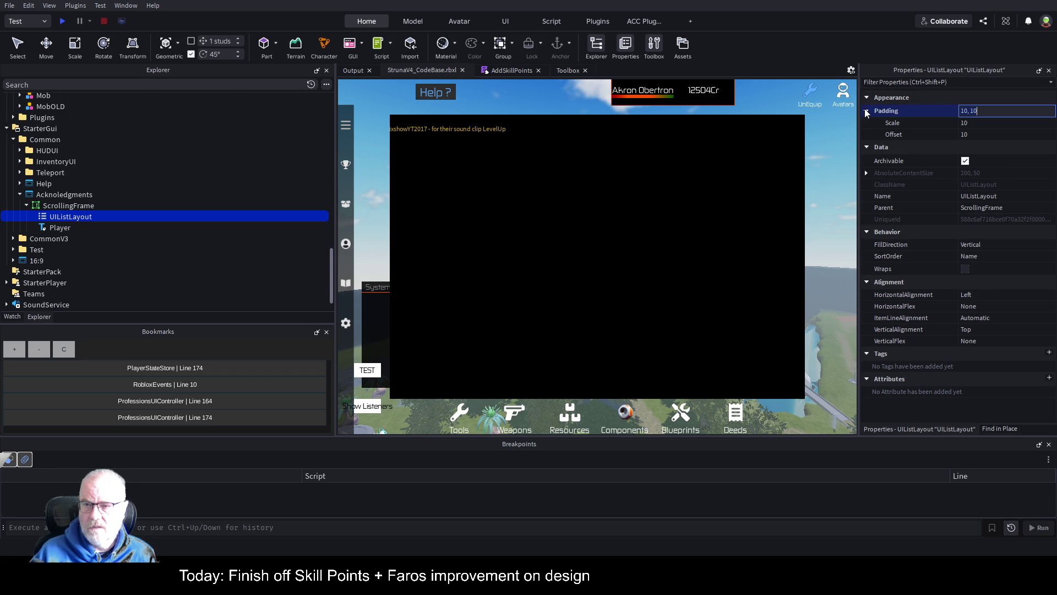
left_click(969, 122)
type("0")
key("Return")
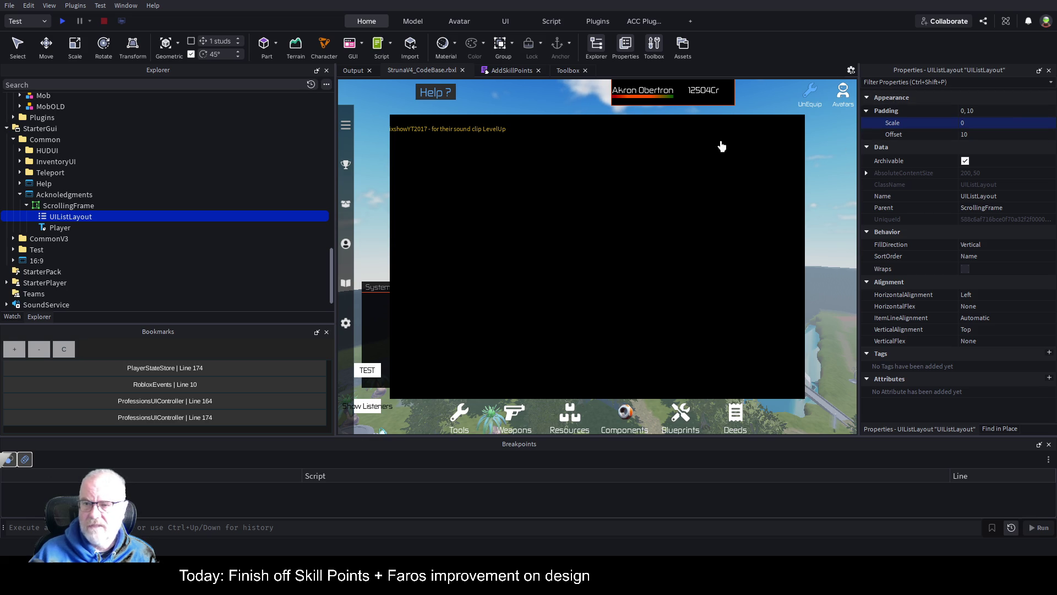
left_click(60, 228)
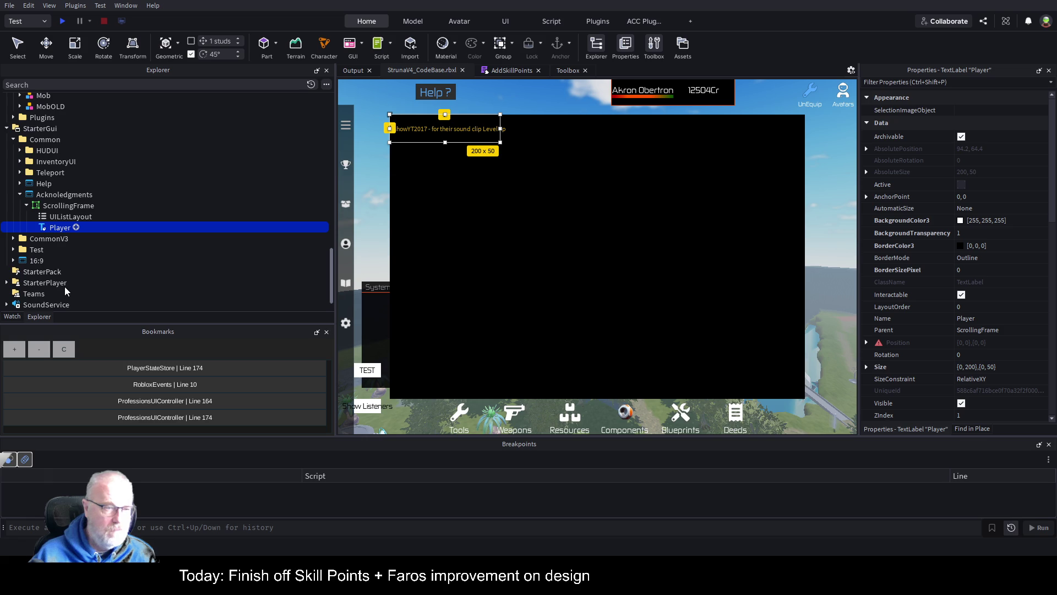
Add a UIPadding to the Player label with a left offset of 50.
key("ctrl+shift+v")
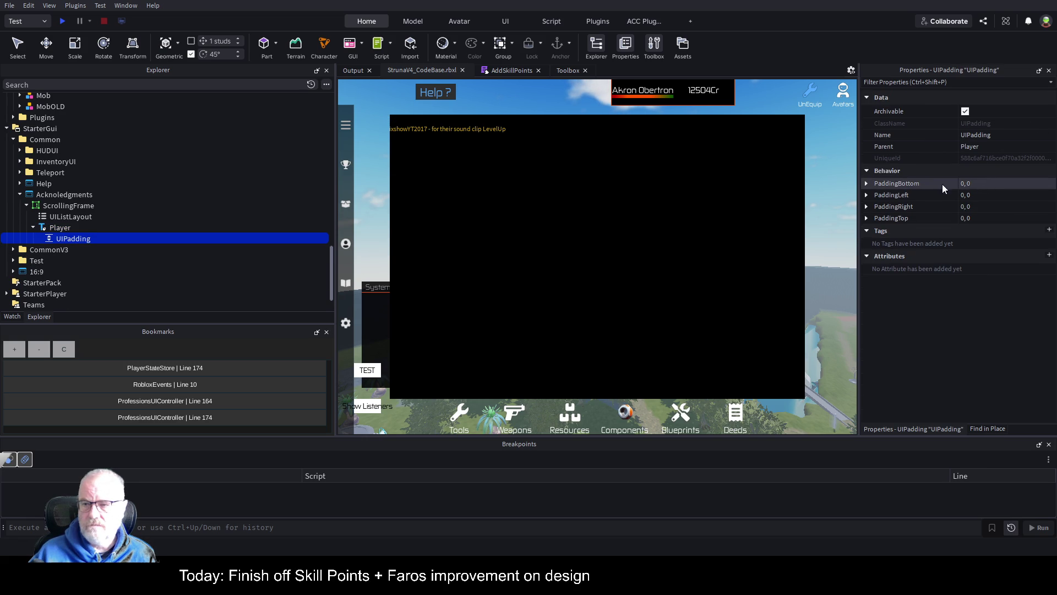
left_click(866, 195)
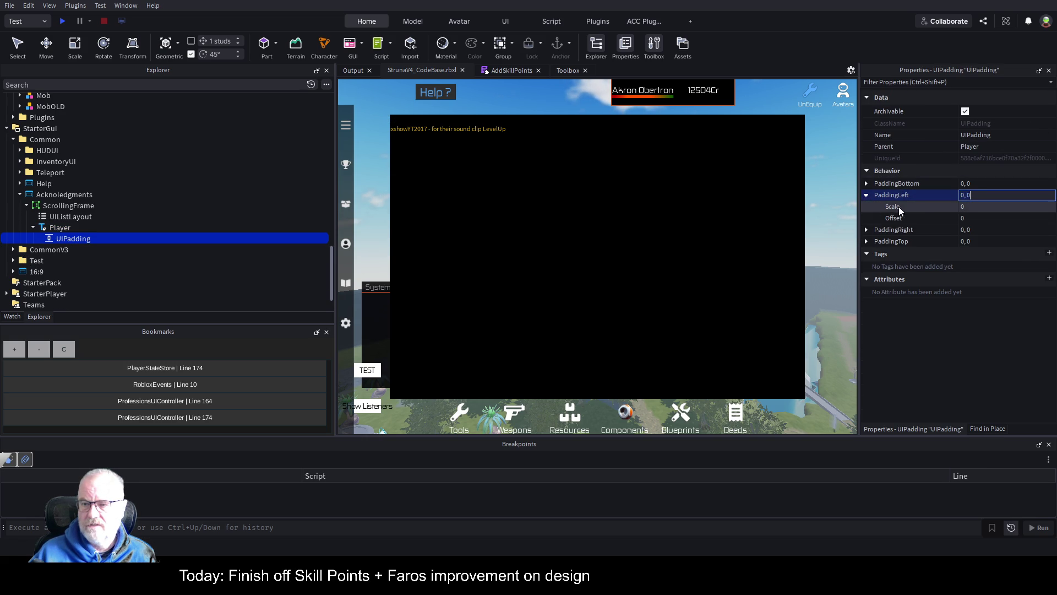
left_click(970, 218)
type("25")
key("Return")
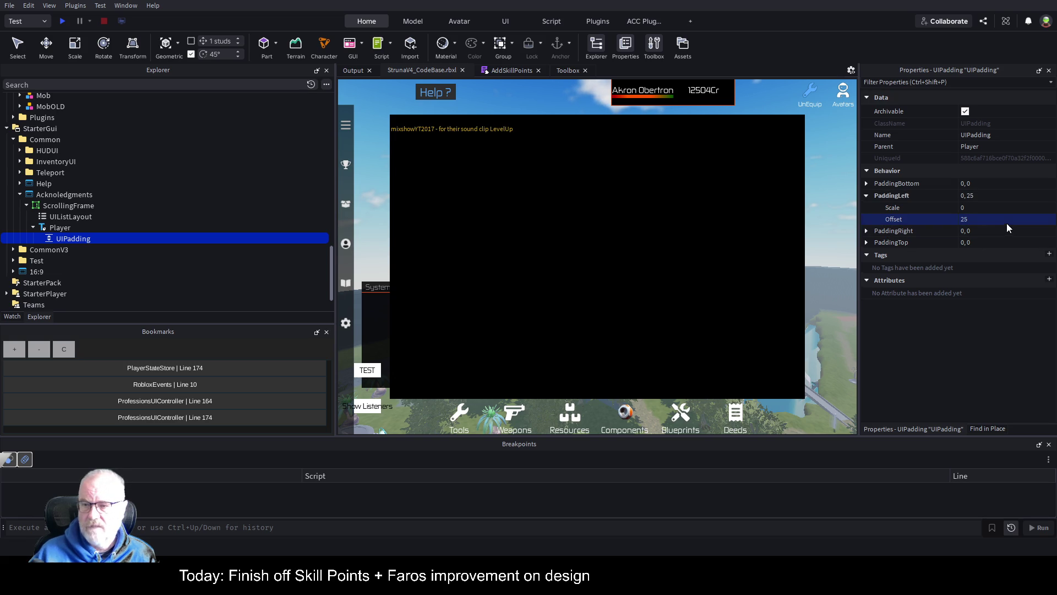
left_click(1010, 220)
type("50")
key("Return")
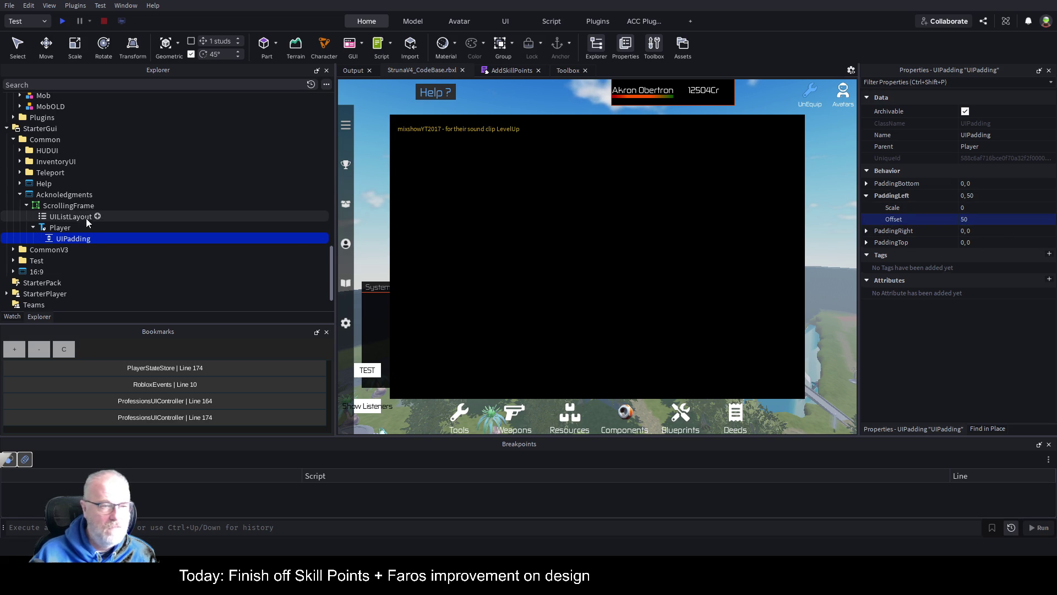
Duplicate the Player label as Player1 and begin editing the original's Text.
left_click(61, 226)
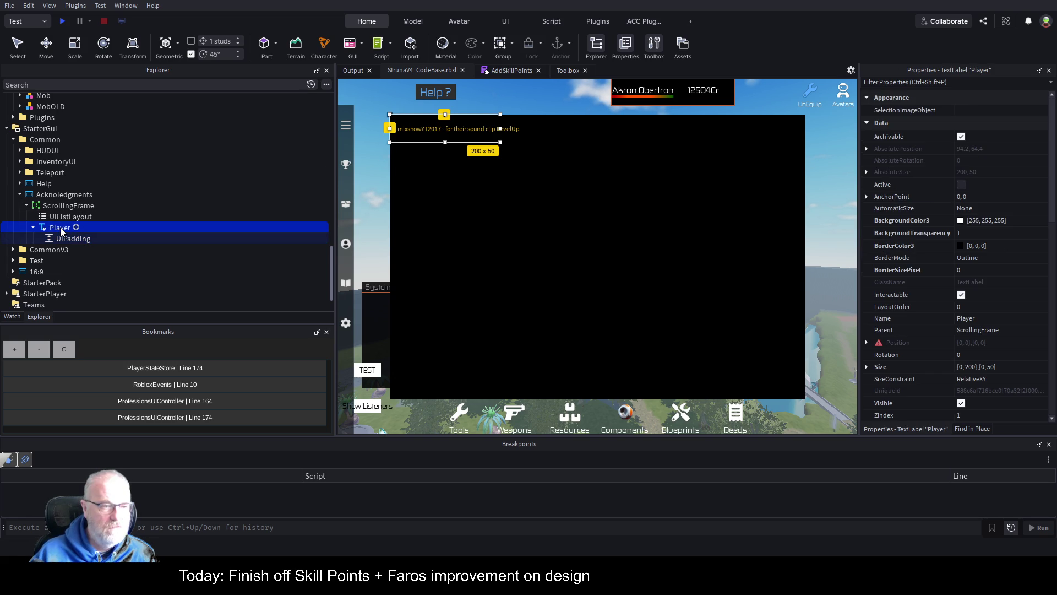
key("ctrl+d")
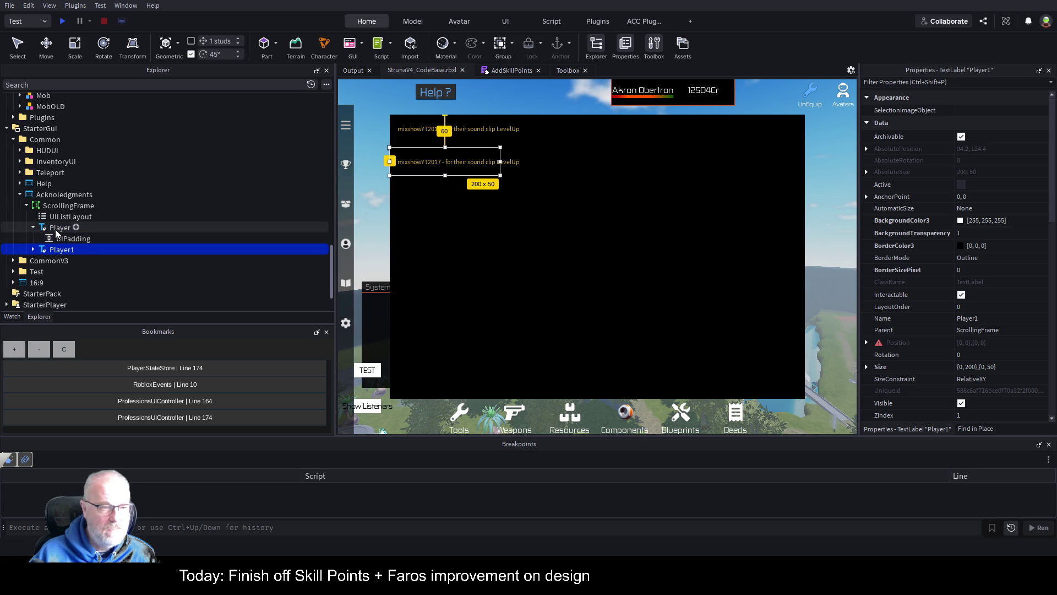
left_click(57, 230)
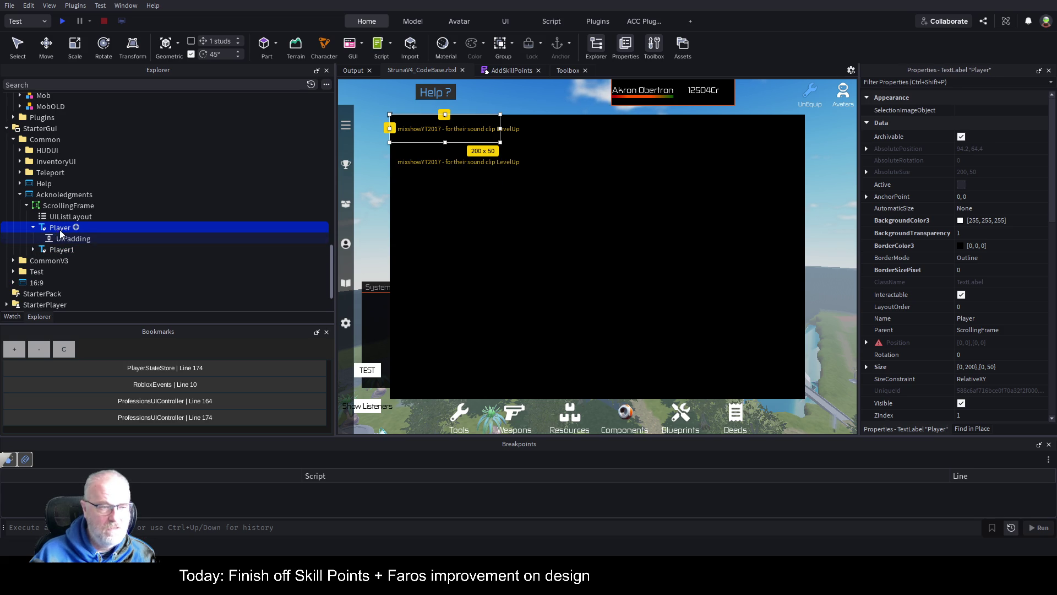
scroll(1000, 345, "down", 8)
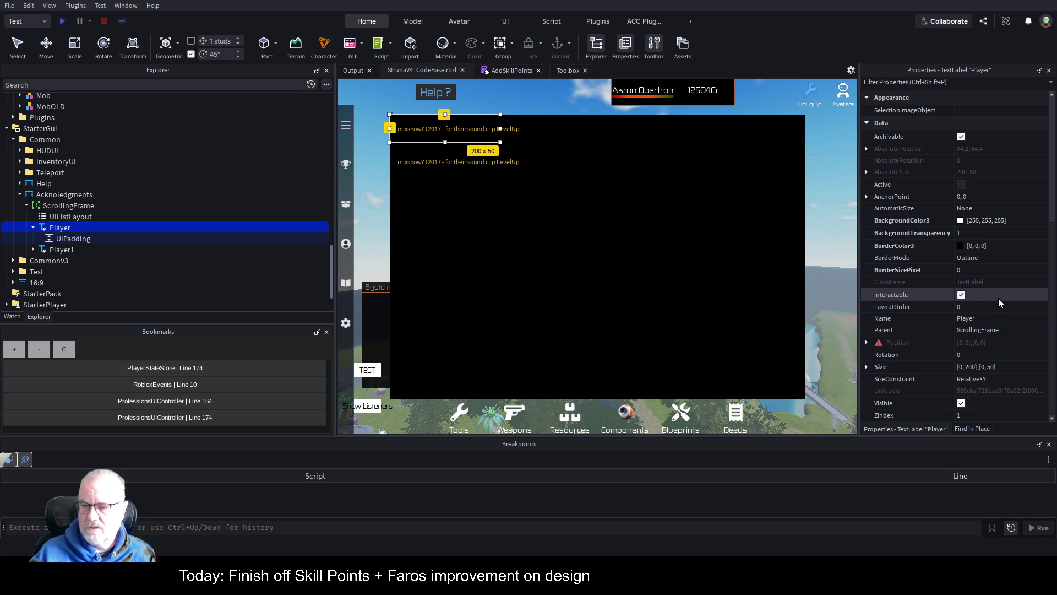
scroll(1000, 332, "down", 6)
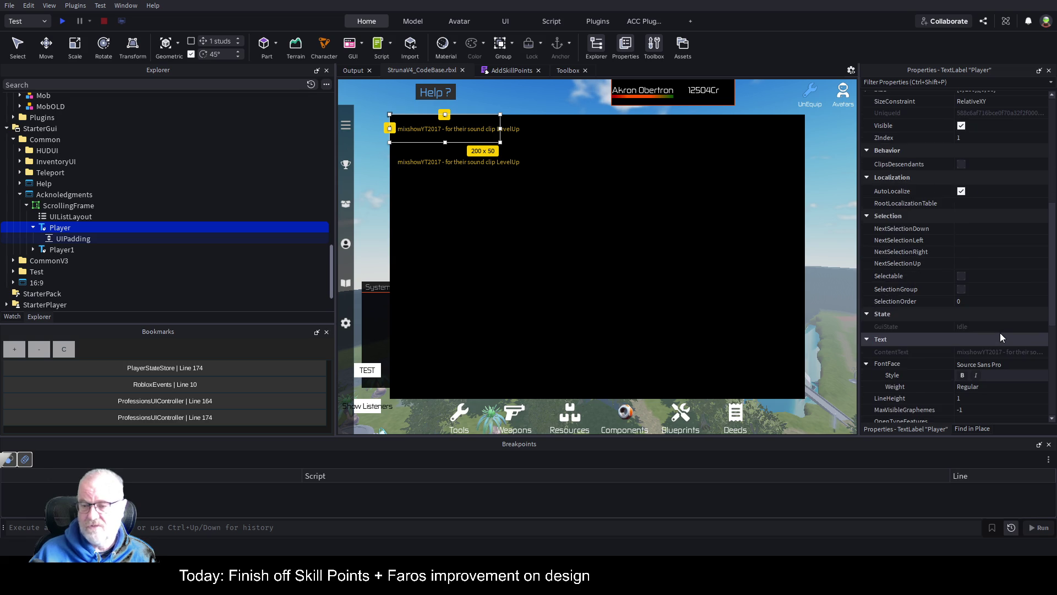
left_click(1006, 307)
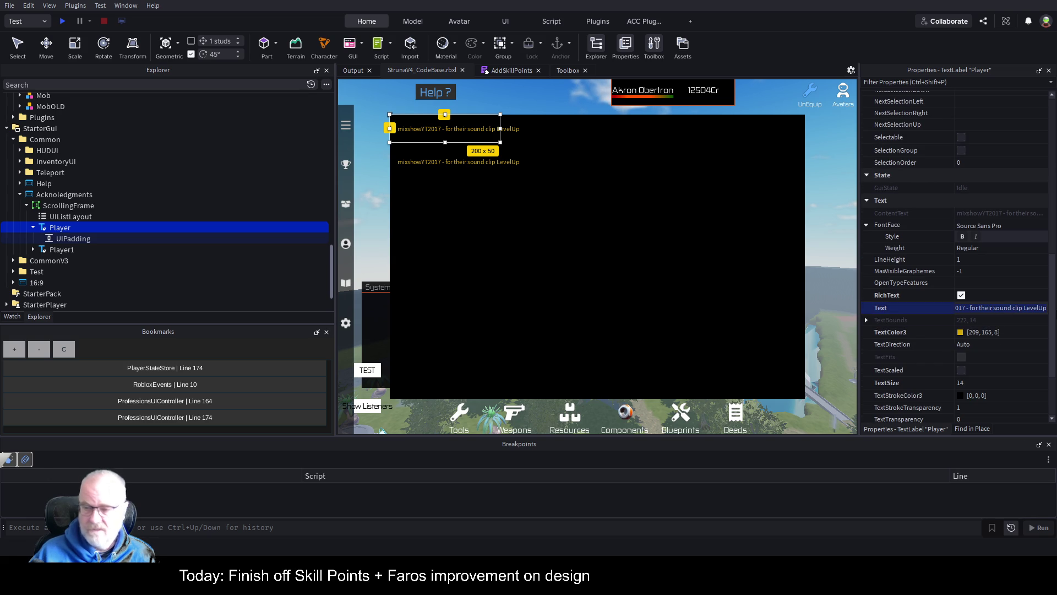
Replace Player's text with a thank-you to everyone who helped, including stream followers.
key("ctrl+a")
type("thanks")
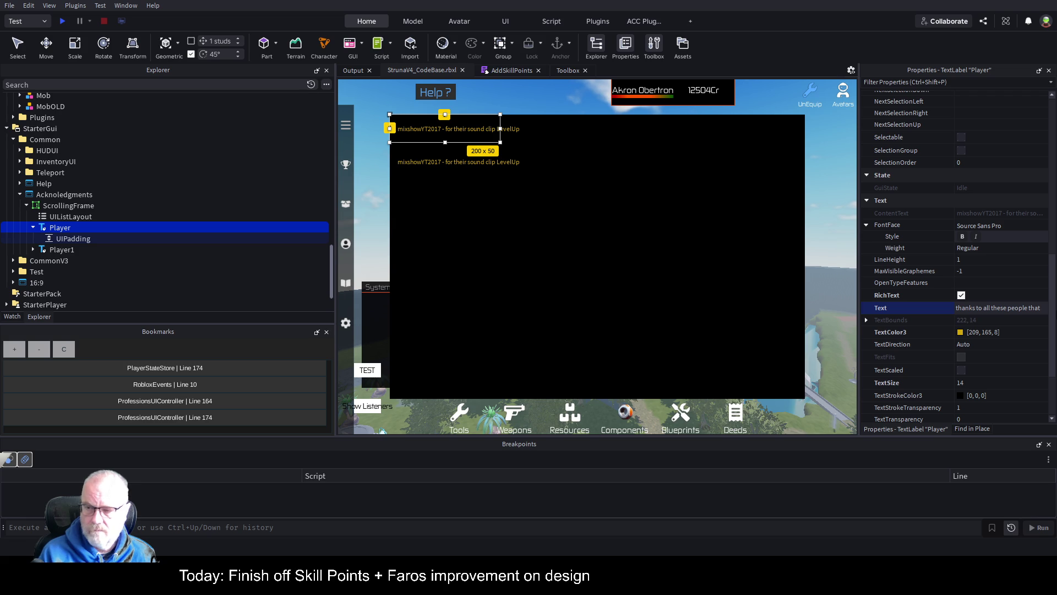
type("helped a")
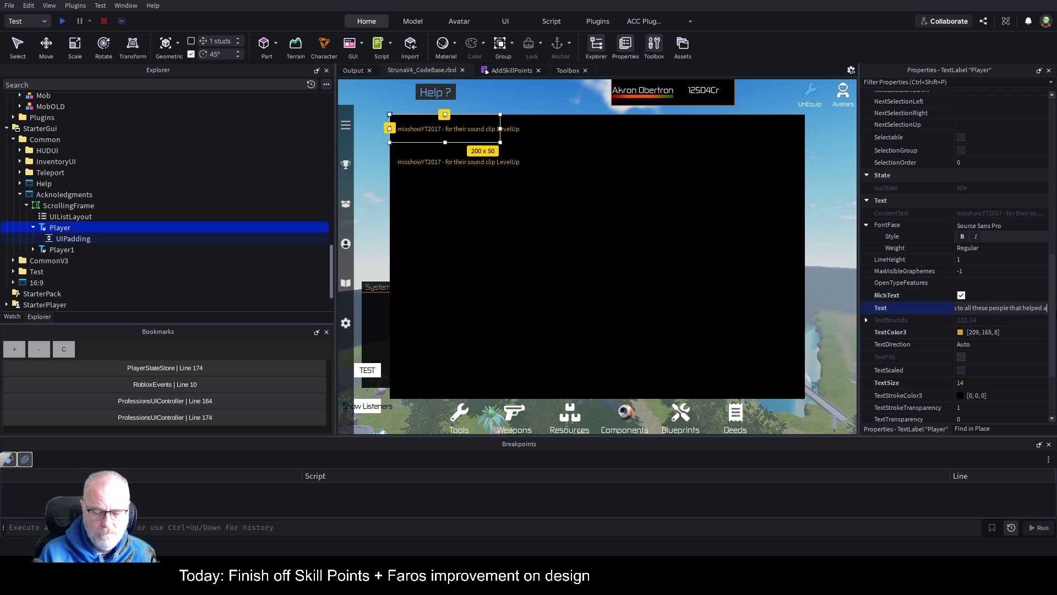
type("long the way")
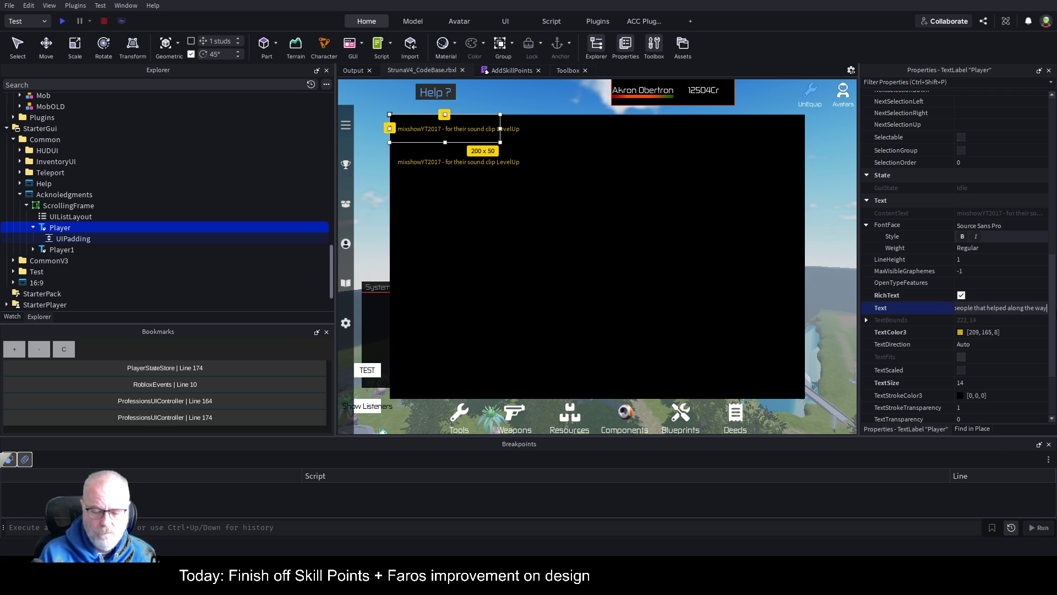
type(". be it toolbox items or")
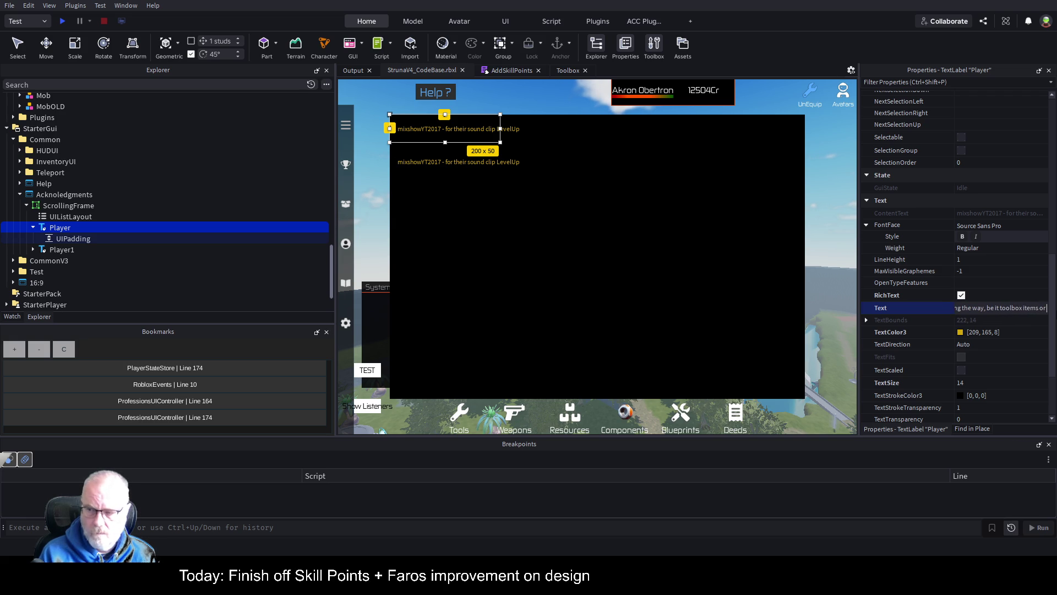
type("strea")
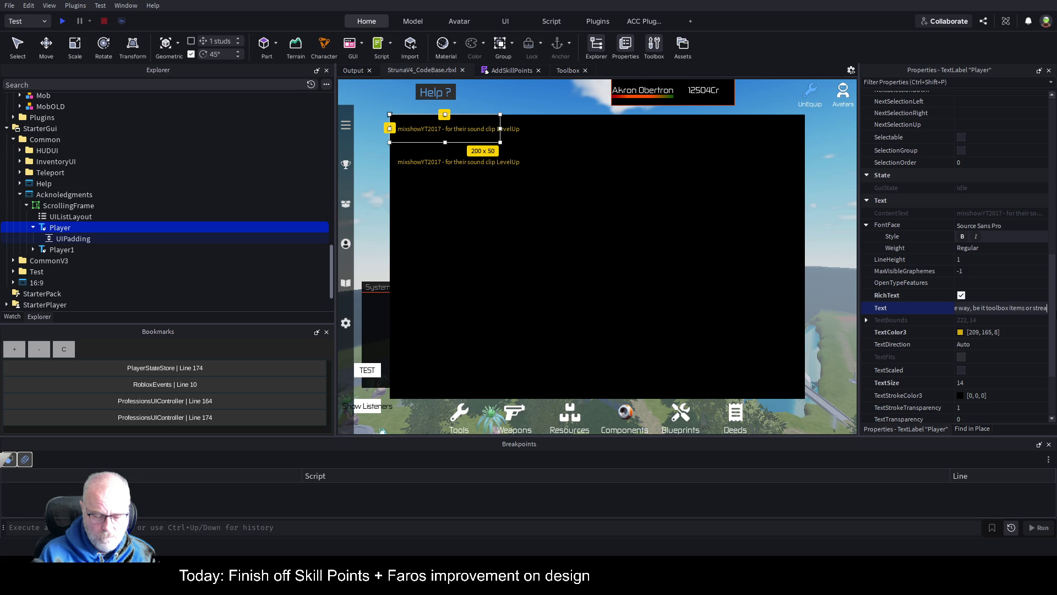
type("m follers :")
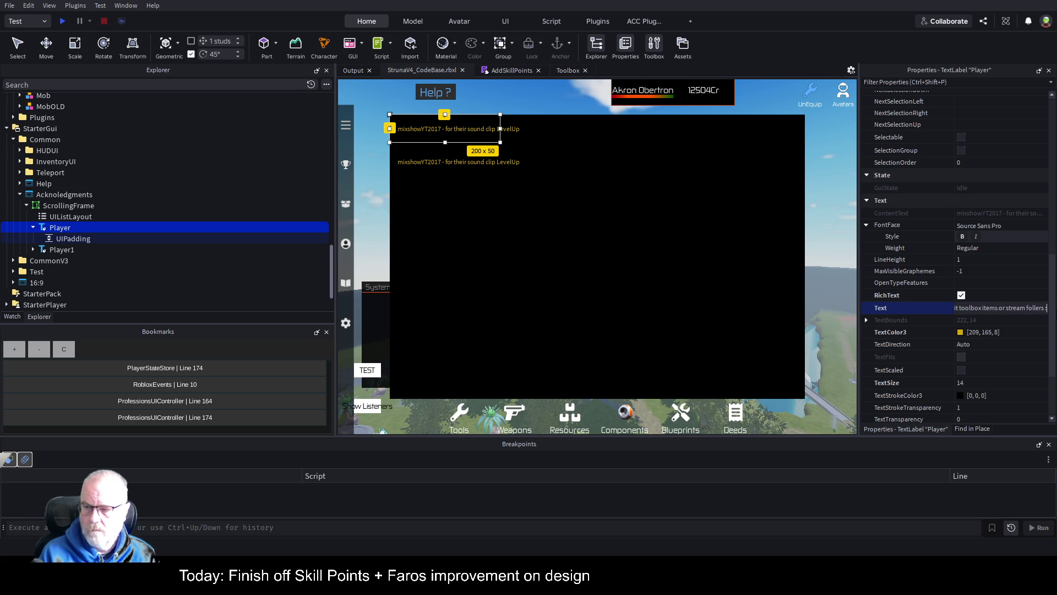
type(") thank")
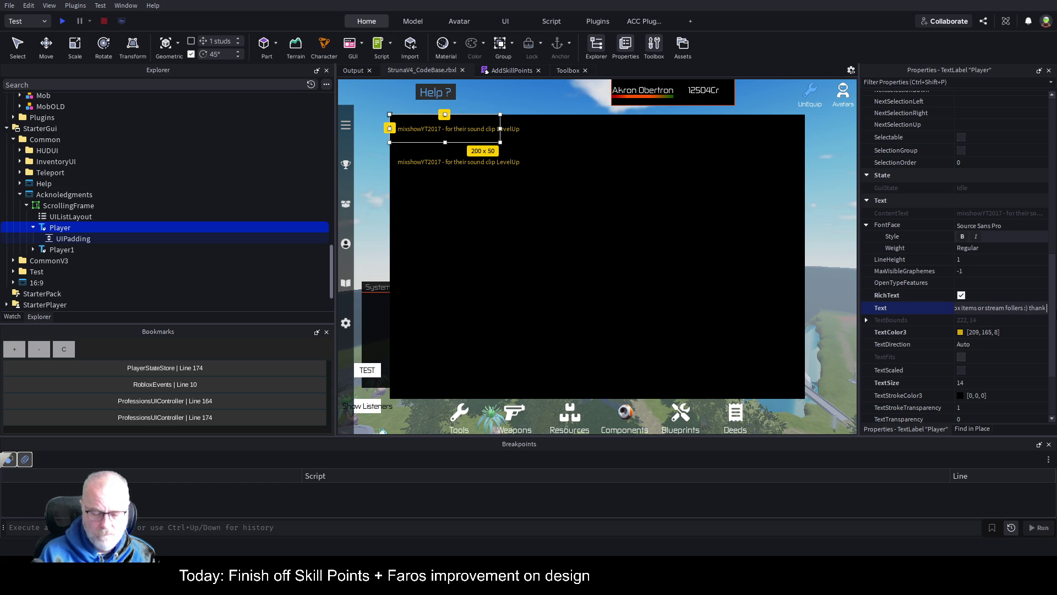
type(" you so much")
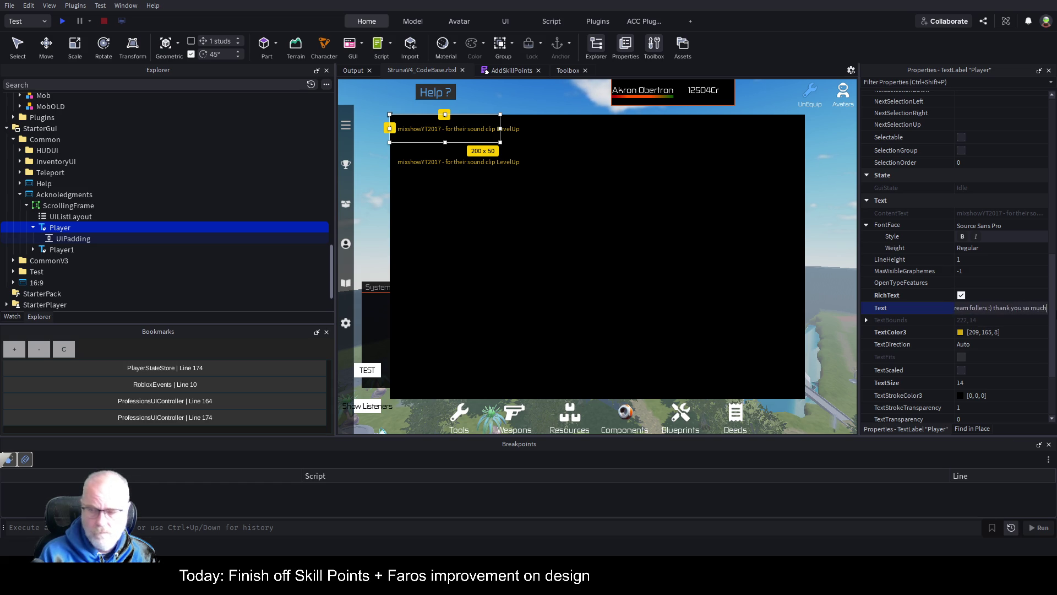
key("Return")
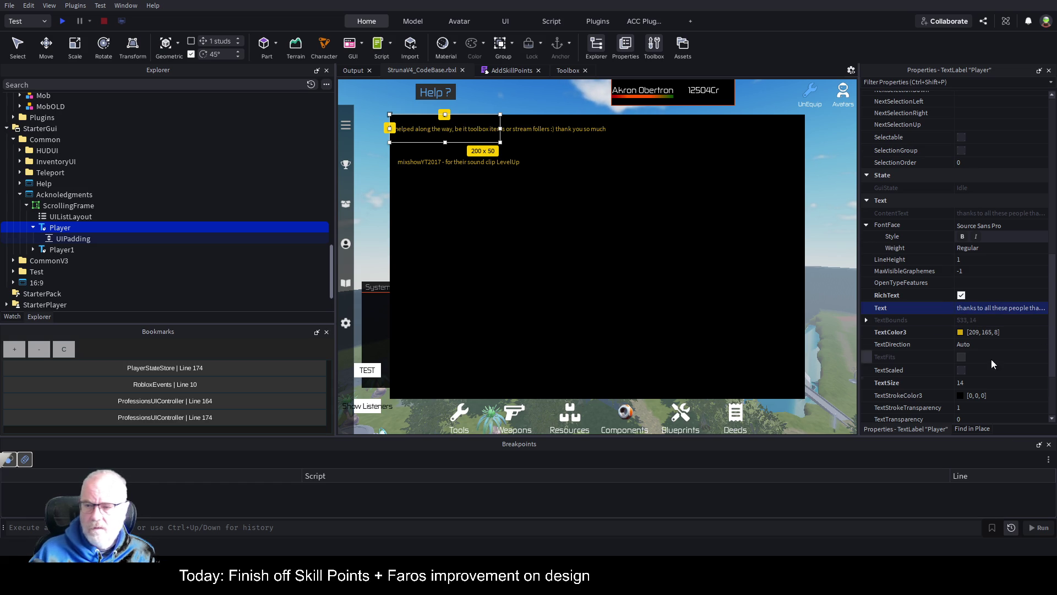
Set the label's text colour to 255, 85, 0, text size 22, and widen it to 625×72.
left_click(962, 333)
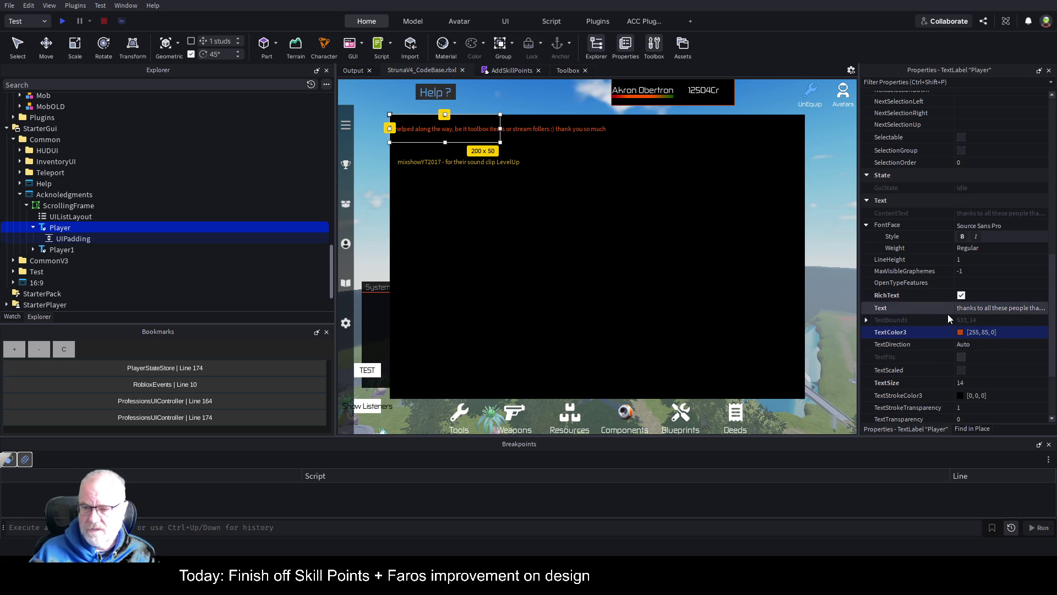
scroll(947, 318, "down", 3)
left_click(995, 282)
mouse_move(999, 286)
left_mouse_down()
mouse_move(1017, 289)
mouse_move(1003, 287)
left_mouse_up()
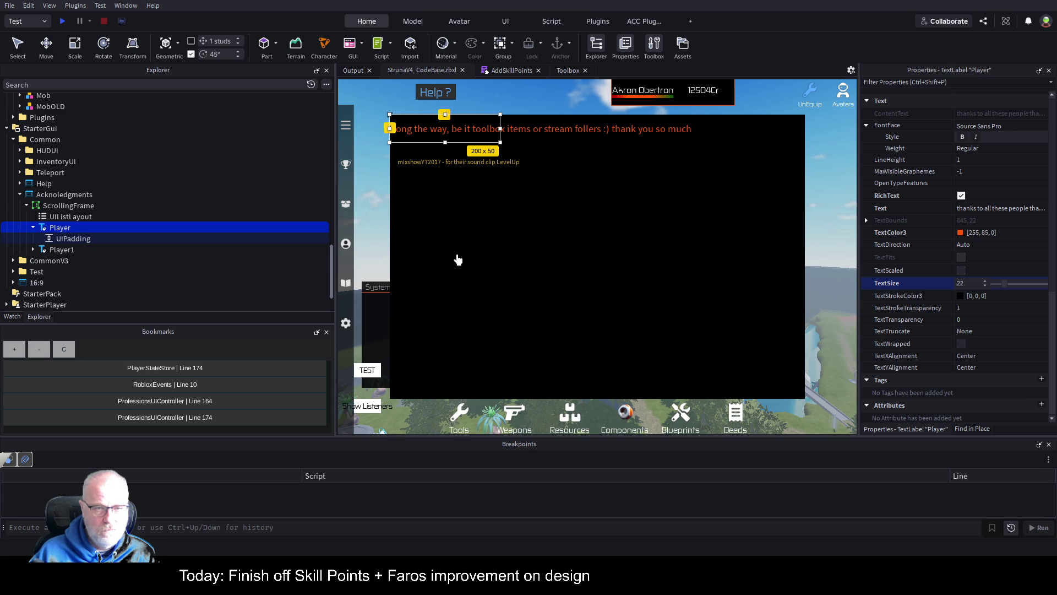
left_click(460, 282)
left_click(429, 125)
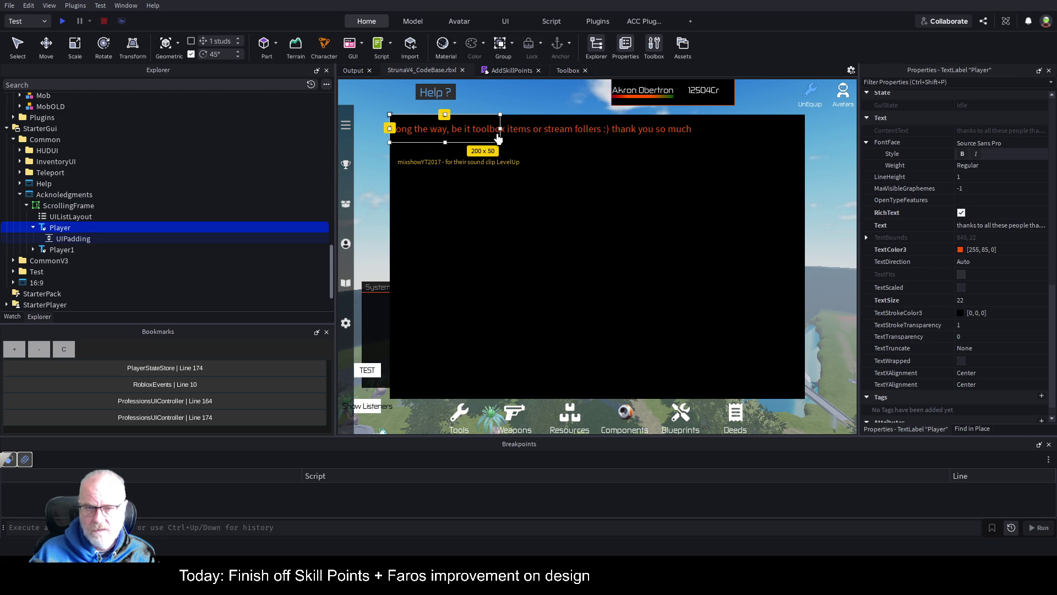
mouse_move(503, 134)
left_mouse_down()
mouse_move(861, 145)
mouse_move(593, 151)
mouse_move(626, 150)
mouse_move(683, 210)
mouse_move(713, 206)
mouse_move(735, 154)
left_mouse_up()
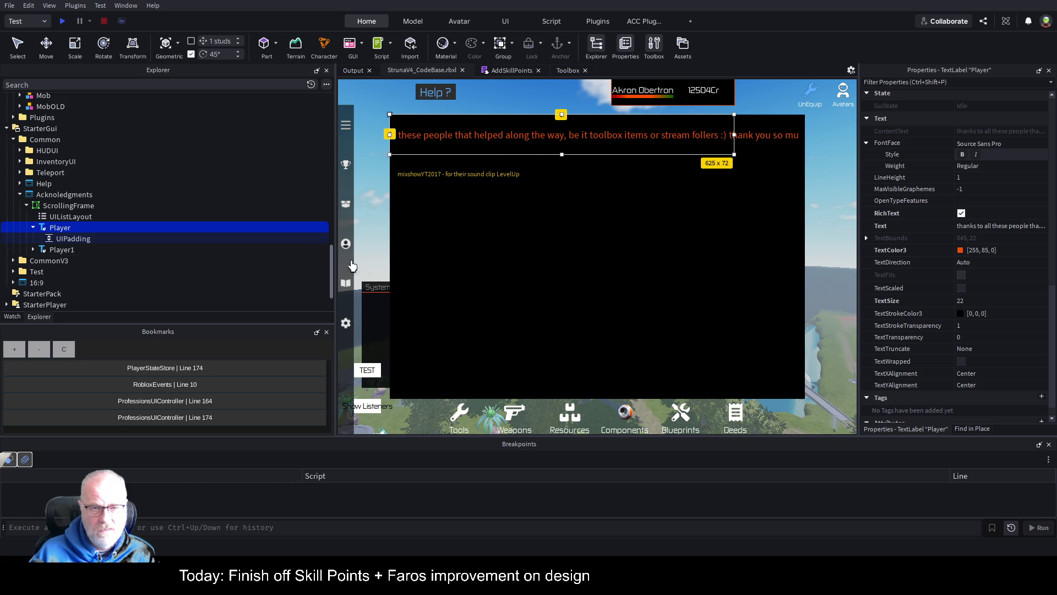
left_click(64, 216)
Set the Player label's Size X to {1,0} so it spans the full frame width.
left_click(60, 227)
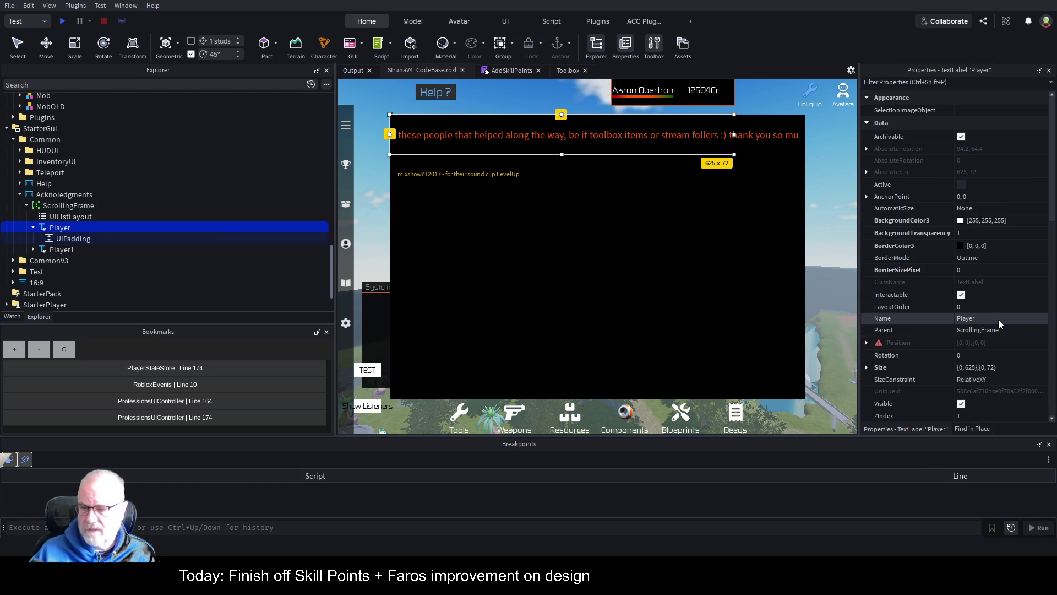
scroll(997, 286, "down", 6)
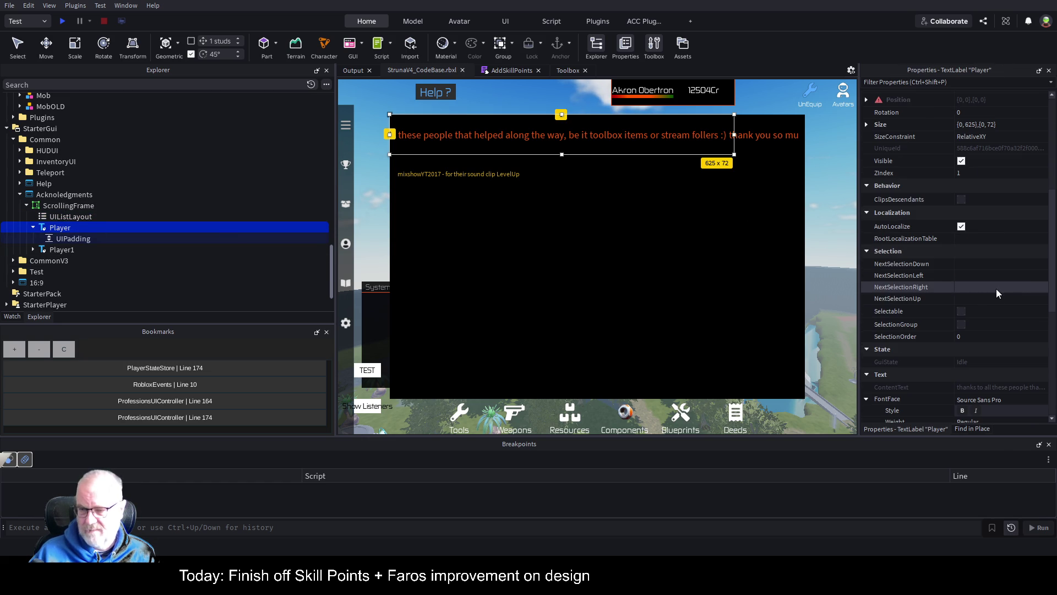
scroll(994, 298, "up", 5)
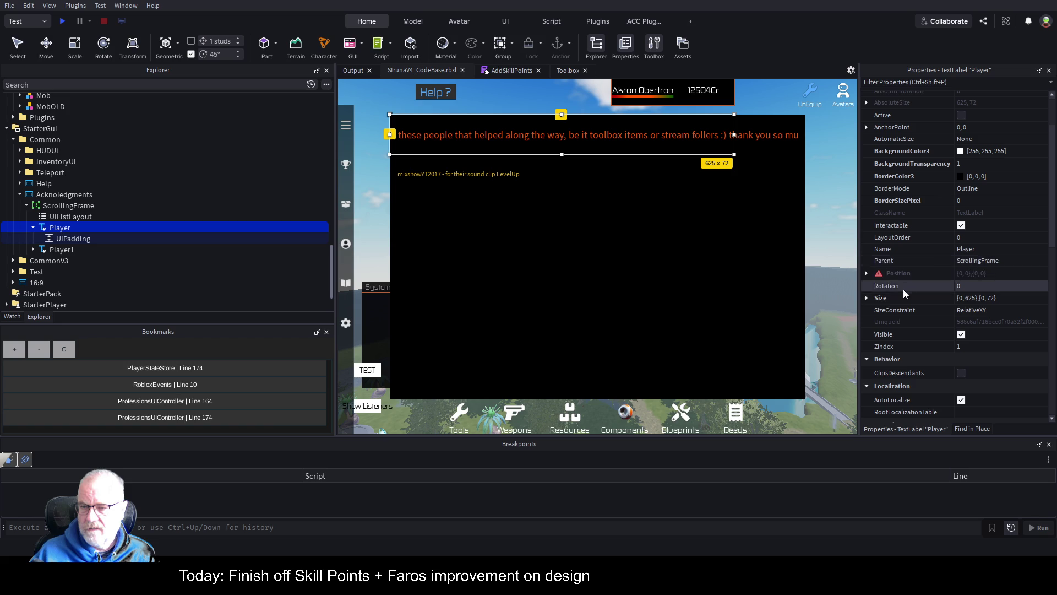
left_click(866, 297)
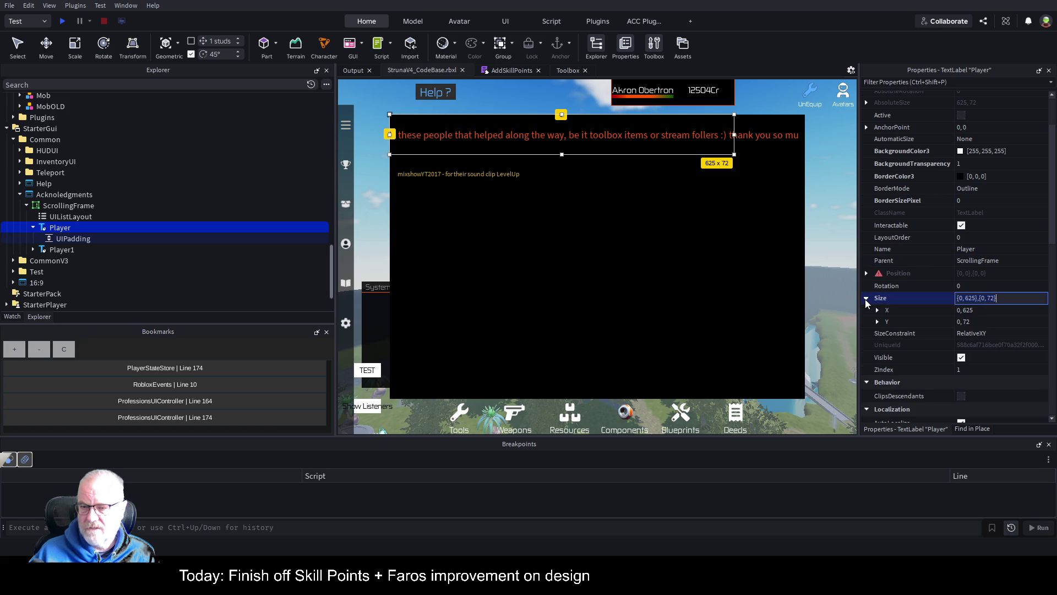
left_click(986, 310)
type("1,0")
key("Return")
left_click(982, 321)
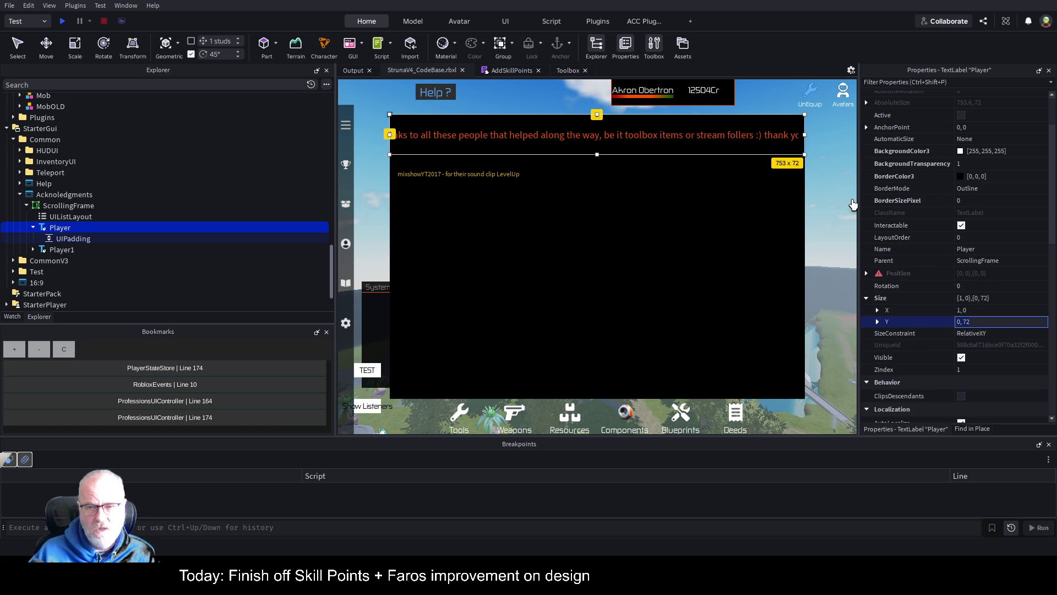
Wrap the Player header text onto two lines and select the Player1 credit label.
scroll(980, 312, "up", 2)
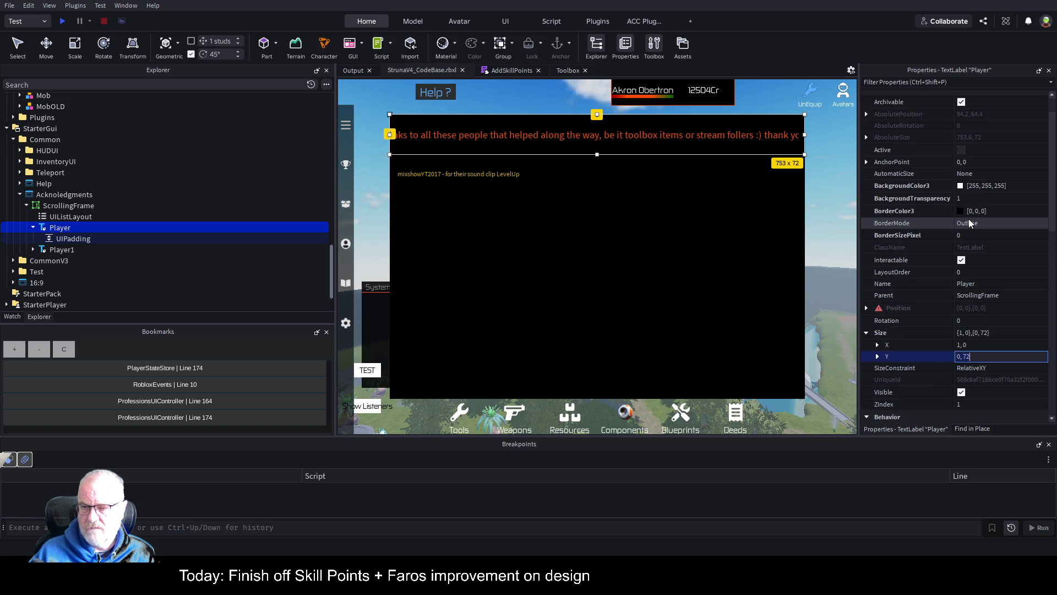
scroll(964, 266, "down", 6)
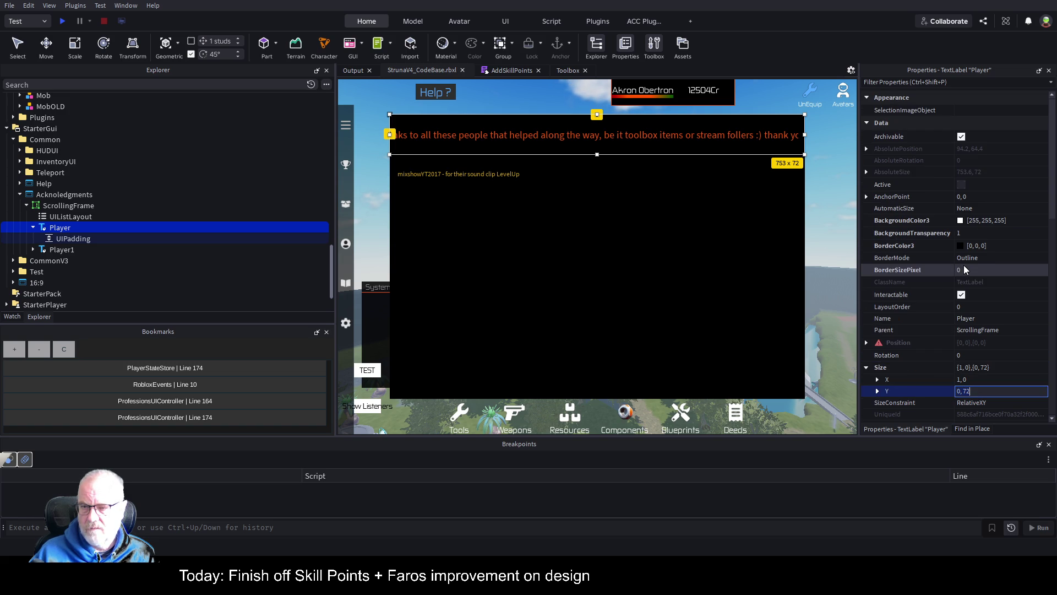
scroll(964, 242, "down", 18)
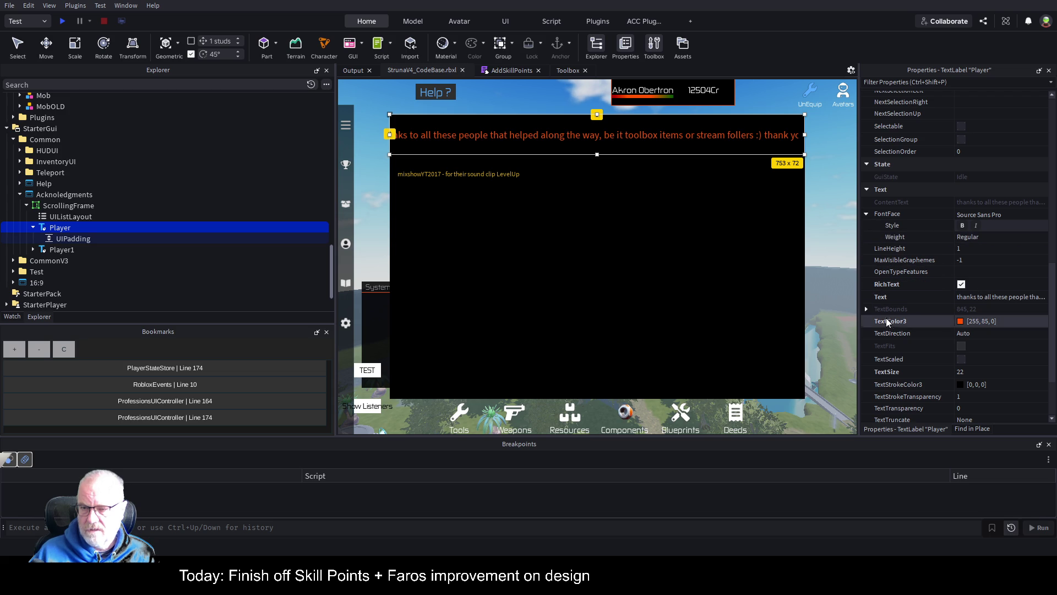
scroll(926, 327, "down", 5)
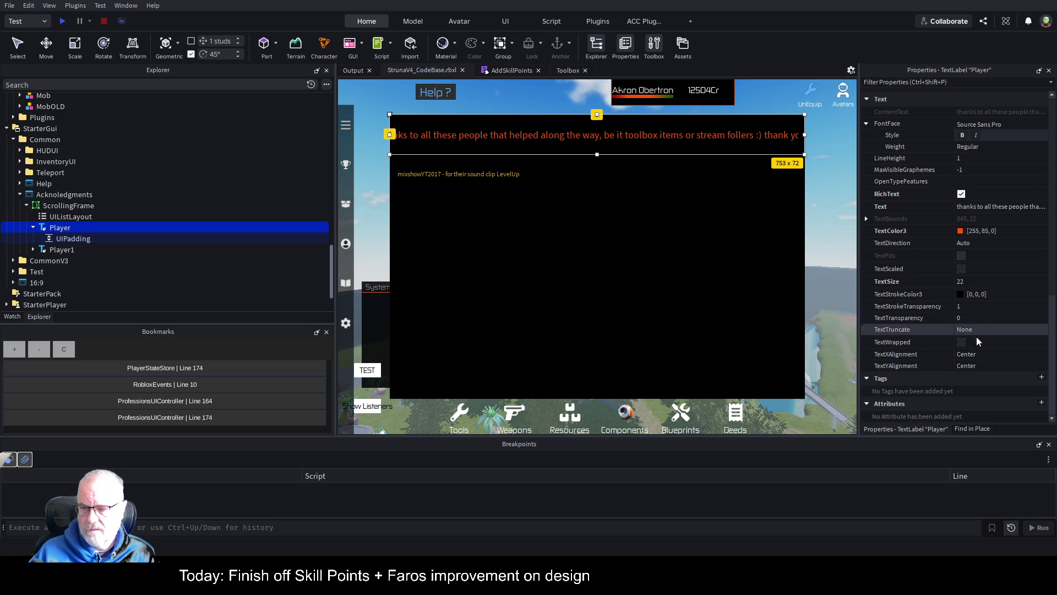
left_click(961, 343)
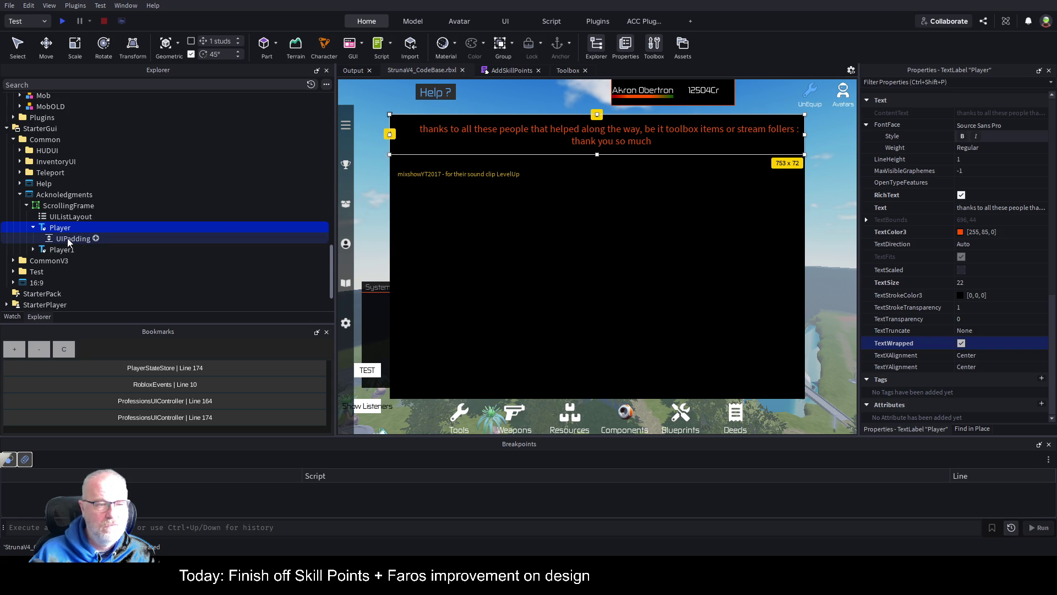
left_click(45, 251)
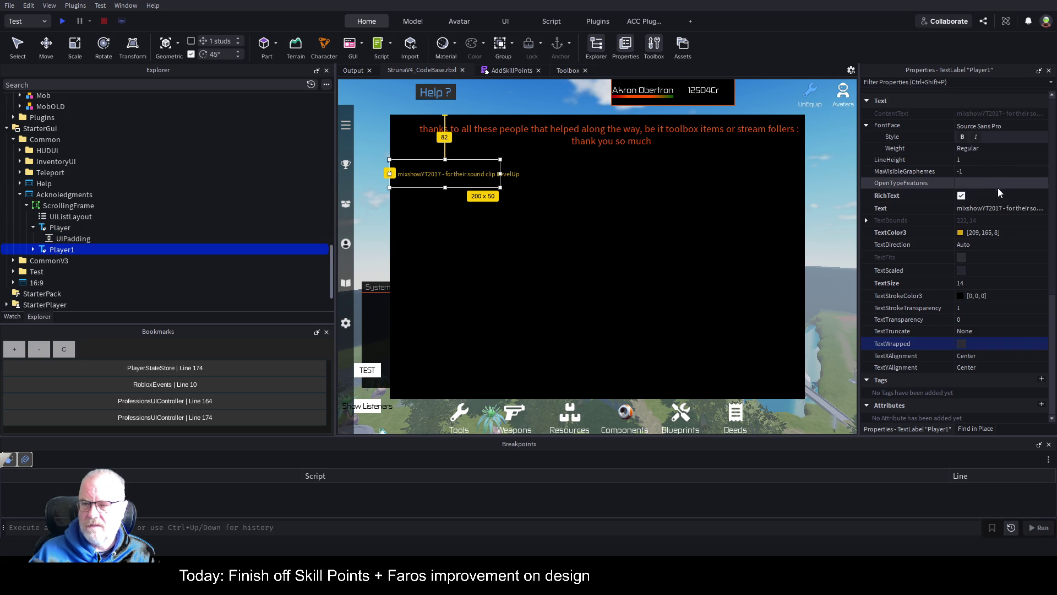
scroll(980, 266, "up", 3)
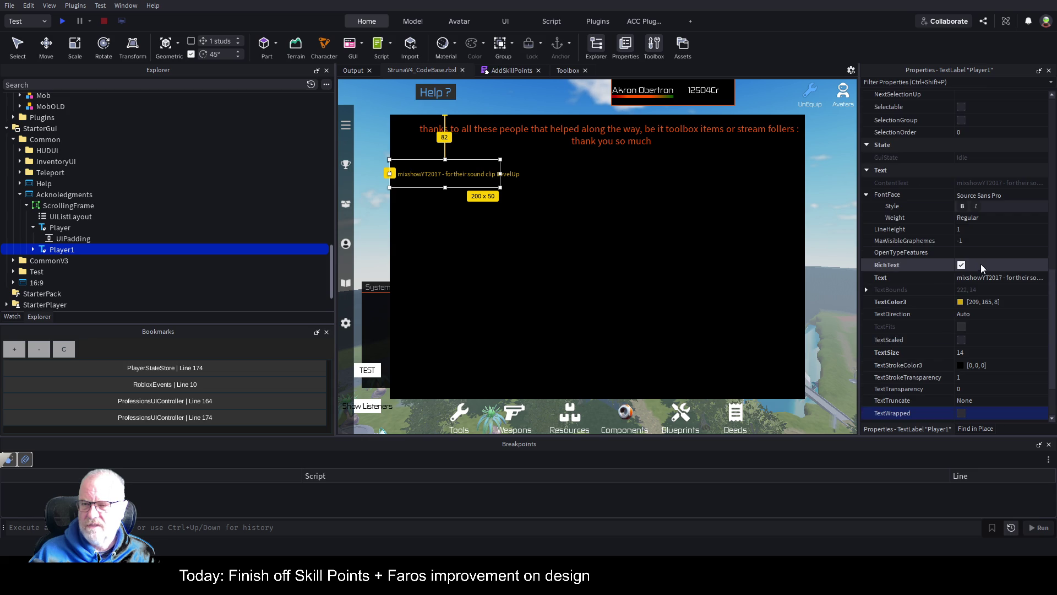
scroll(984, 196, "up", 12)
scroll(983, 197, "up", 2)
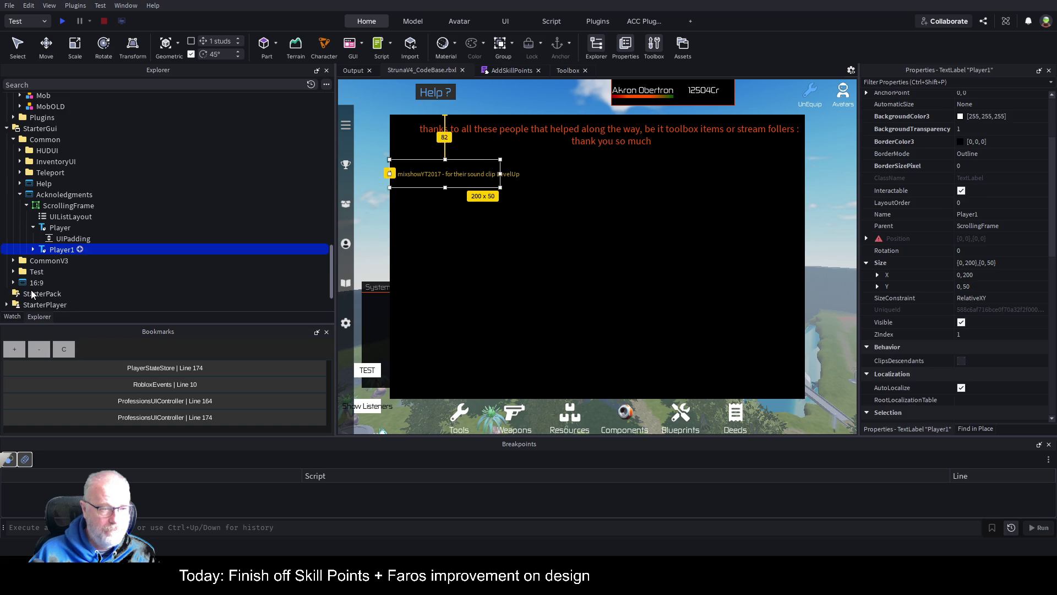
Add a UIStroke coloured 170, 170, 0 to Player1, then delete it again.
key("ctrl+shift+v")
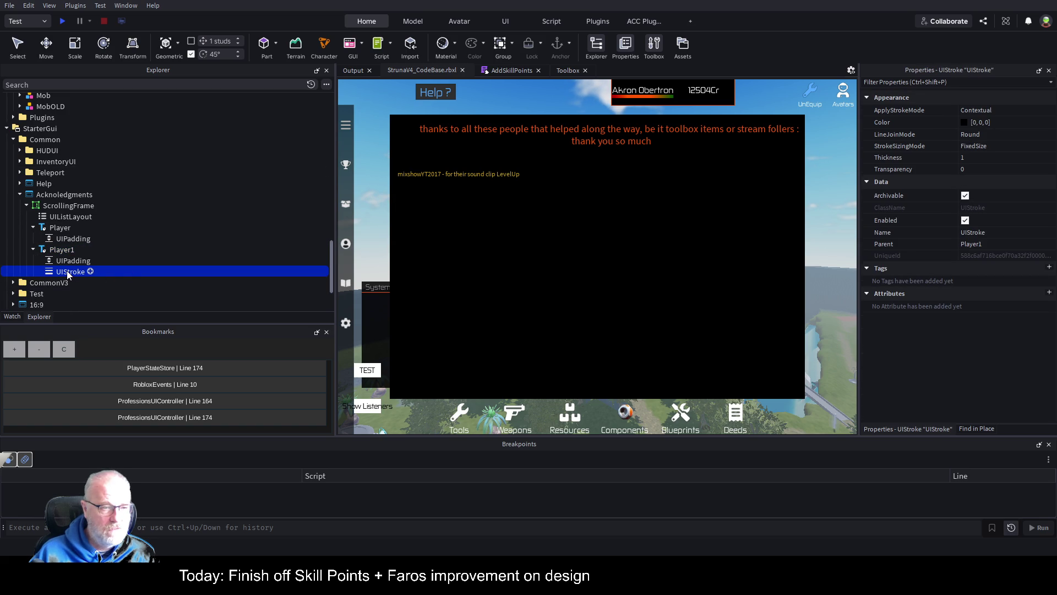
left_click(960, 126)
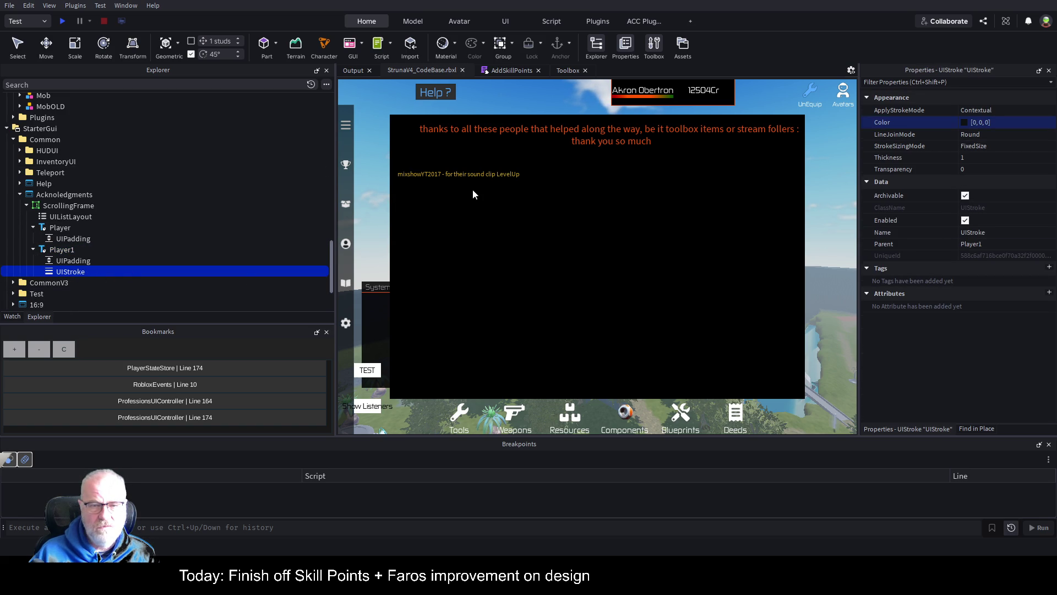
key("ctrl+v")
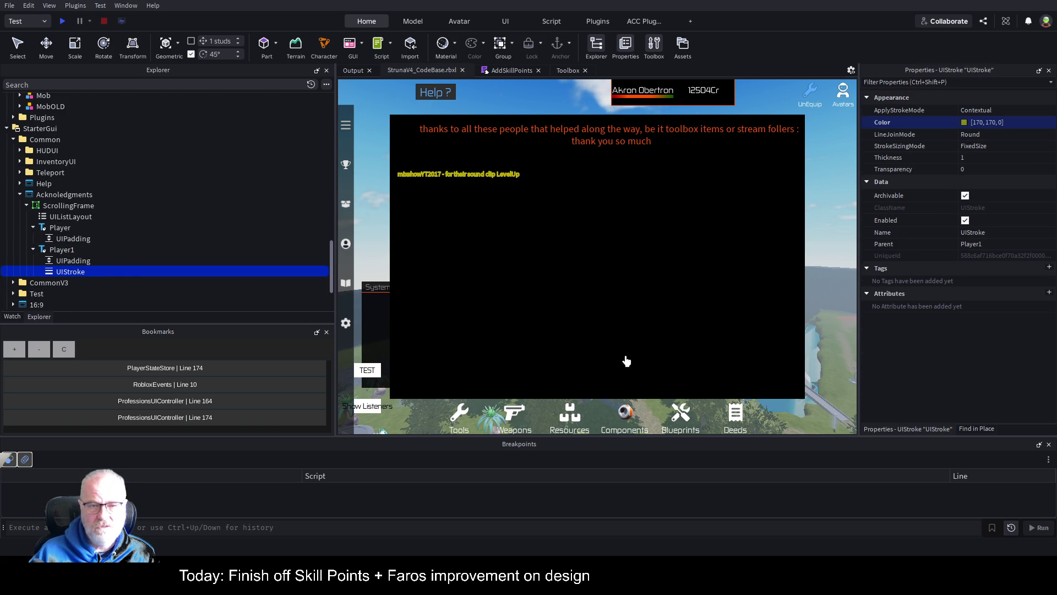
left_click(76, 261)
left_click(88, 272)
key("Delete")
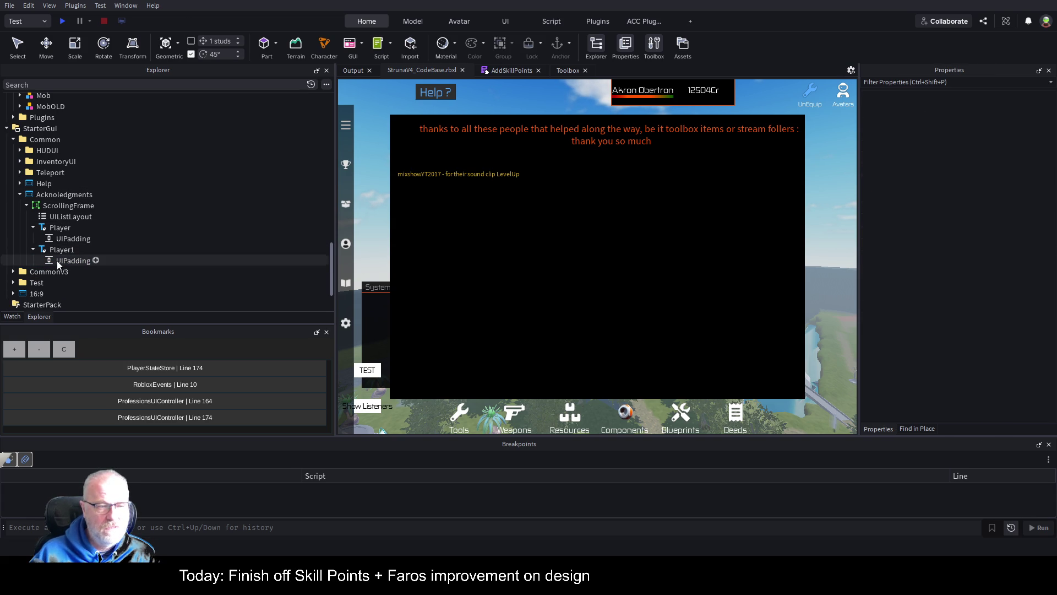
Set the Player1 label's Size to {1,0},{0,32} so it spans the full panel width.
left_click(76, 250)
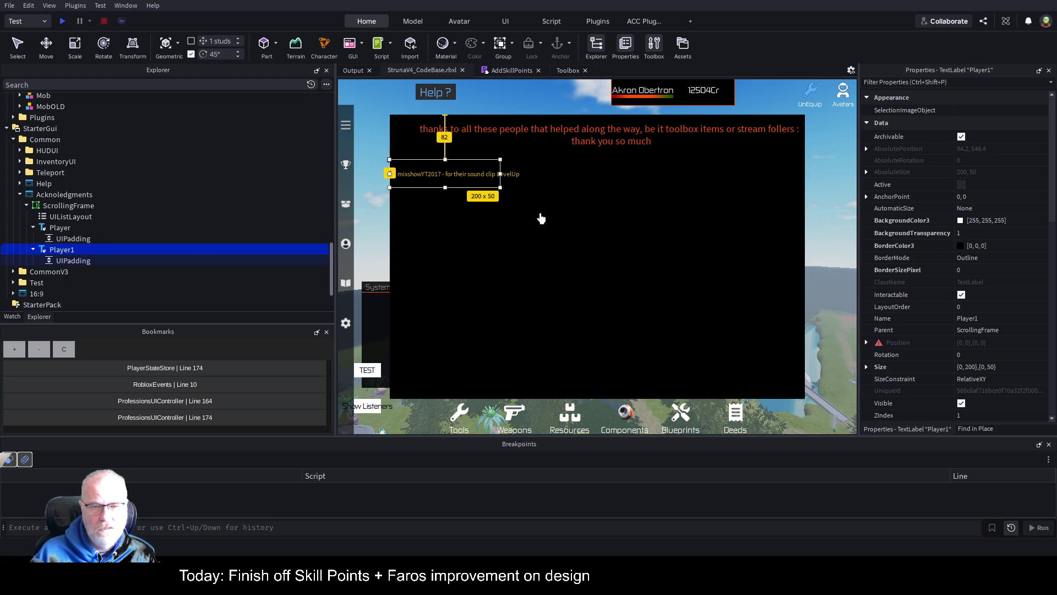
scroll(903, 276, "down", 3)
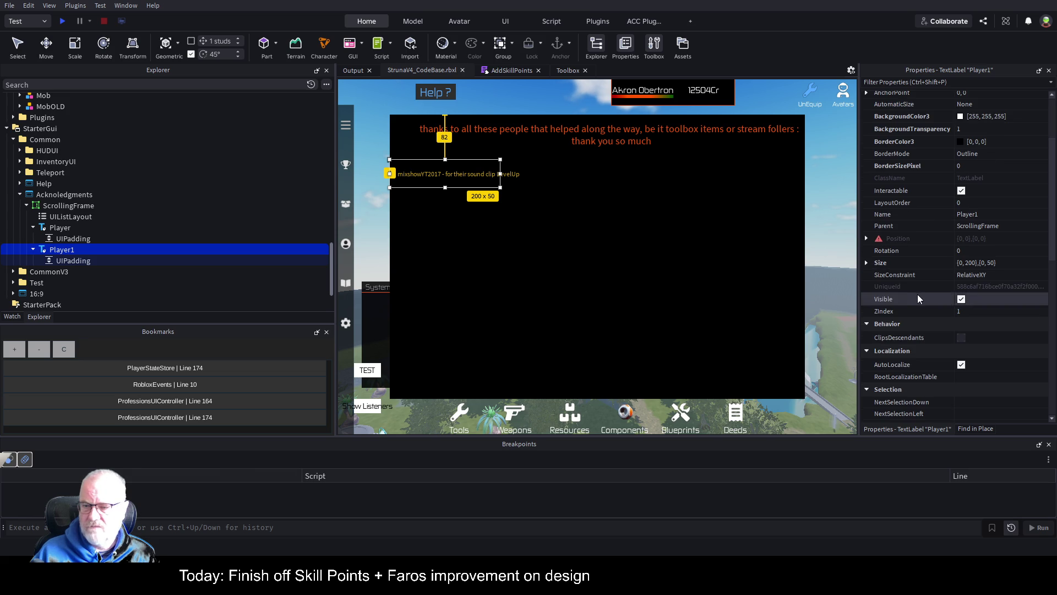
left_click(867, 262)
left_click(989, 274)
type("1,0")
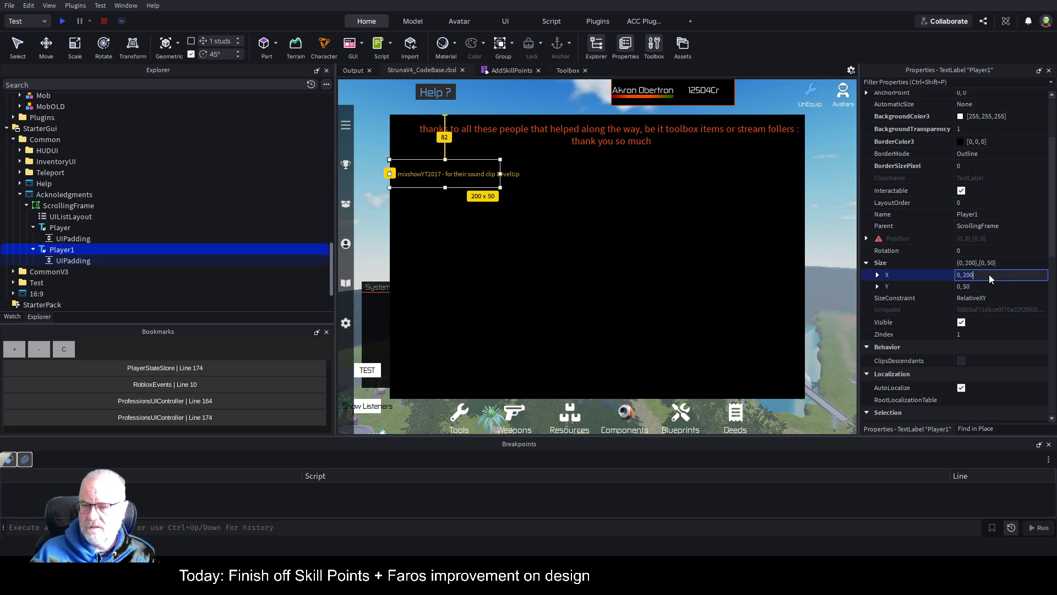
left_click(977, 285)
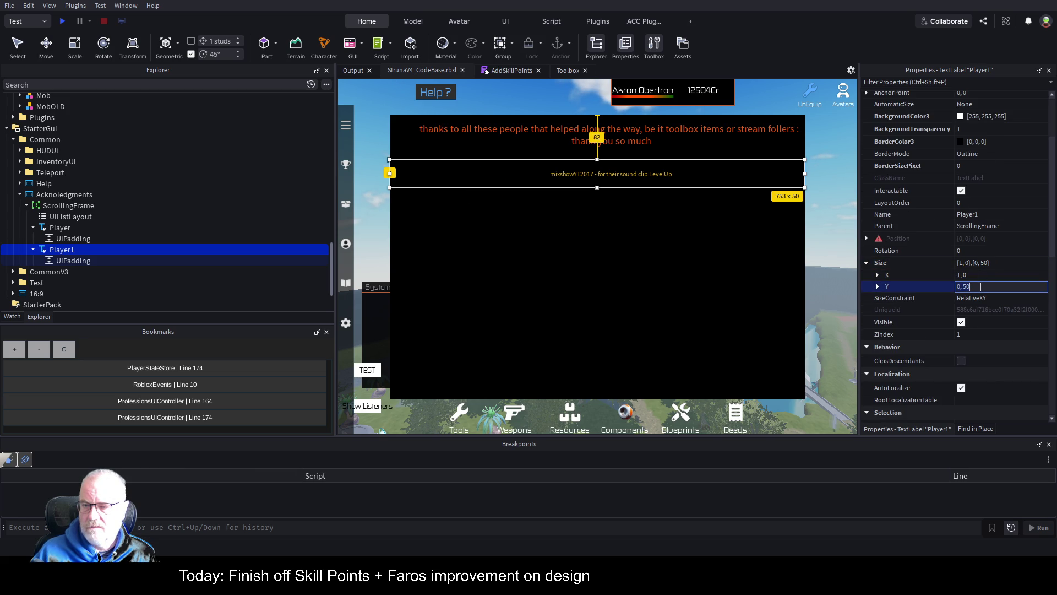
type(",0")
key("Tab")
left_click(980, 286)
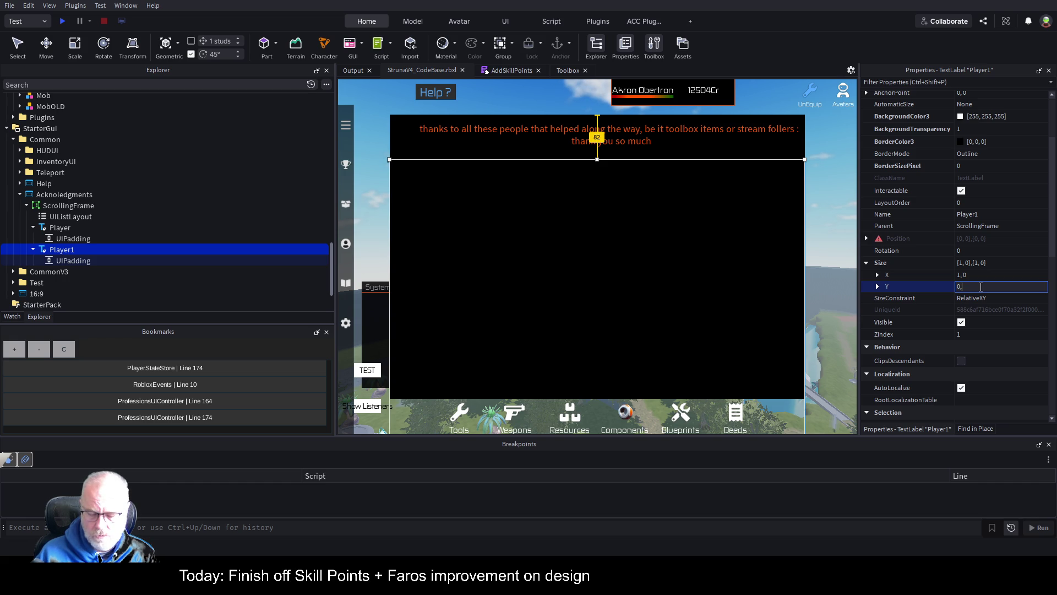
type(" 32")
key("Return")
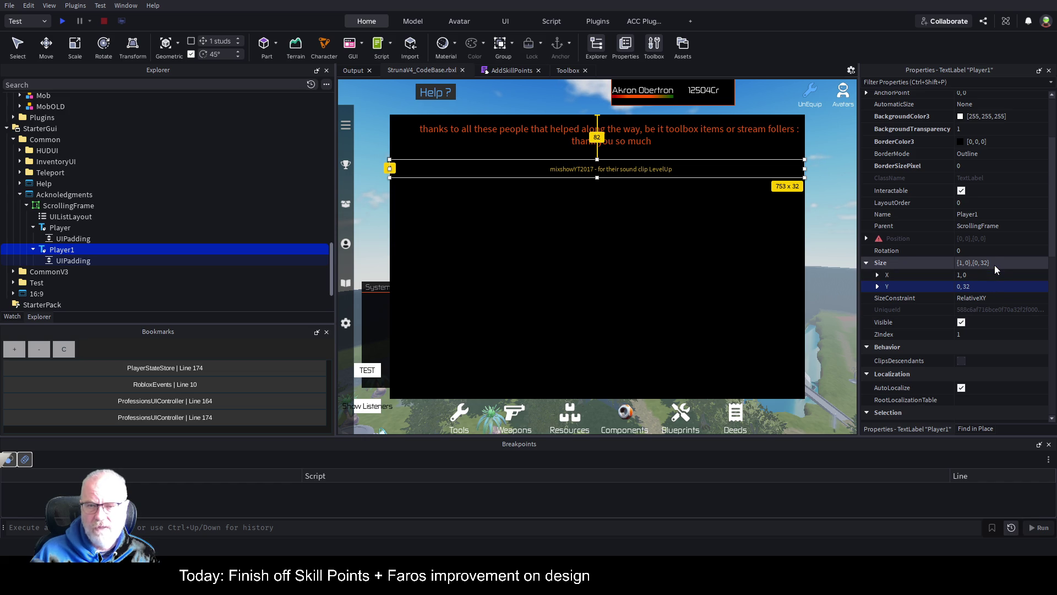
left_click(974, 129)
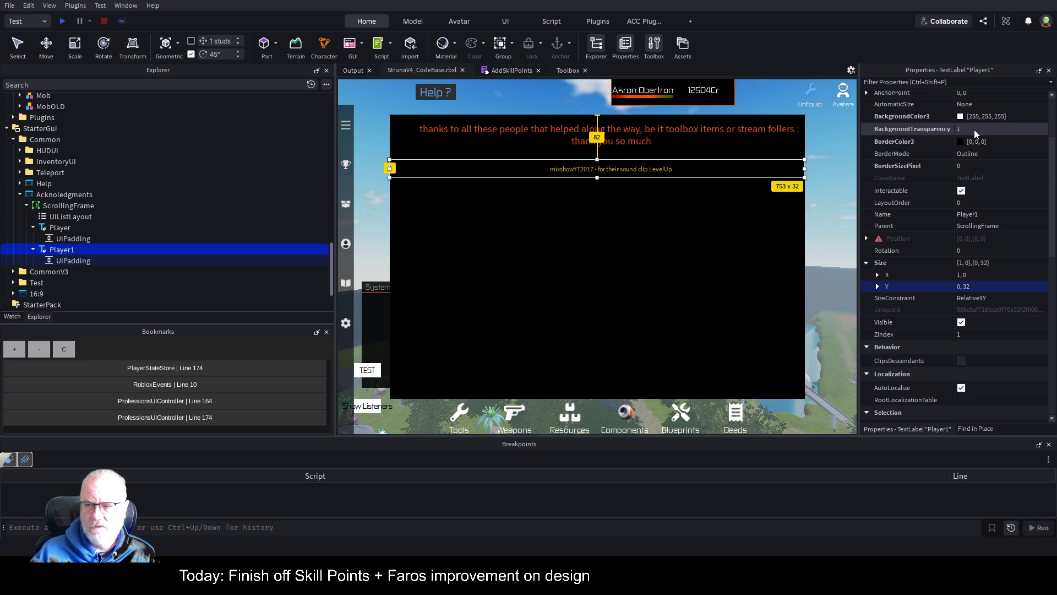
Make Player1's background opaque with BackgroundTransparency 0 and colour it black.
type("0")
key("Return")
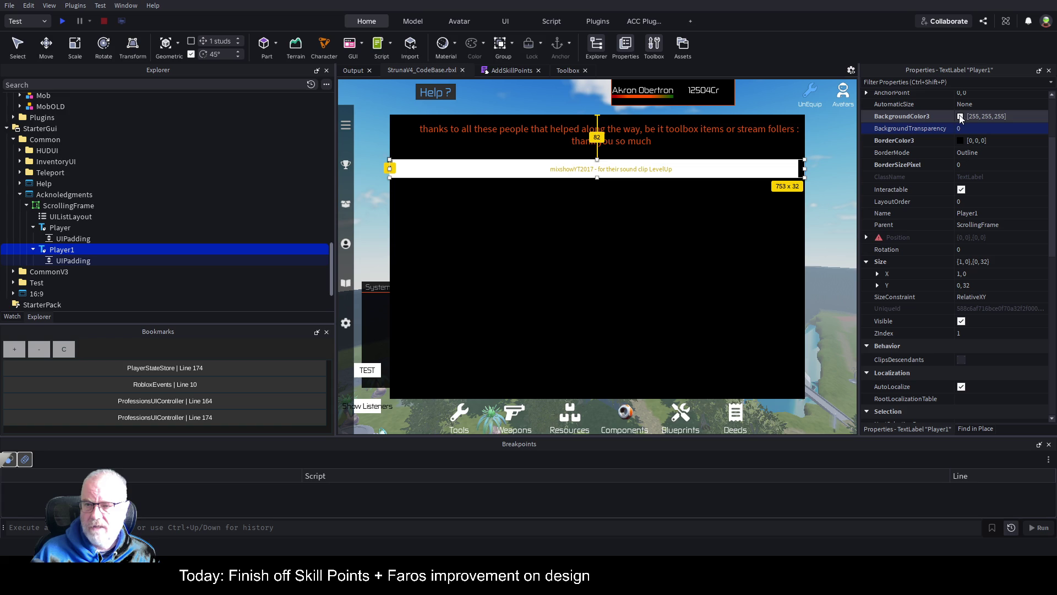
left_click(952, 117)
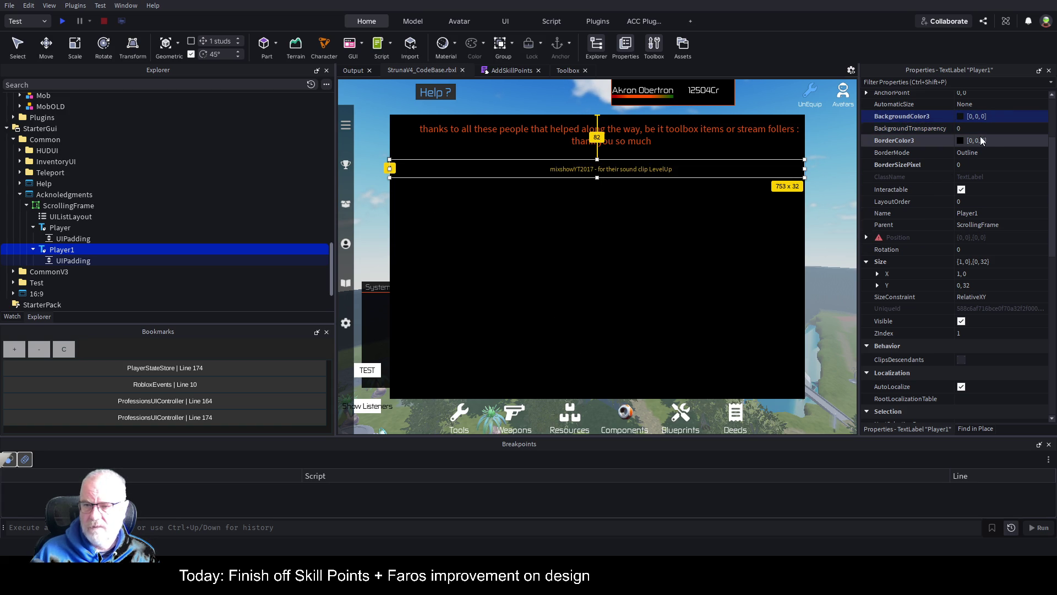
Give the label a 1-pixel green border with colour [85, 170, 0].
left_click(958, 140)
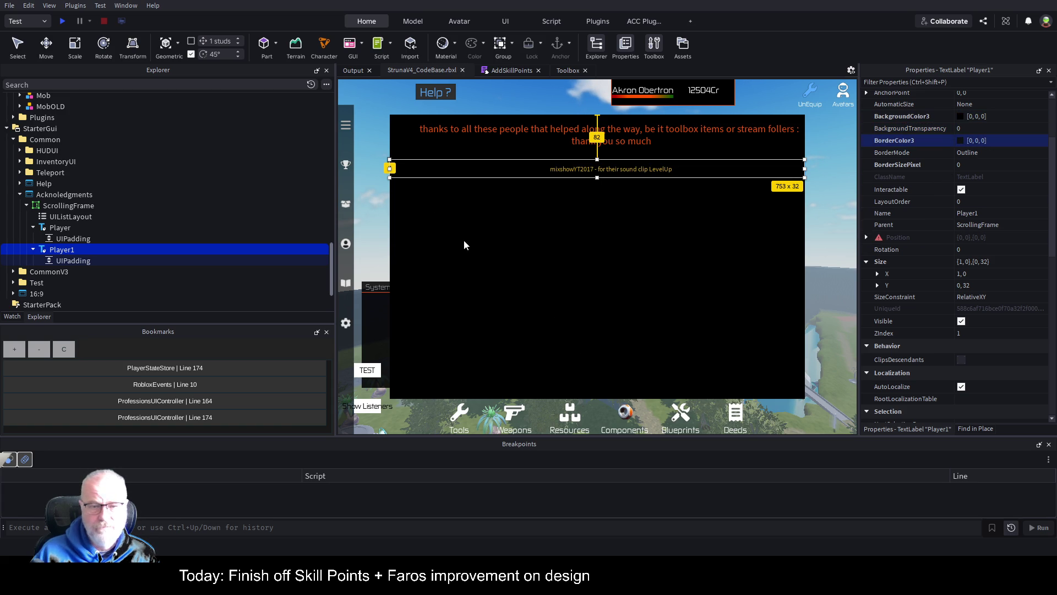
left_click(477, 233)
left_click(637, 172)
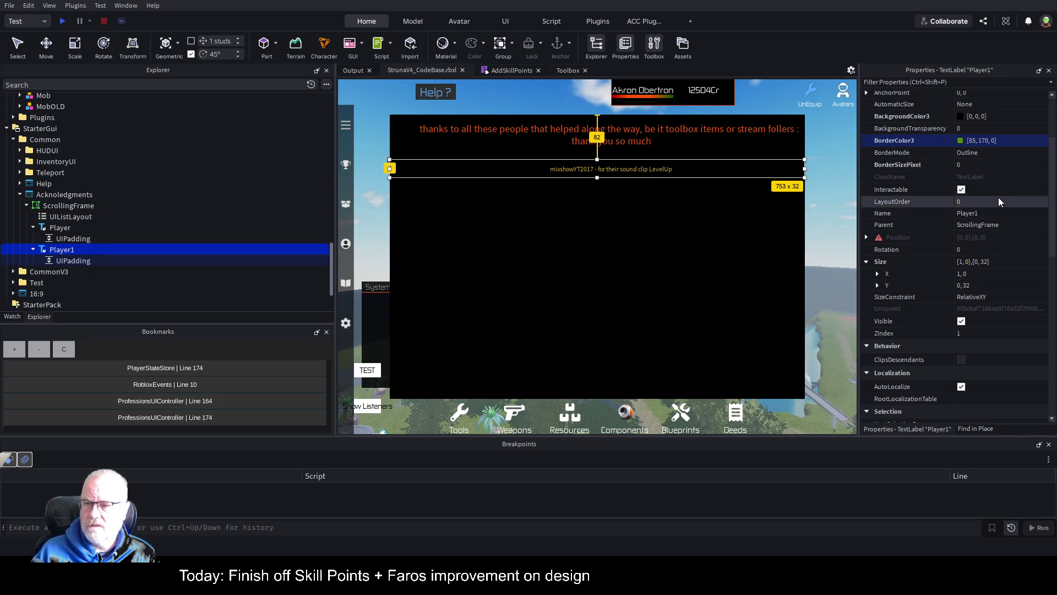
scroll(995, 157, "up", 3)
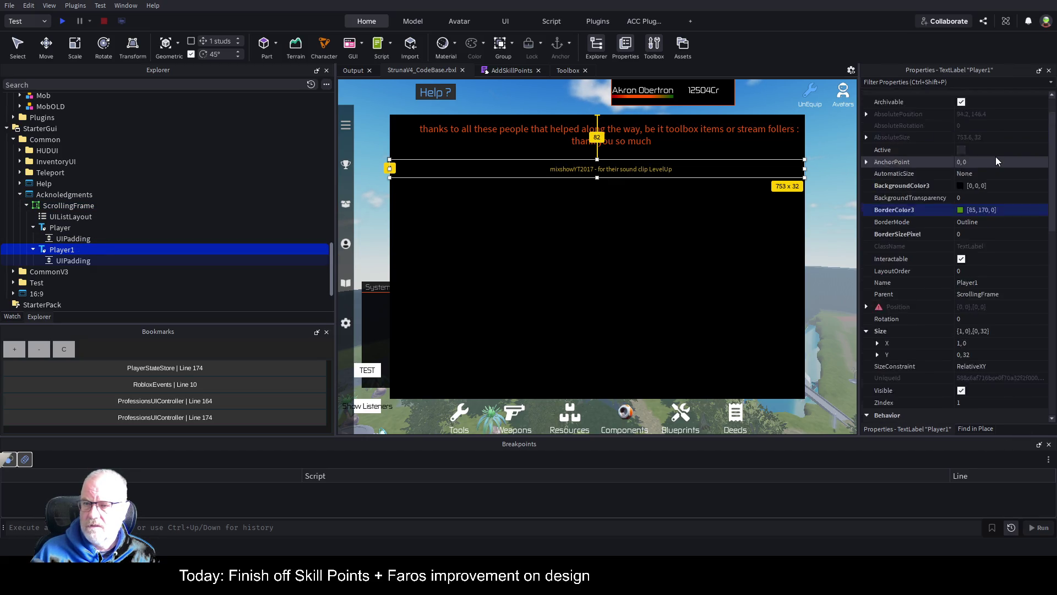
left_click(970, 269)
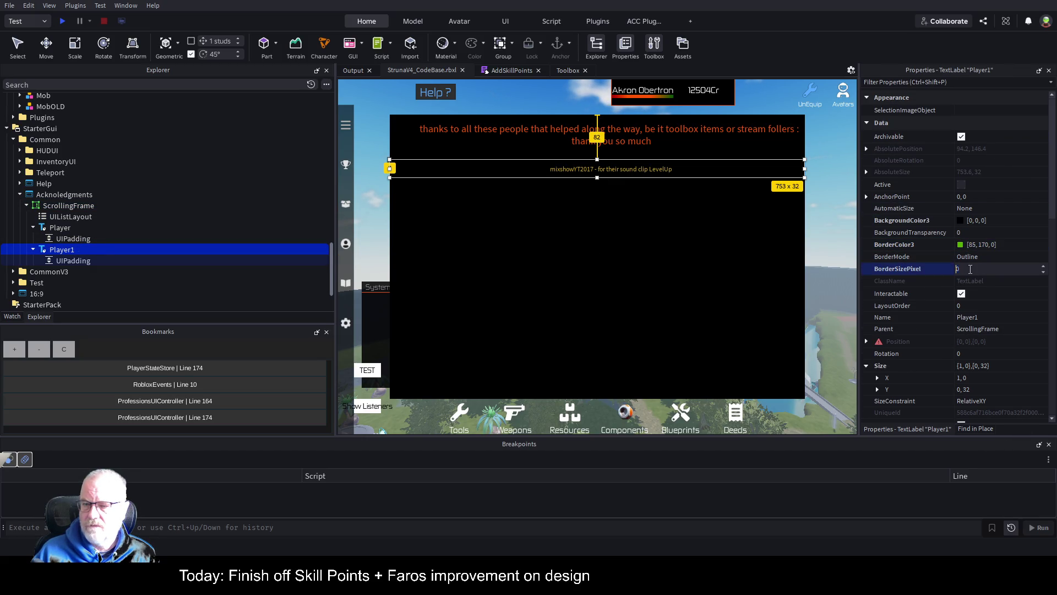
type("1")
key("Return")
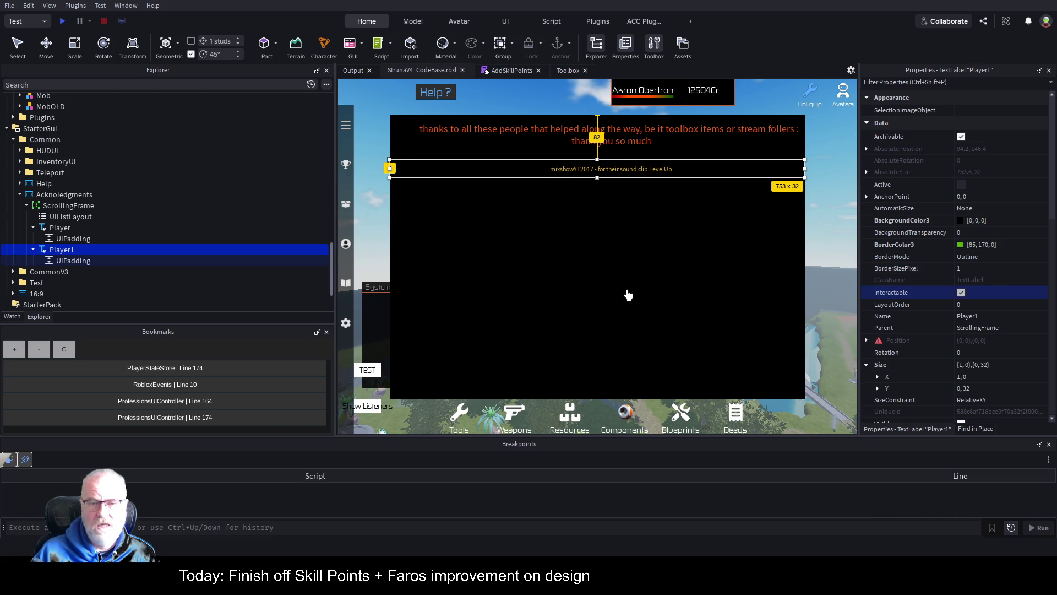
left_click(627, 294)
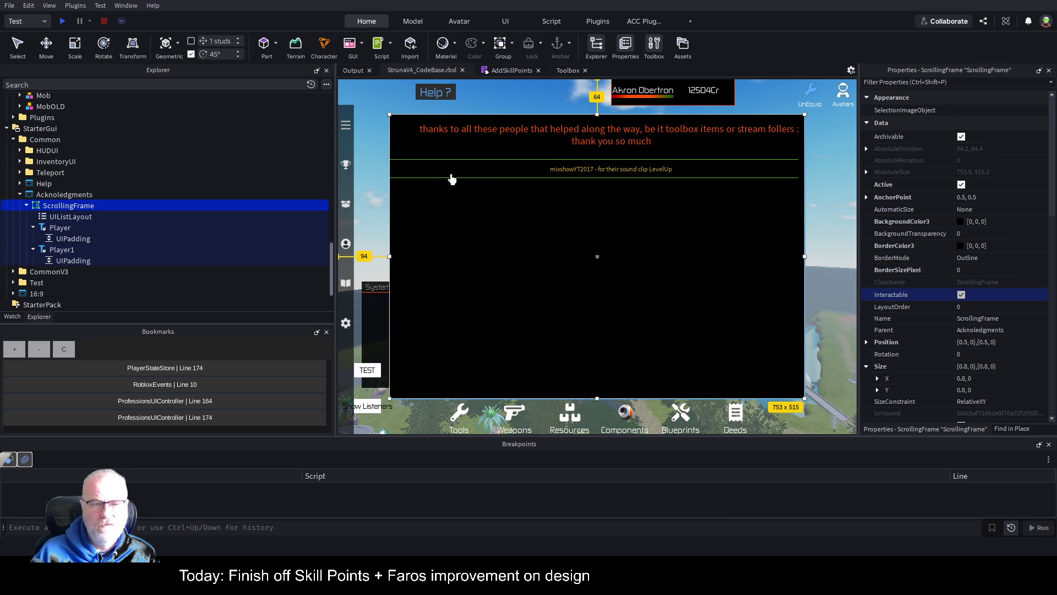
Save the place, then select the GameSettings HUD button and duplicate it.
key("ctrl+s")
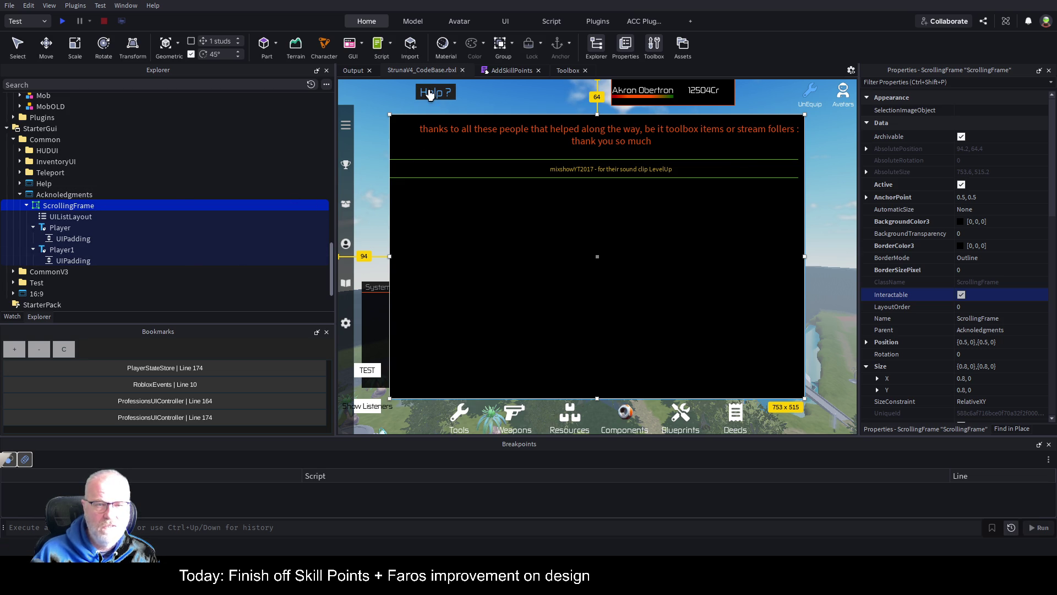
left_click(346, 328)
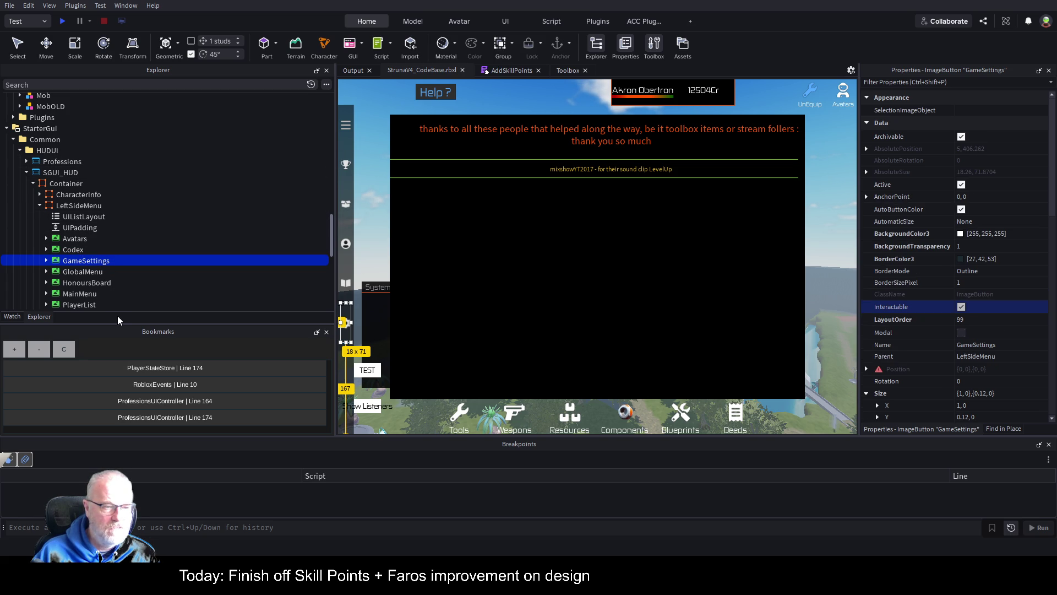
key("ctrl+d")
Rename the duplicated button to 'Acknoledgements'.
double_click(121, 271)
key("ctrl+c")
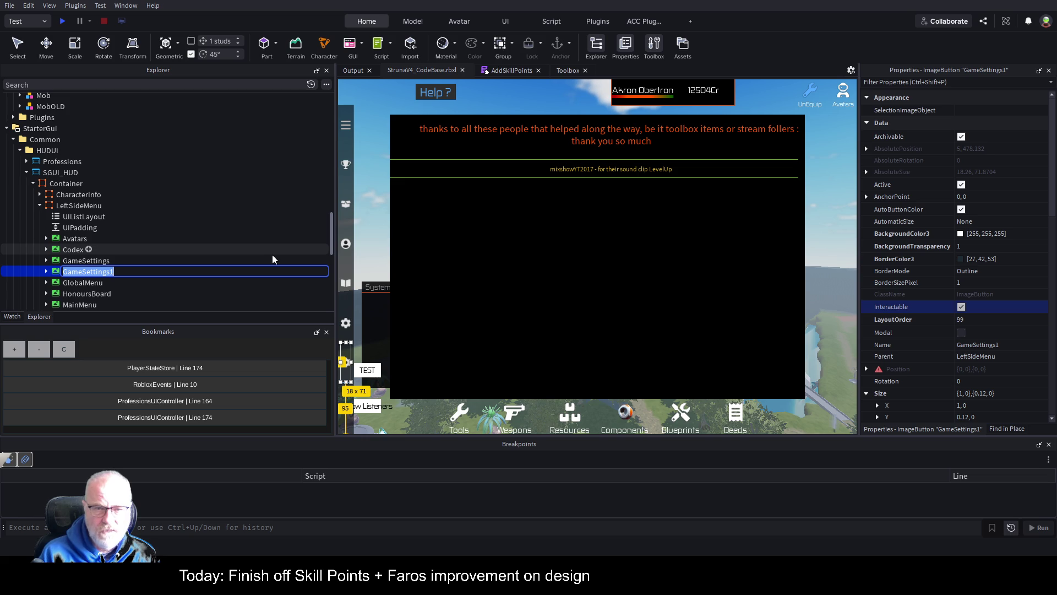
type("Ack")
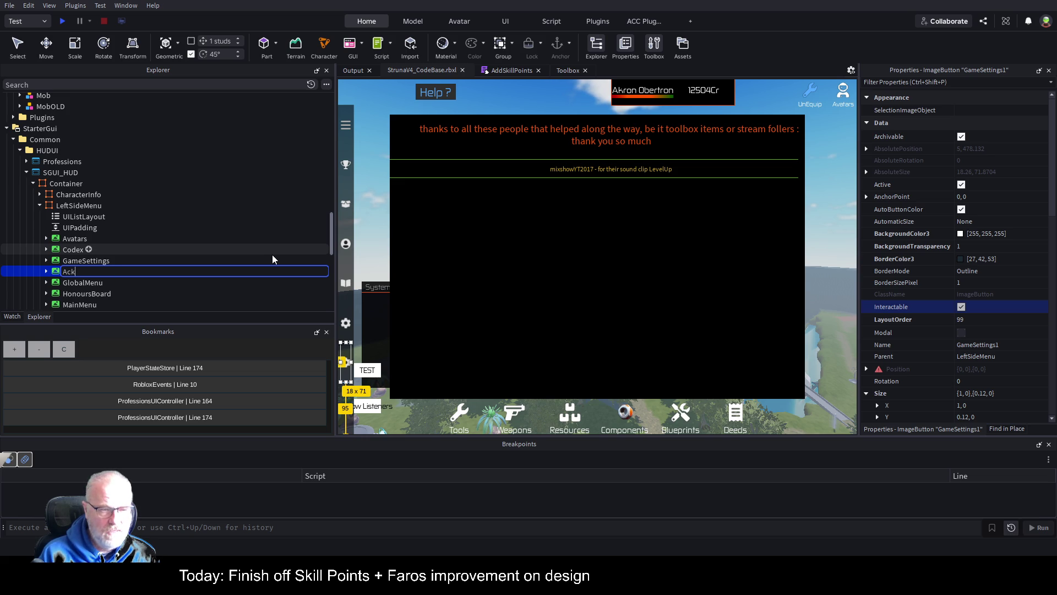
type("no")
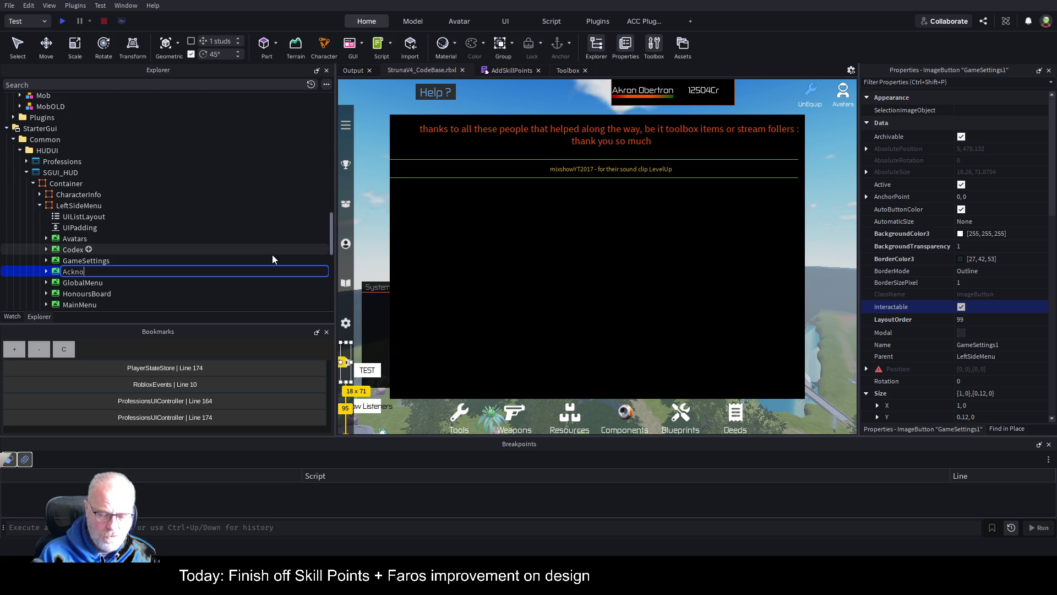
type("ledgements")
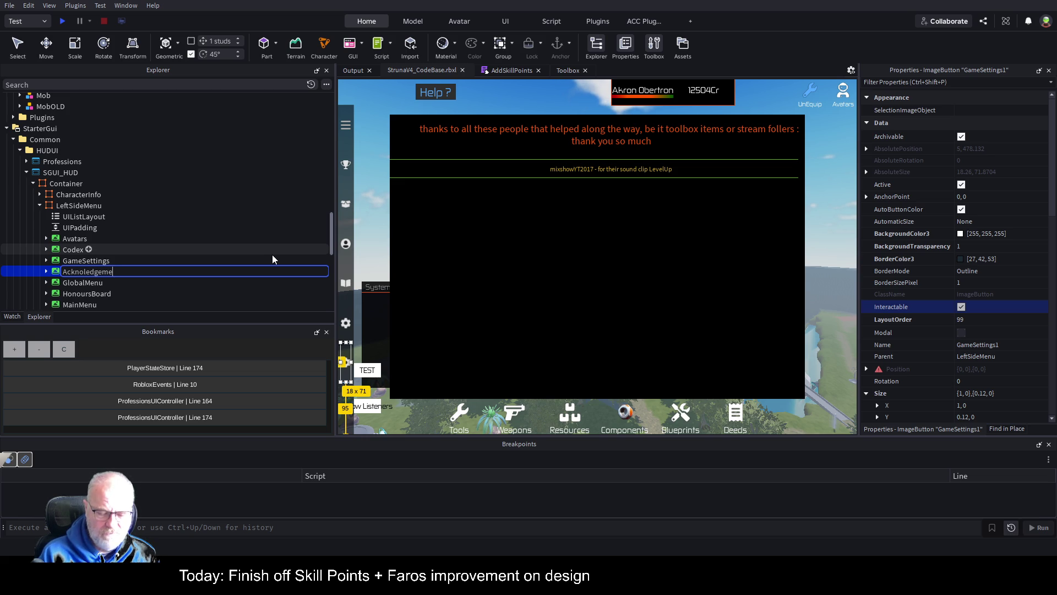
key("Return")
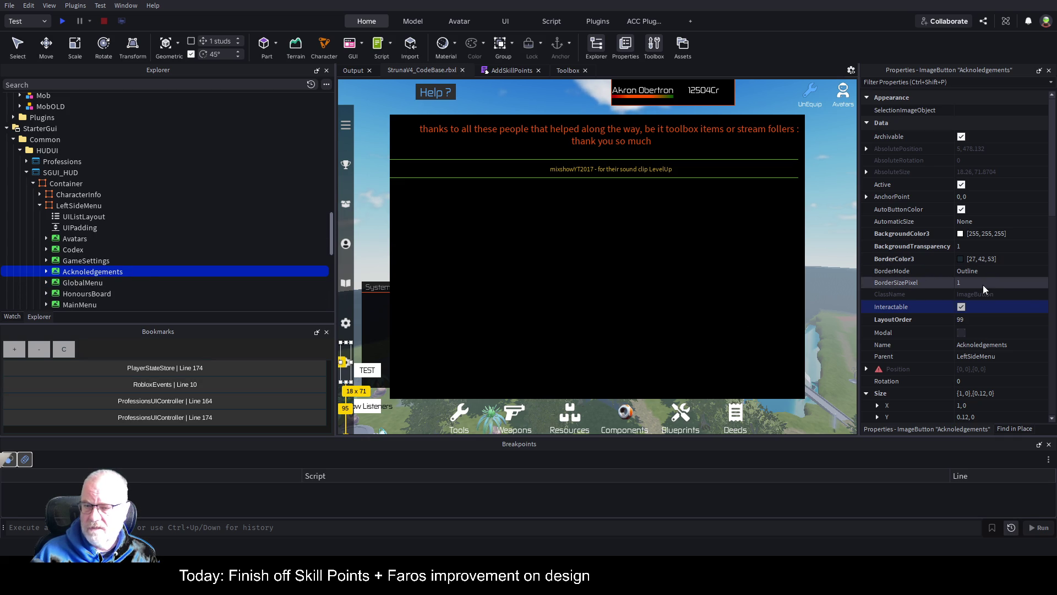
Set the Acknoledgements button's LayoutOrder to 98 and expand it to show its ToolTip.
left_click(978, 319)
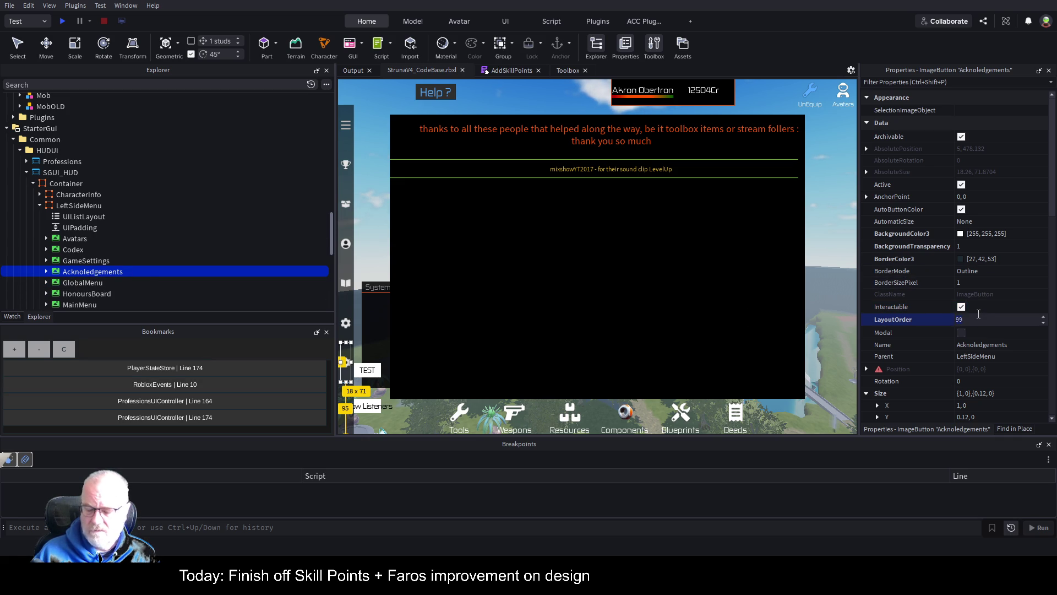
type("98")
key("Return")
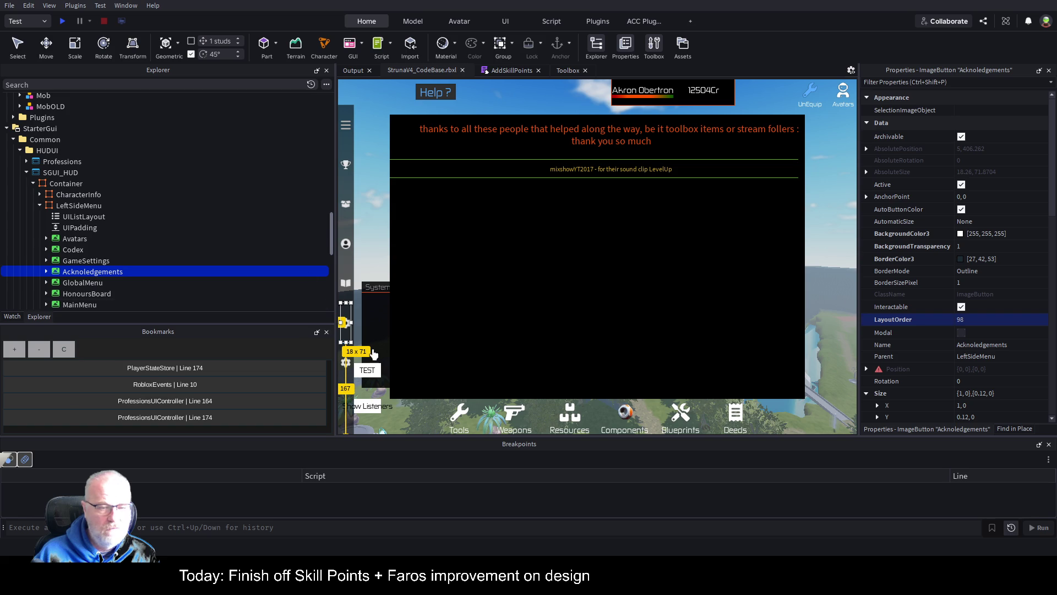
left_click(48, 272)
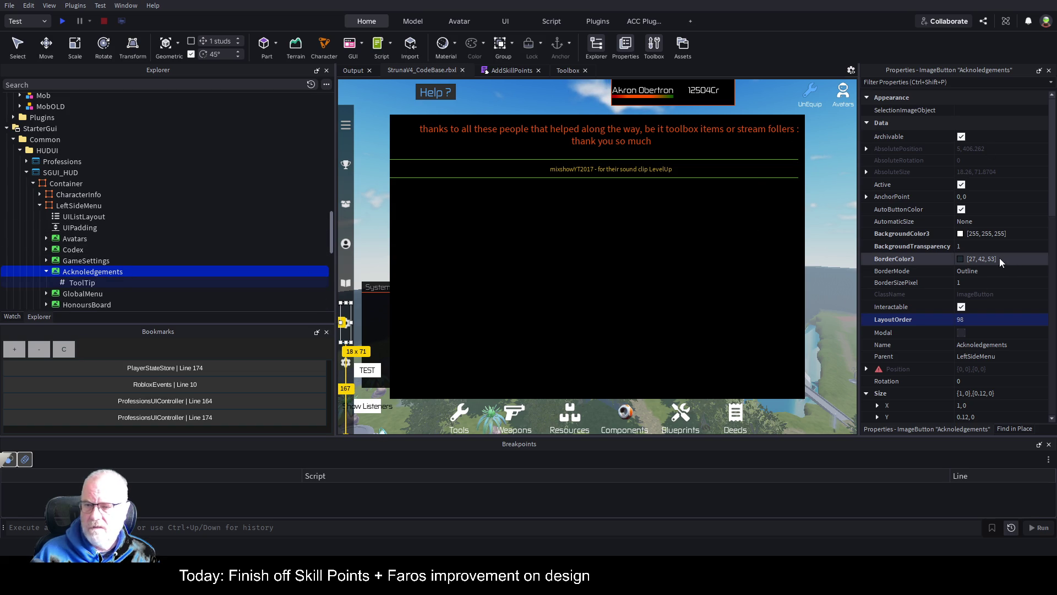
Change the ToolTip value to 'Toggle Acknowledgements' and save the place.
left_click(78, 283)
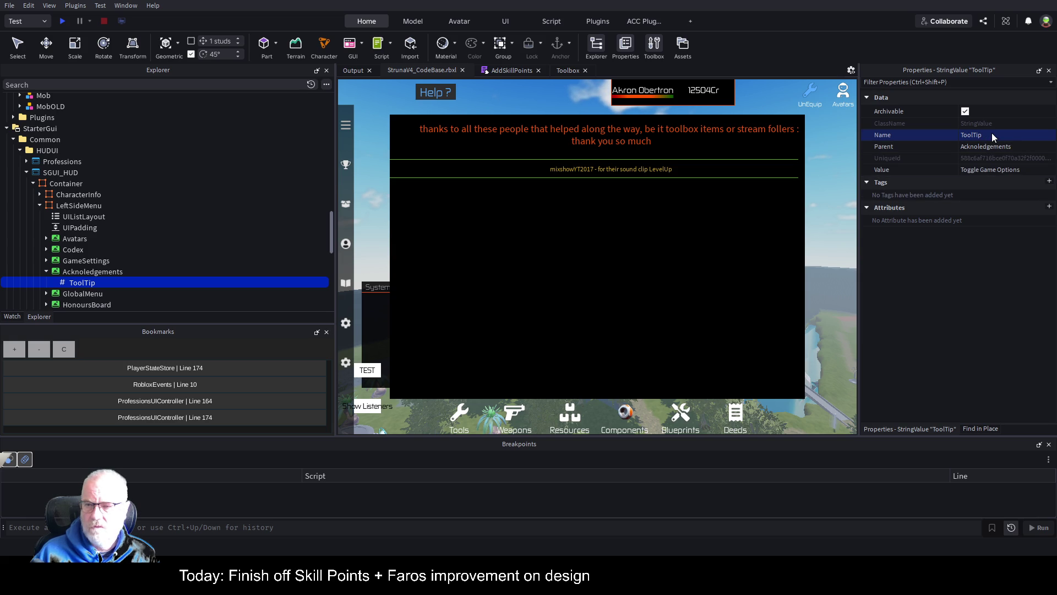
left_click(996, 170)
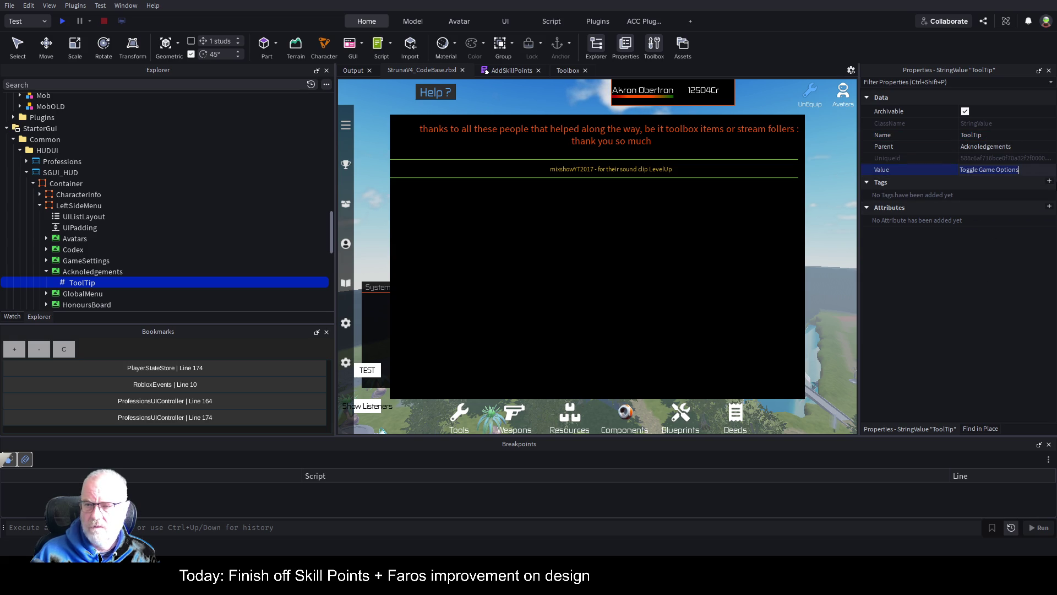
type("Toggl")
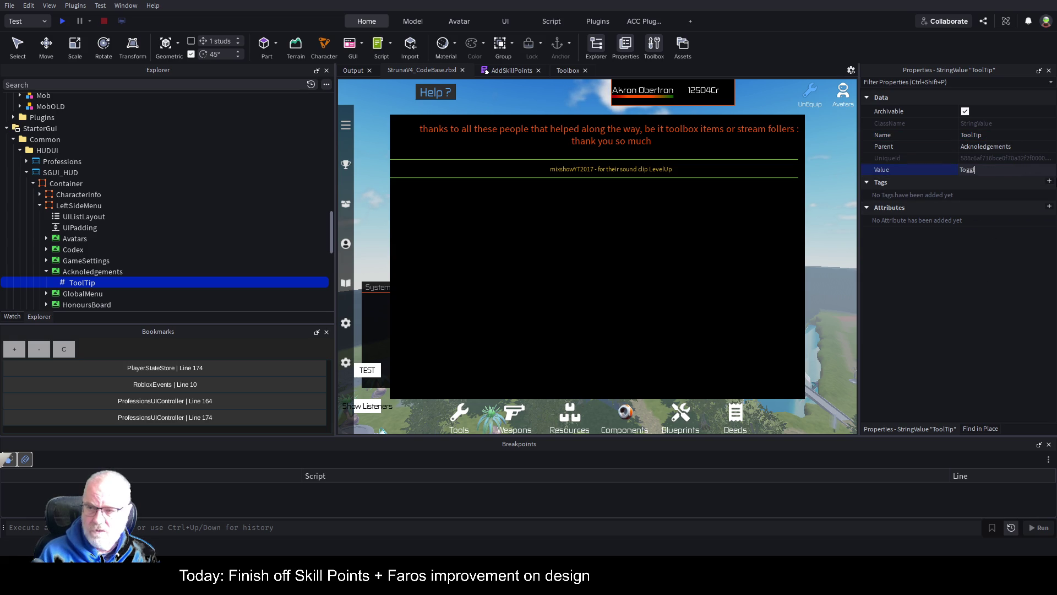
type("e Acknowl")
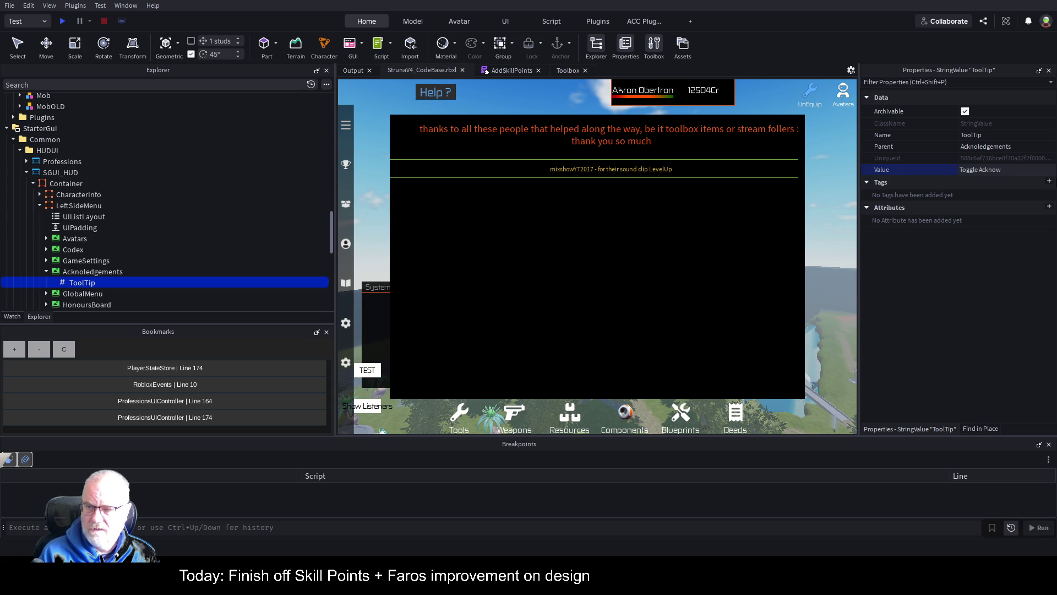
type("edgements")
key("Return")
key("ctrl+s")
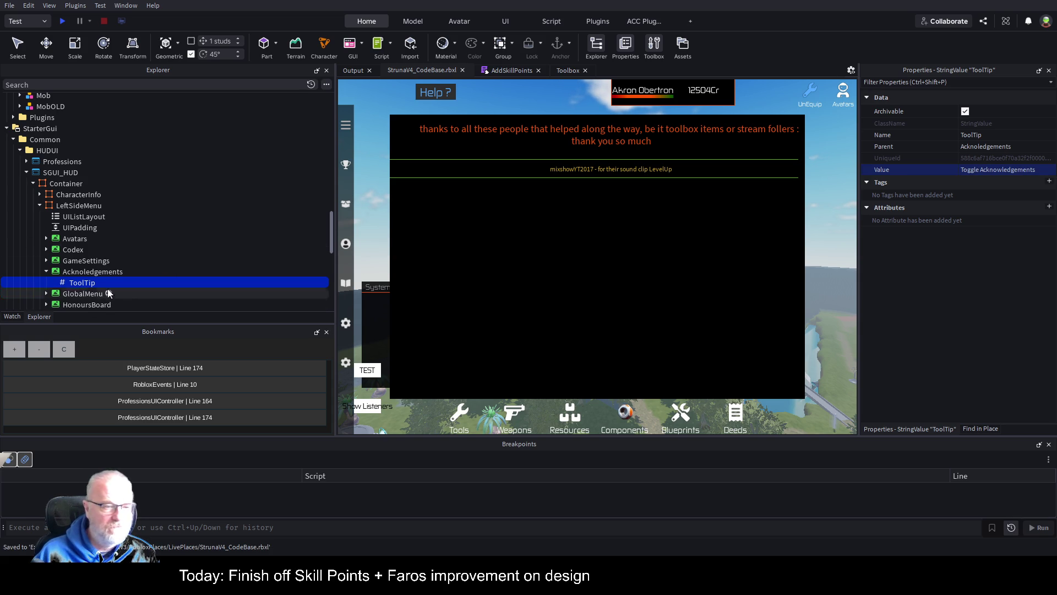
left_click(80, 272)
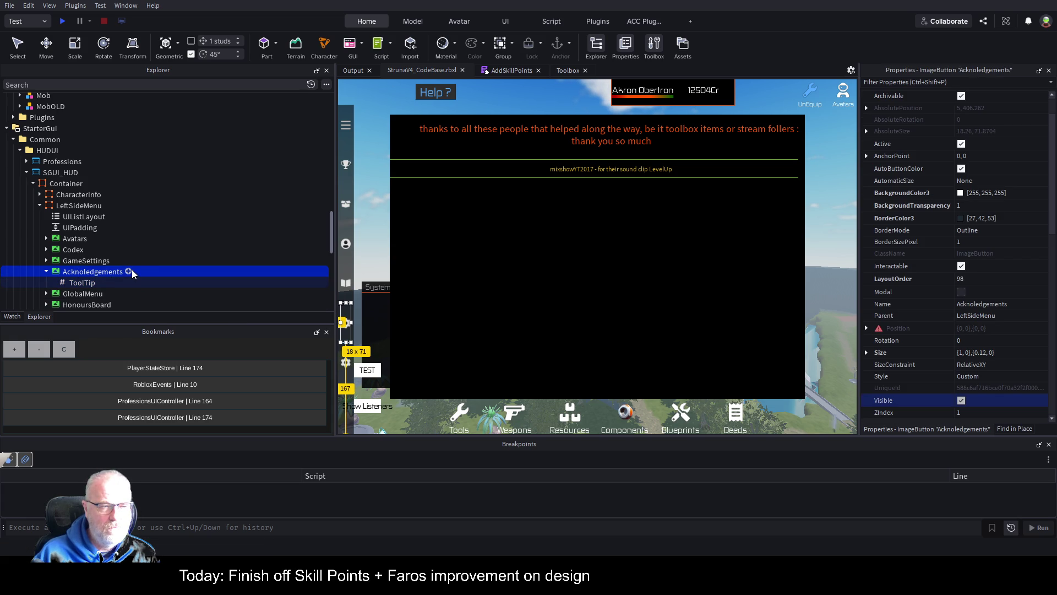
Search the place for 'GameSettings', finding 22 matches in one plugin file.
left_click(93, 259)
left_click(94, 260)
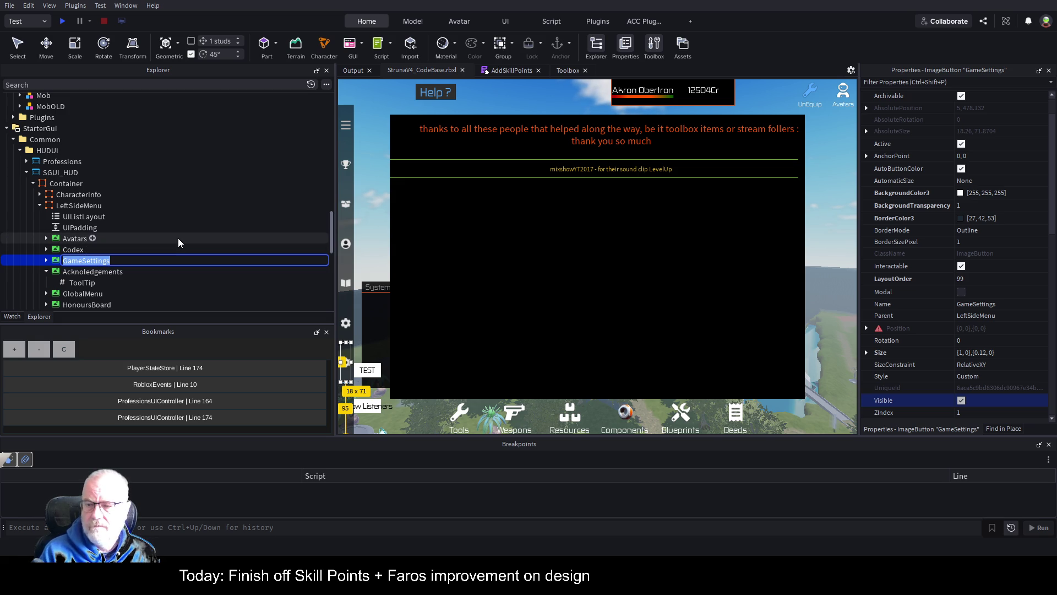
left_click(1004, 429)
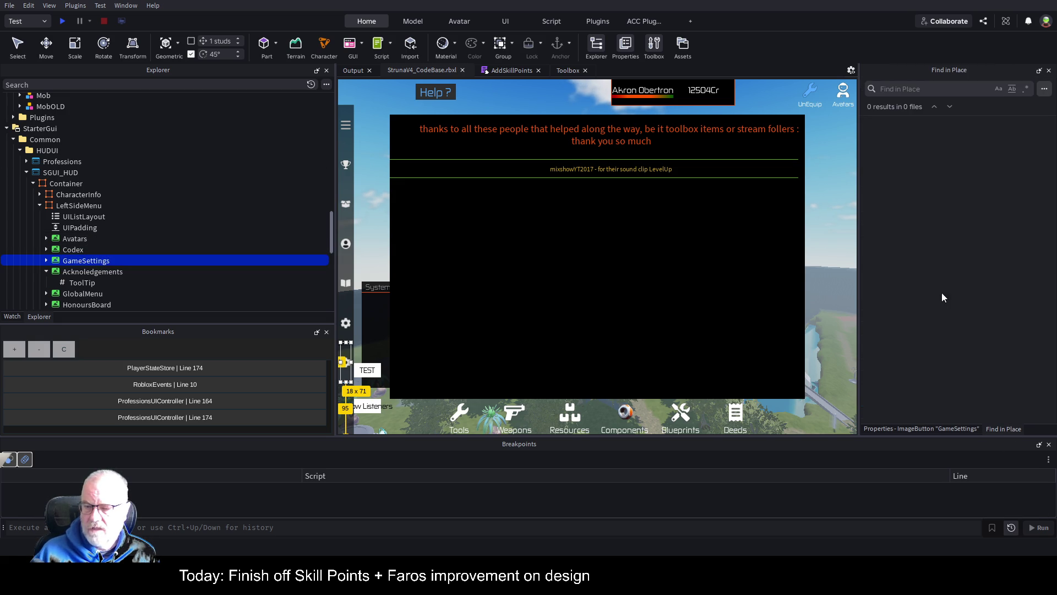
left_click(926, 92)
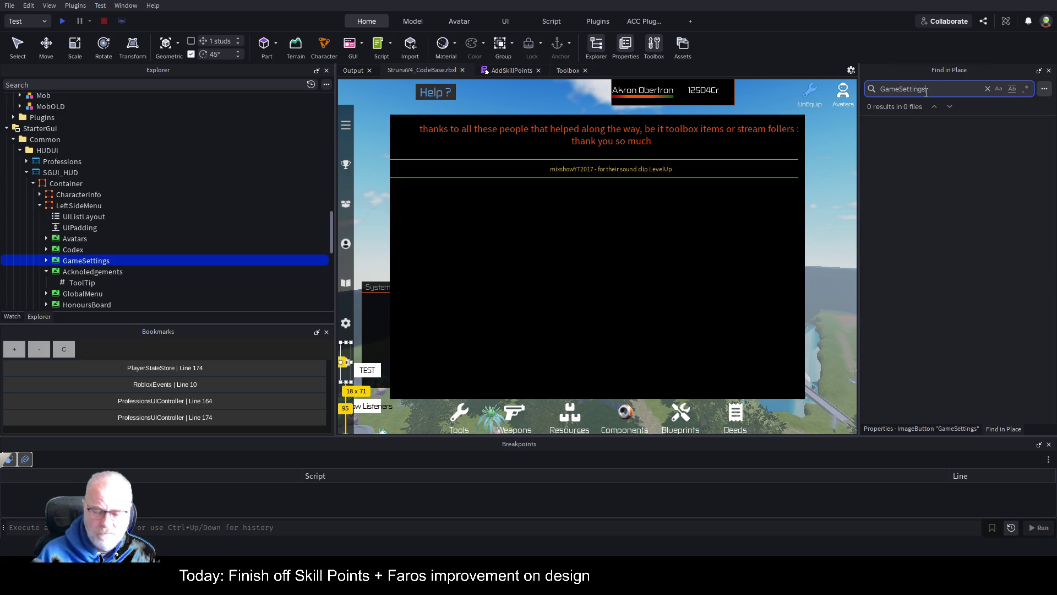
key("ctrl+v")
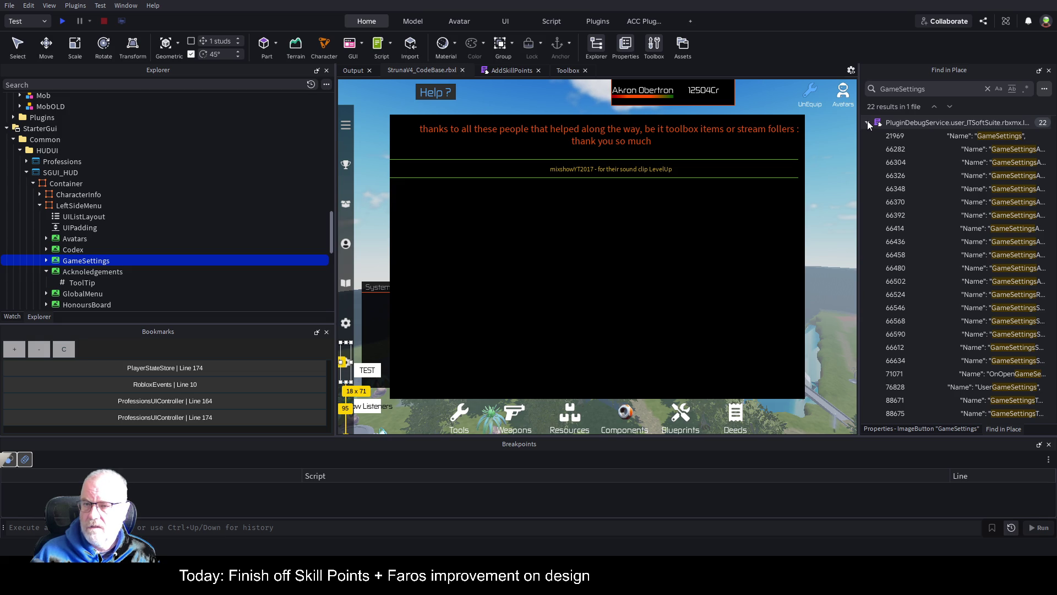
left_click(868, 123)
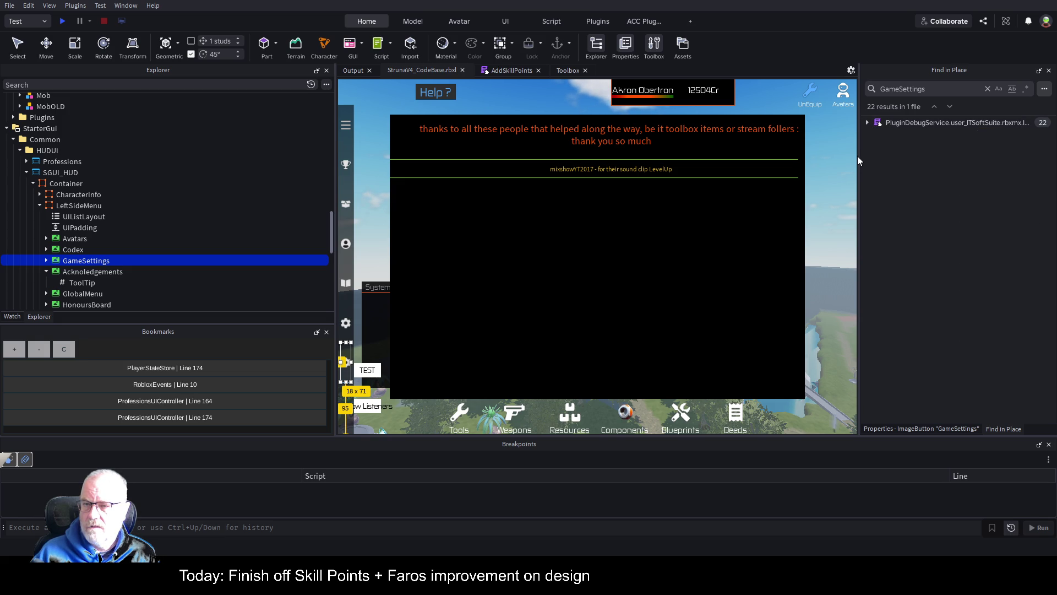
left_click_drag(857, 156, 610, 156)
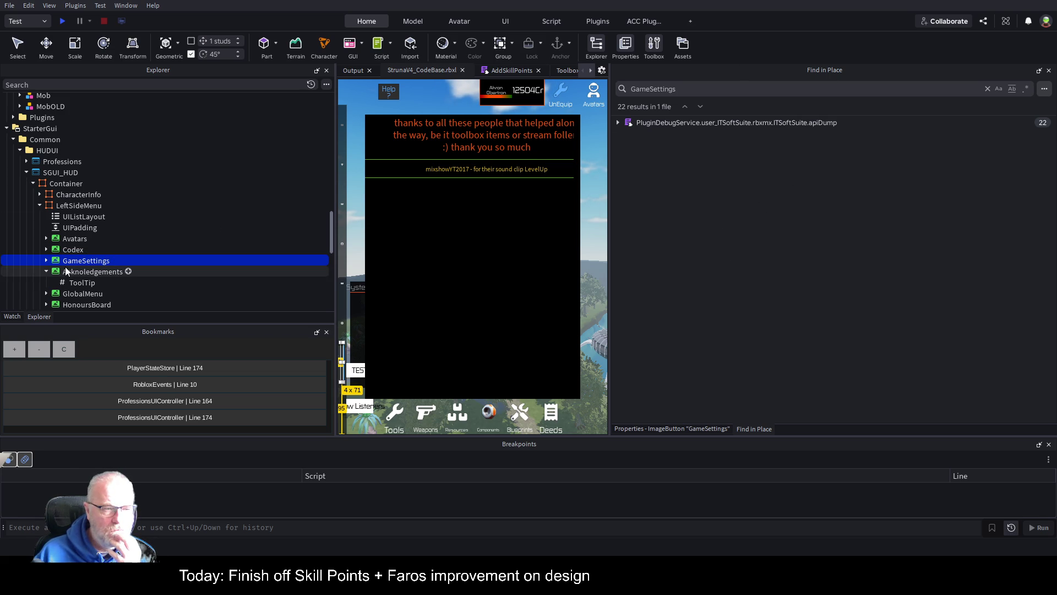
double_click(79, 206)
key("ctrl+c")
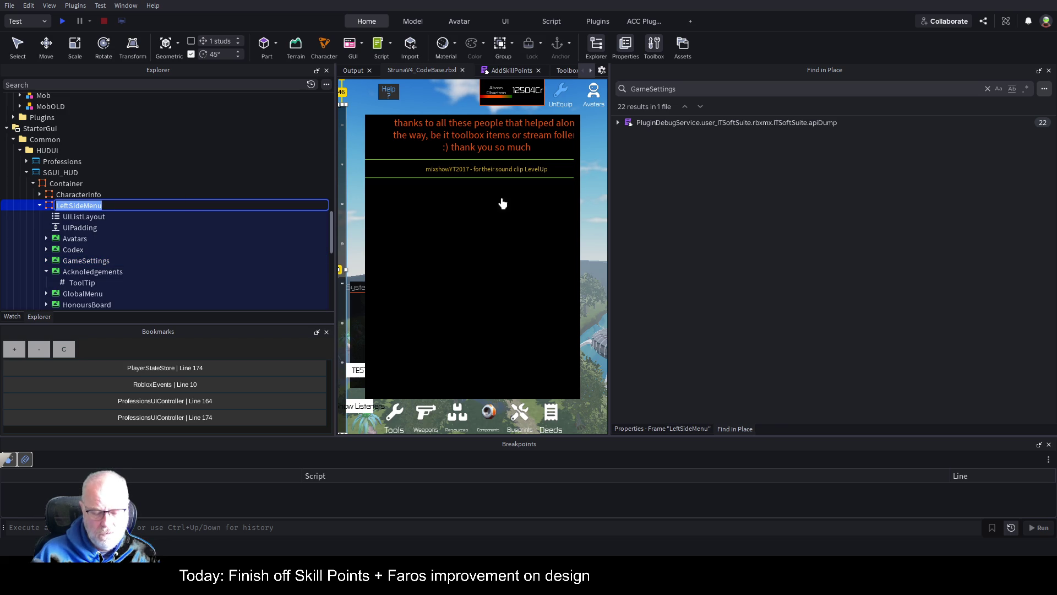
Search the place for 'LeftSideMenu', which returns 0 results.
left_click_drag(676, 89, 650, 89)
key("ctrl+a")
key("ctrl+v")
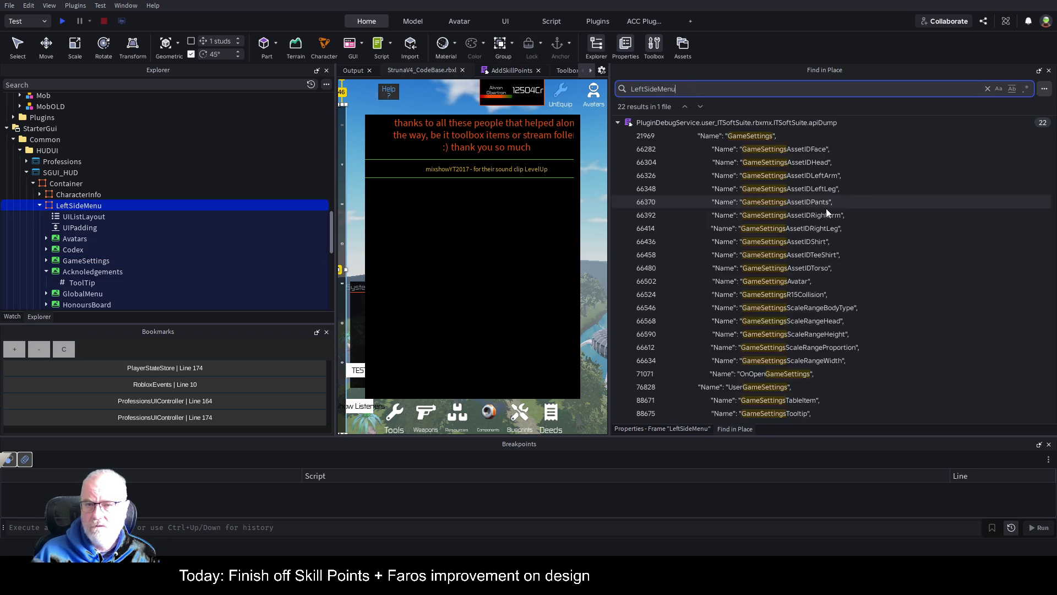
left_click(1045, 90)
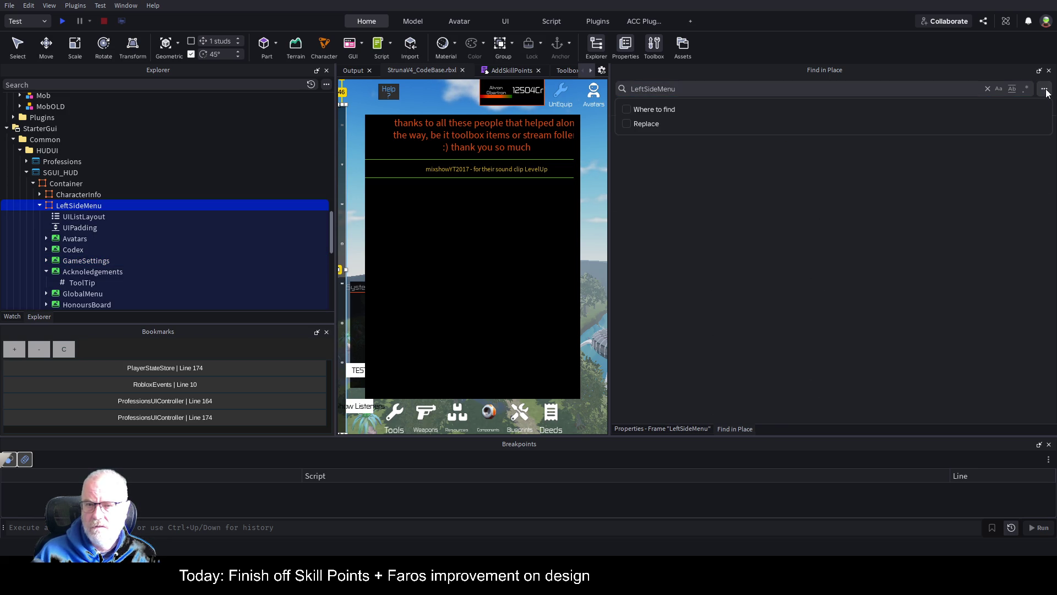
left_click(779, 127)
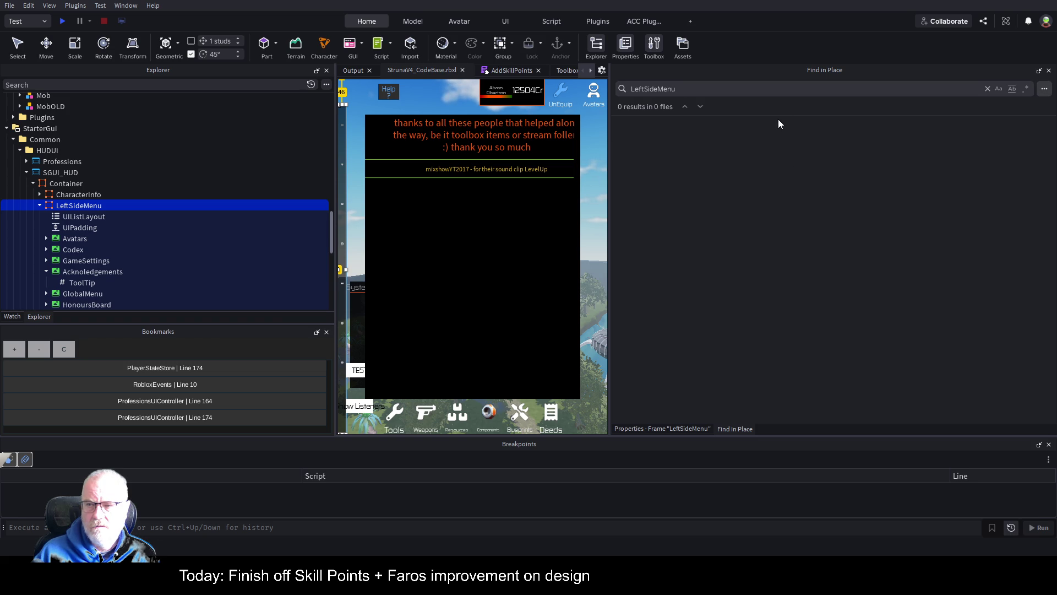
left_click(723, 88)
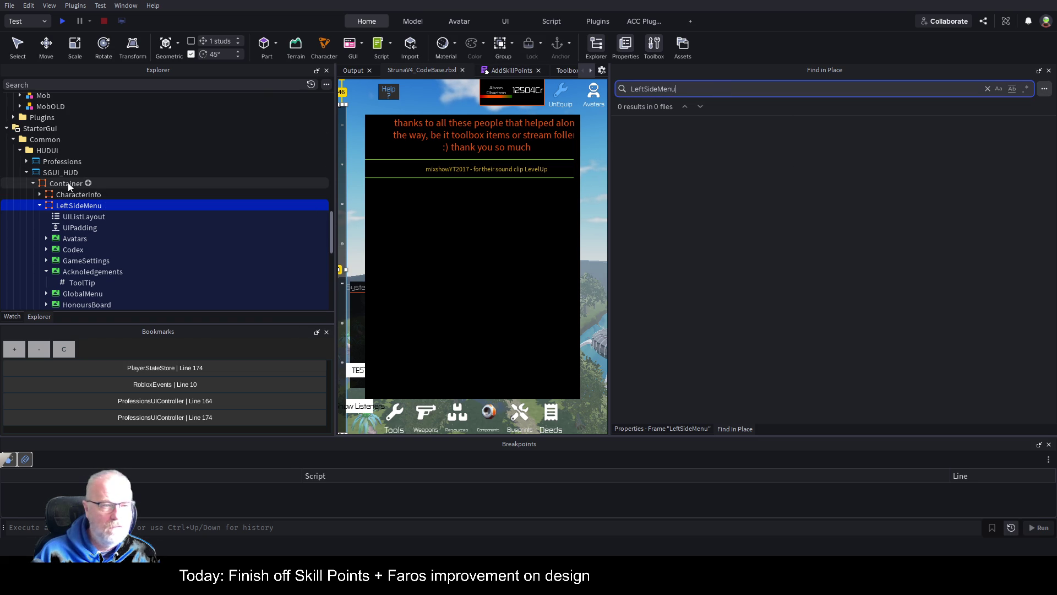
Open the HUDController module script from the Controllers folder.
scroll(129, 187, "up", 10)
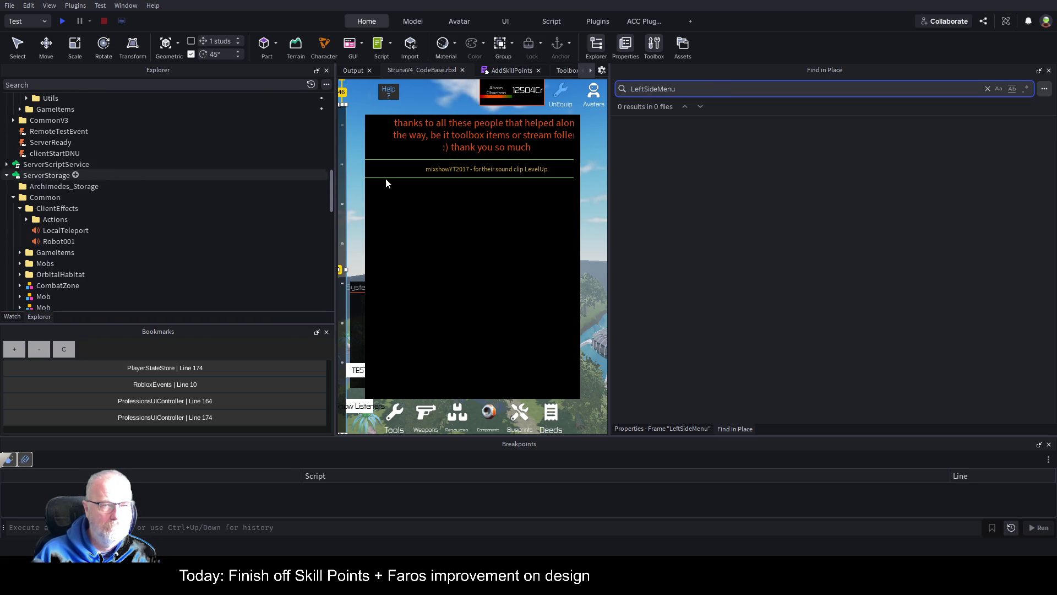
scroll(123, 174, "up", 5)
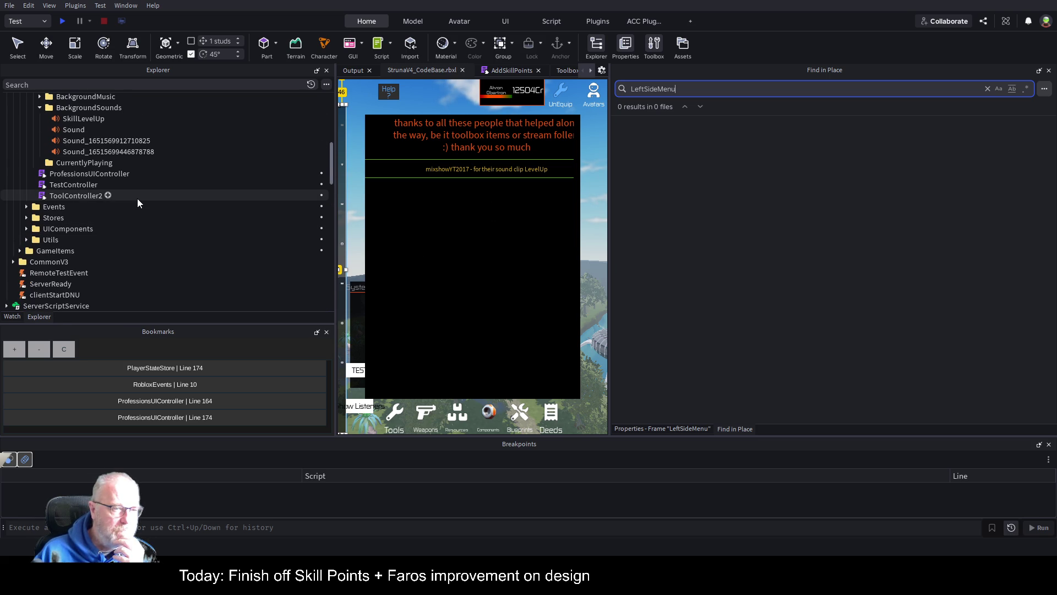
scroll(137, 198, "up", 5)
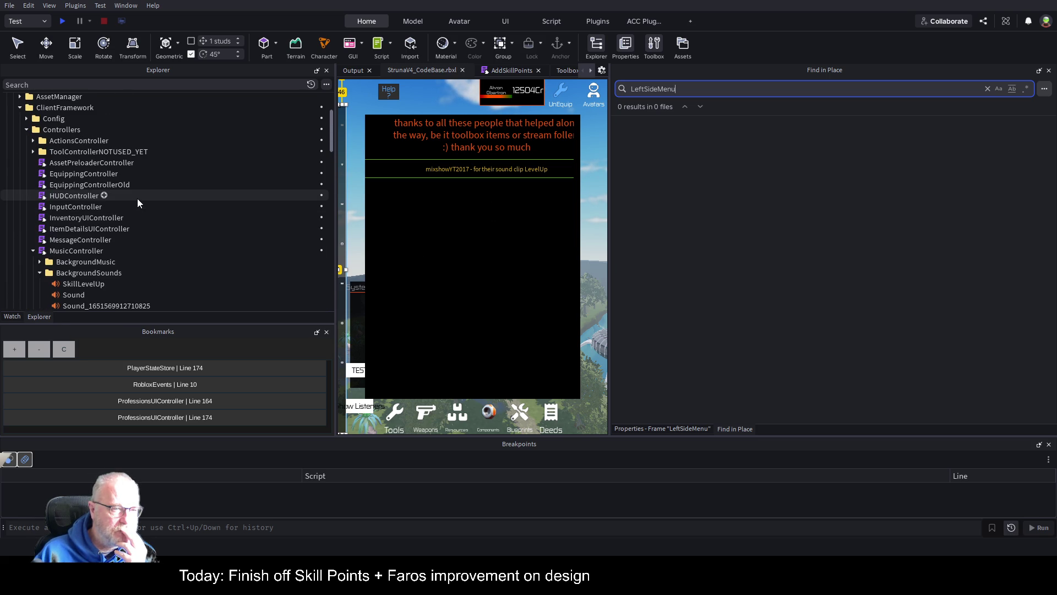
double_click(87, 196)
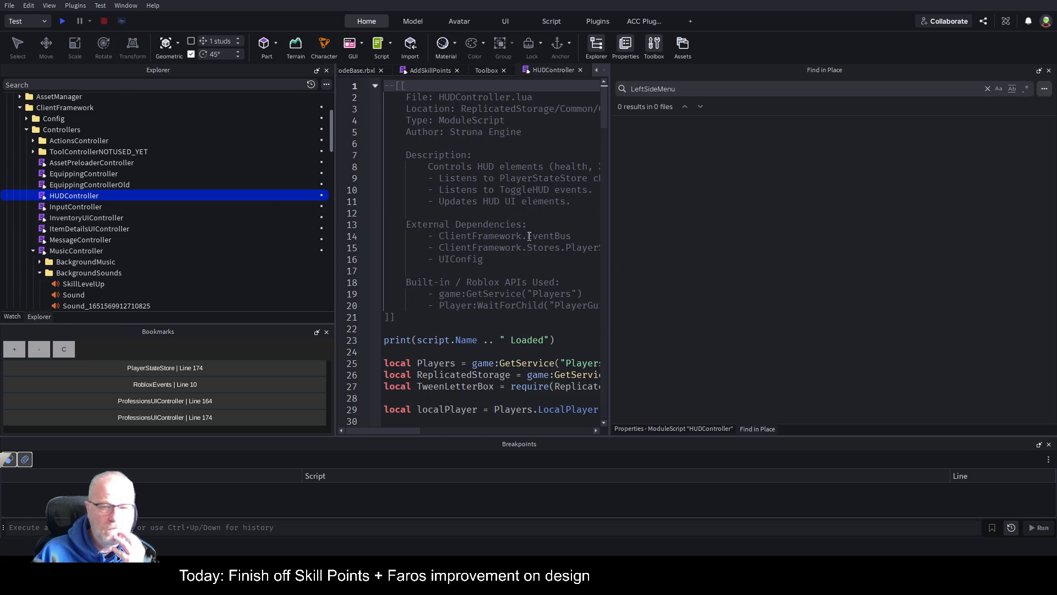
Widen the code area and read HUDController down past the ItemUnEquipped publish call.
left_click_drag(608, 133, 932, 156)
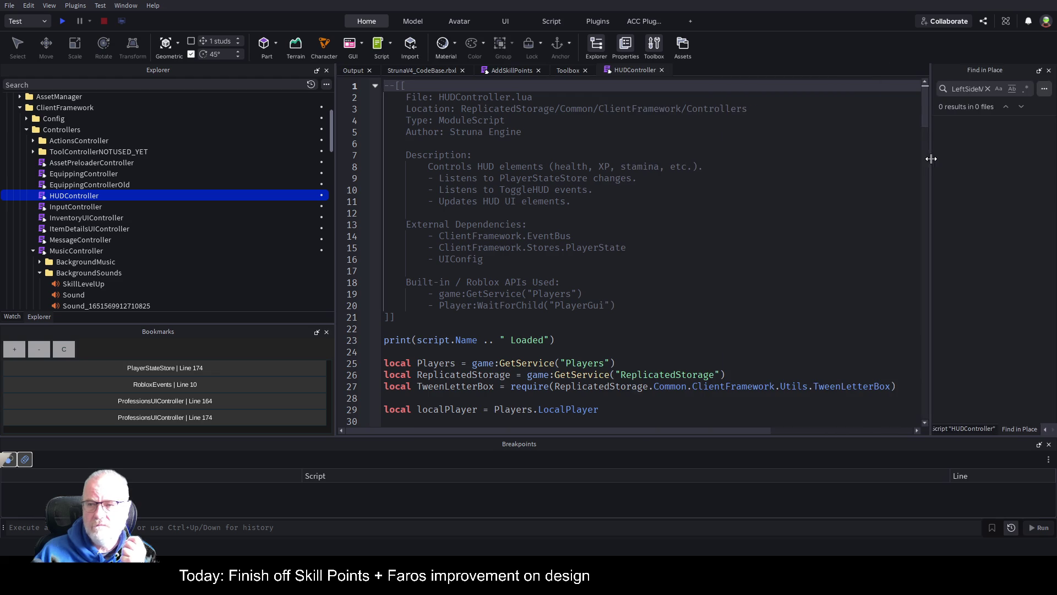
scroll(708, 215, "down", 3)
scroll(708, 214, "down", 7)
scroll(688, 220, "down", 9)
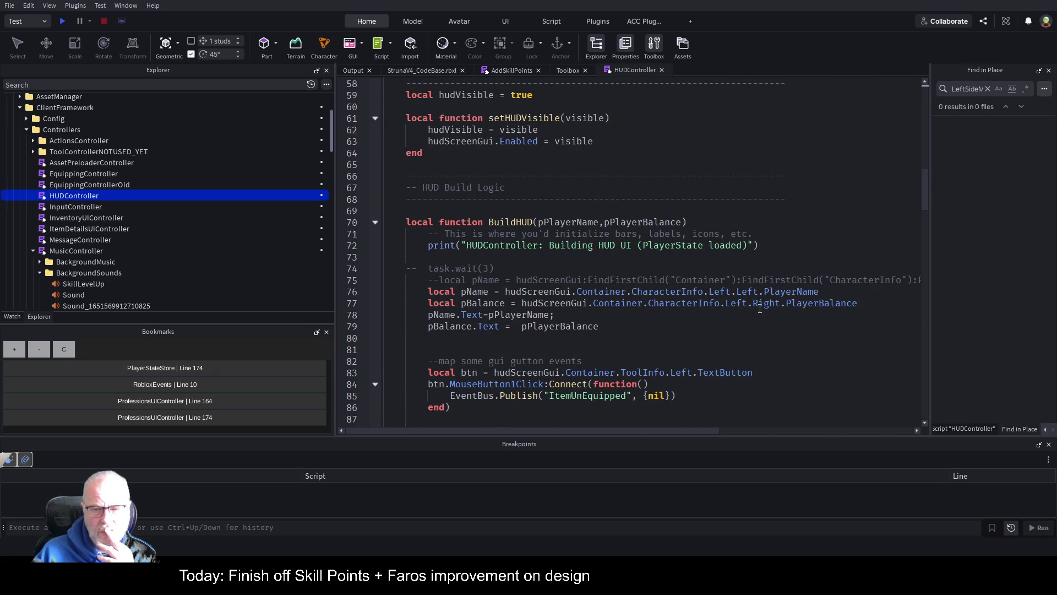
scroll(637, 330, "down", 3)
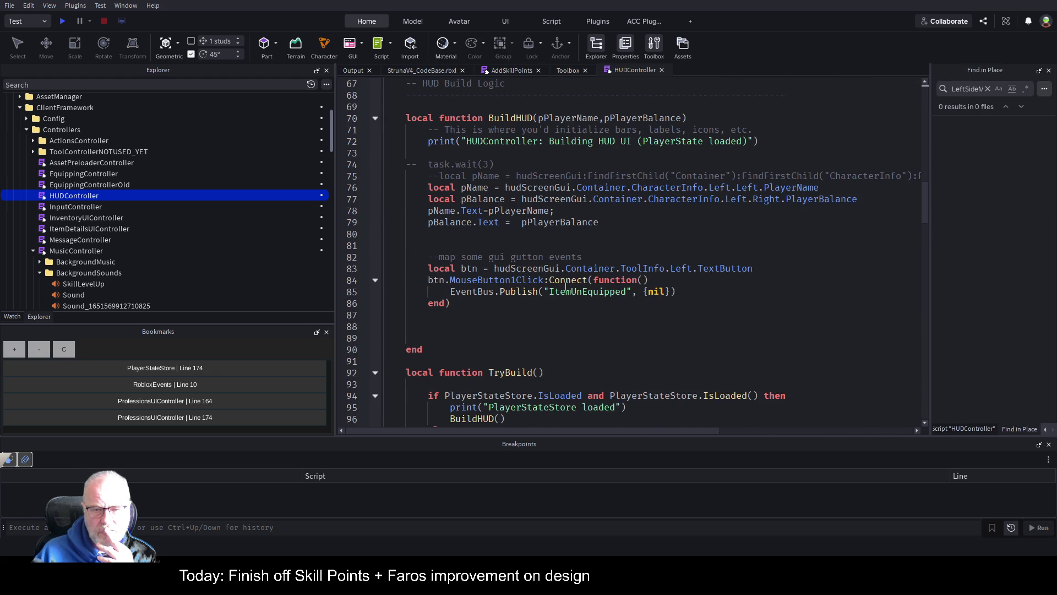
left_click(506, 293)
scroll(576, 239, "down", 3)
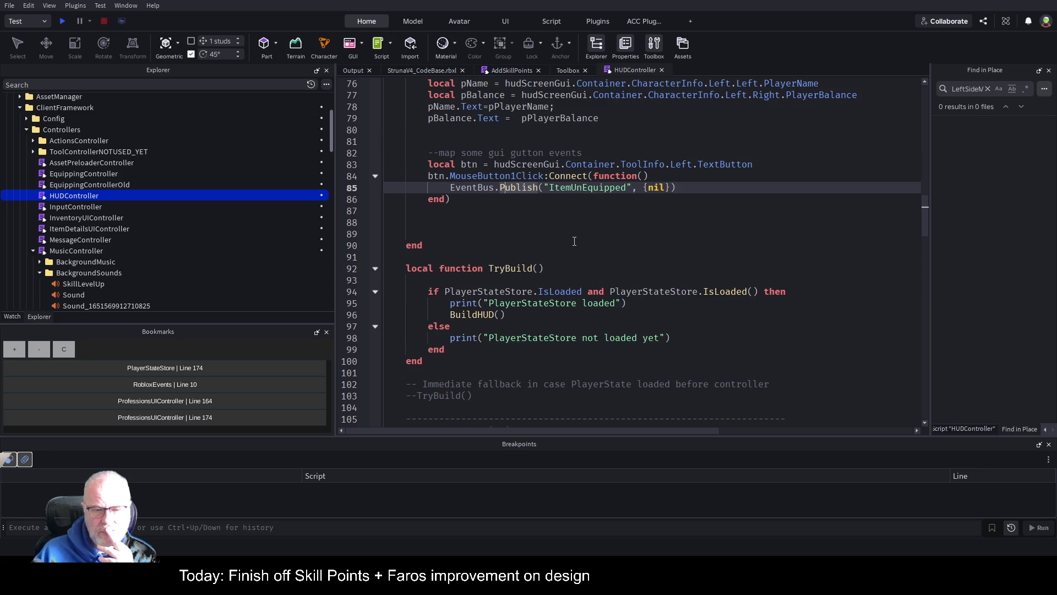
scroll(575, 242, "down", 3)
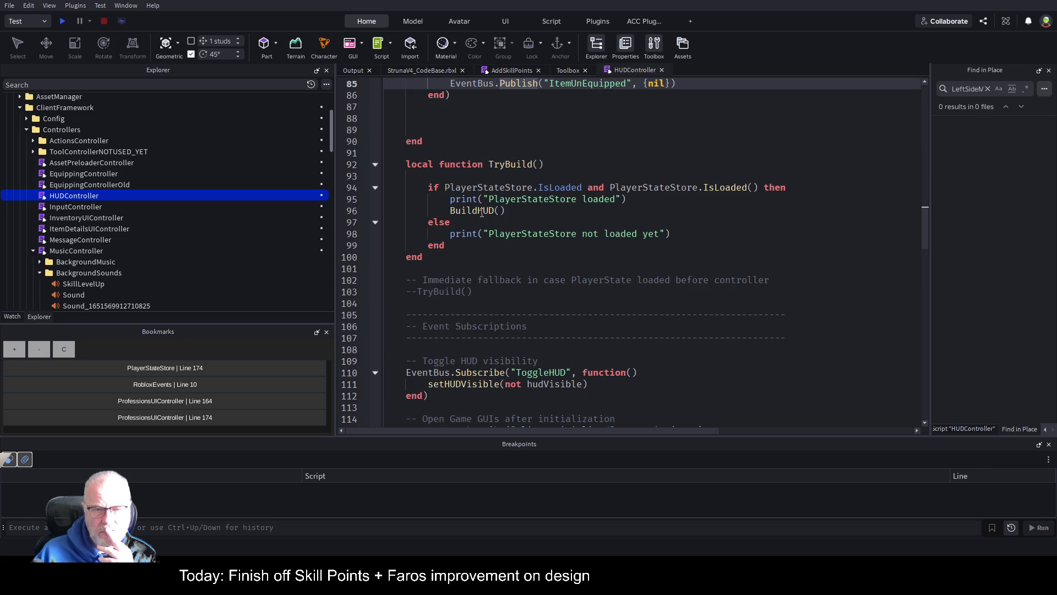
Jump to the BuildHUD definition, read to line 202, and return to the place view.
left_click(540, 213)
key("F12")
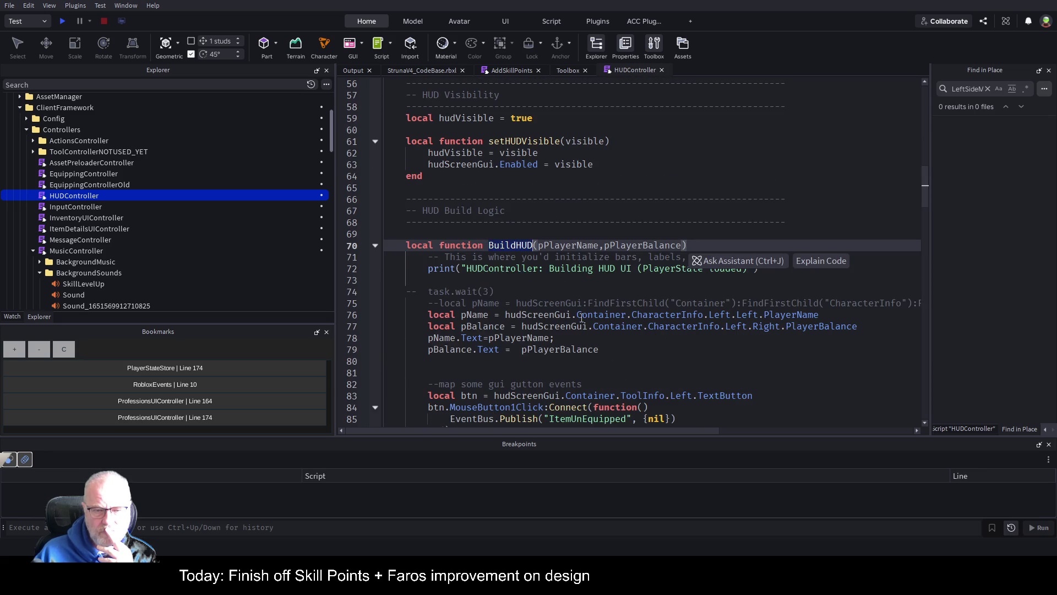
scroll(618, 274, "down", 4)
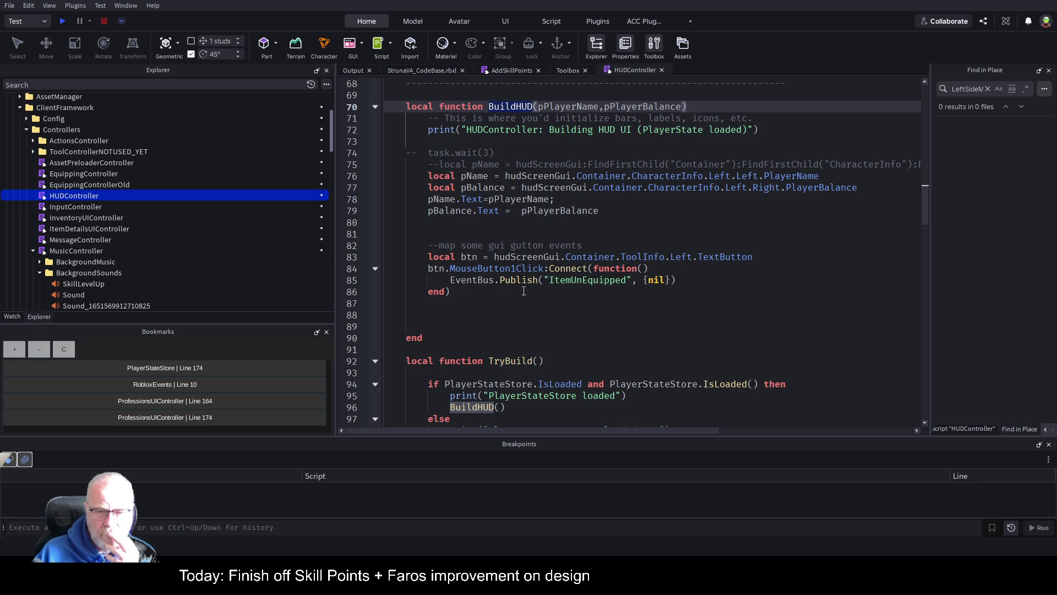
scroll(677, 267, "down", 3)
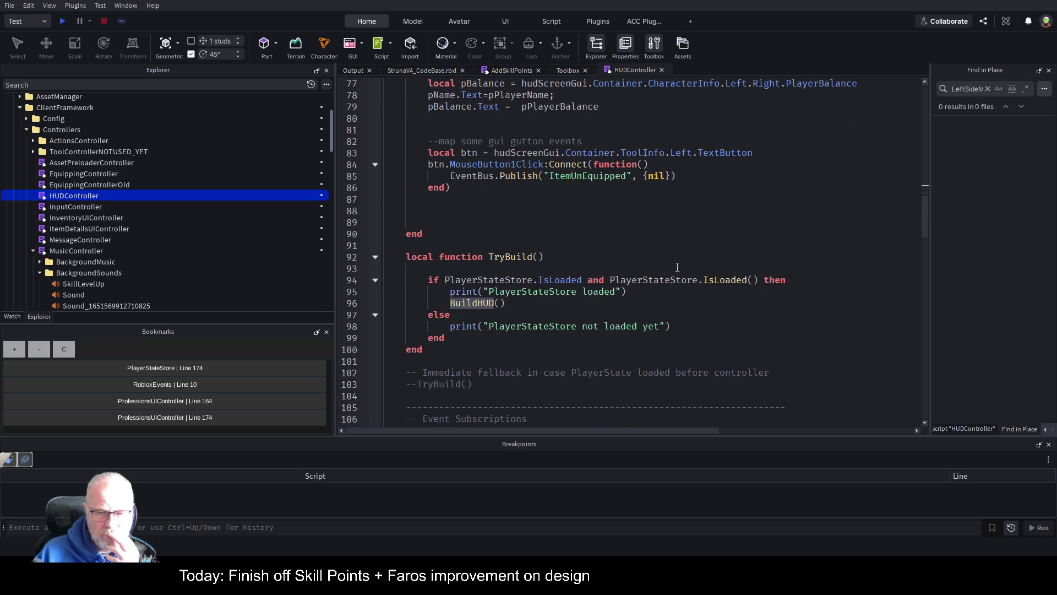
scroll(659, 267, "down", 3)
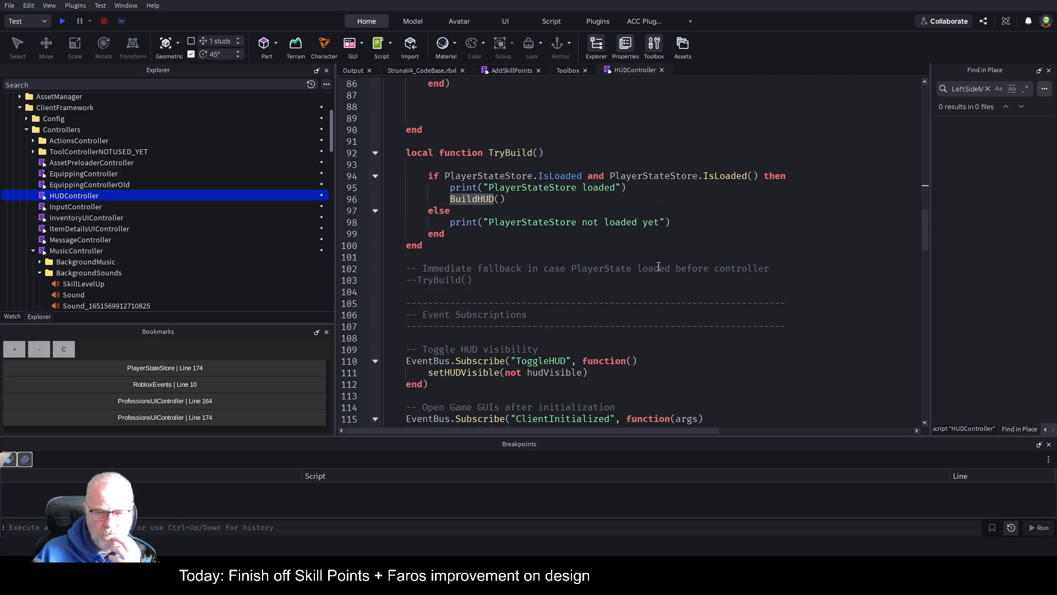
scroll(659, 267, "down", 10)
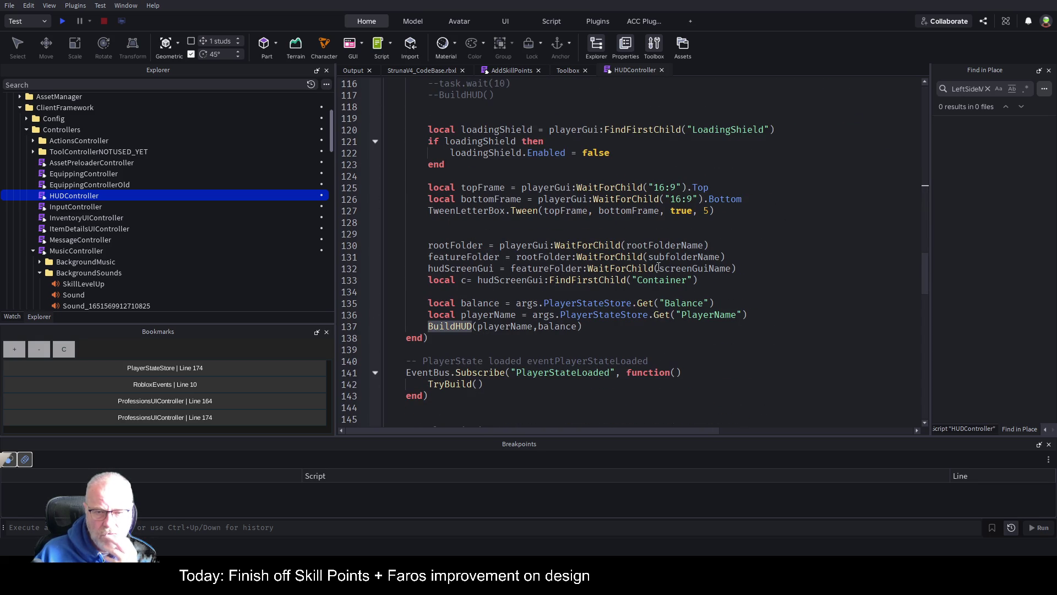
scroll(658, 268, "down", 4)
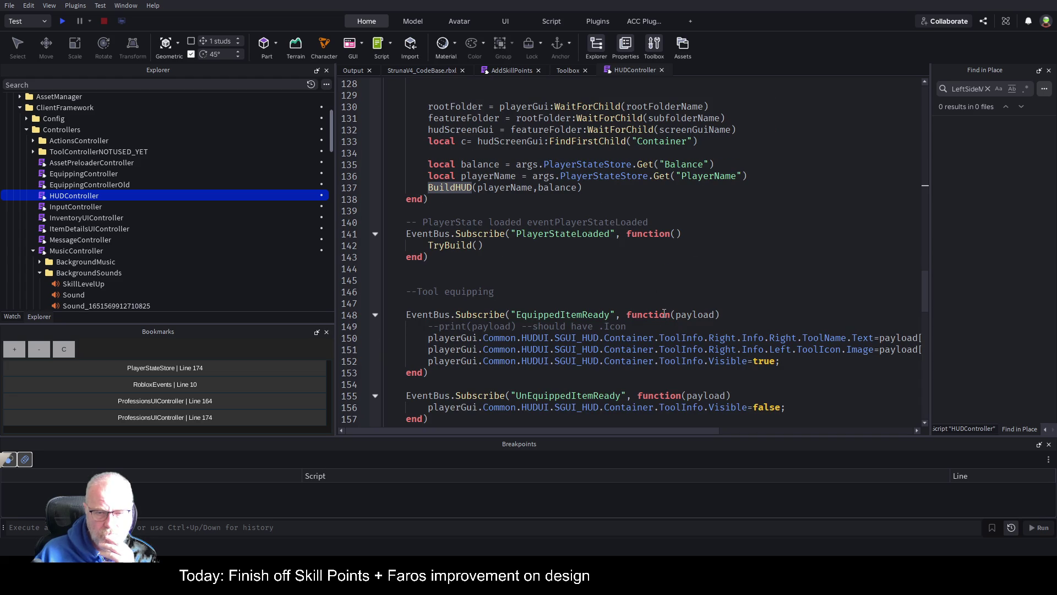
scroll(663, 308, "down", 6)
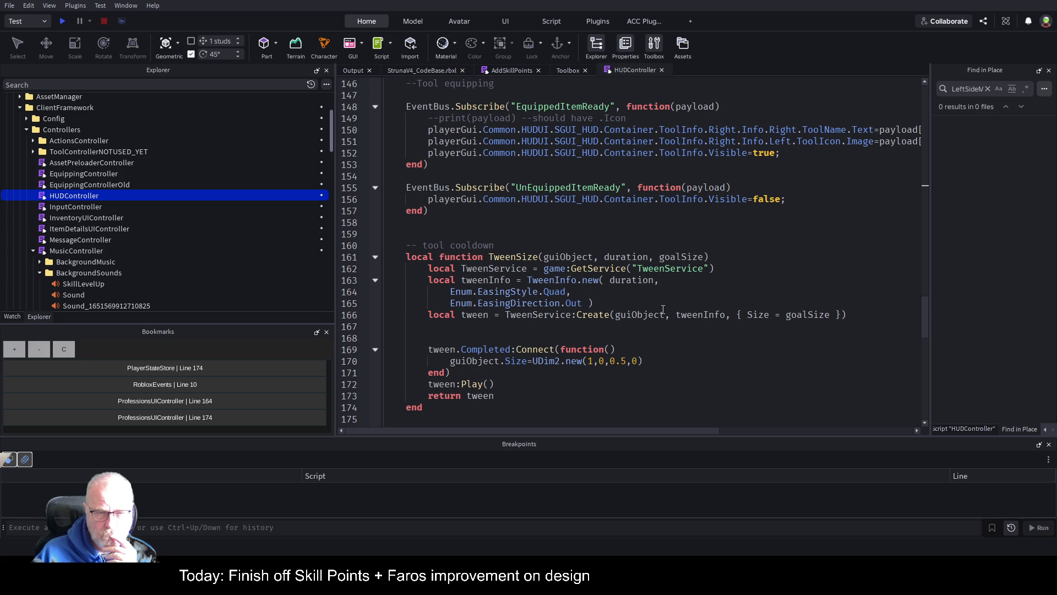
scroll(662, 309, "down", 4)
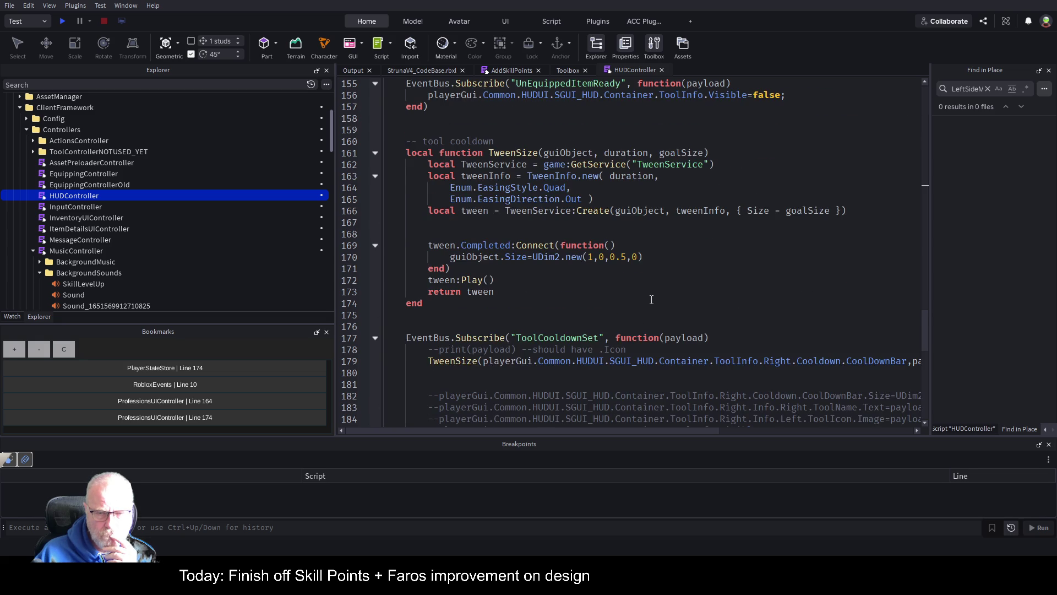
scroll(651, 300, "down", 5)
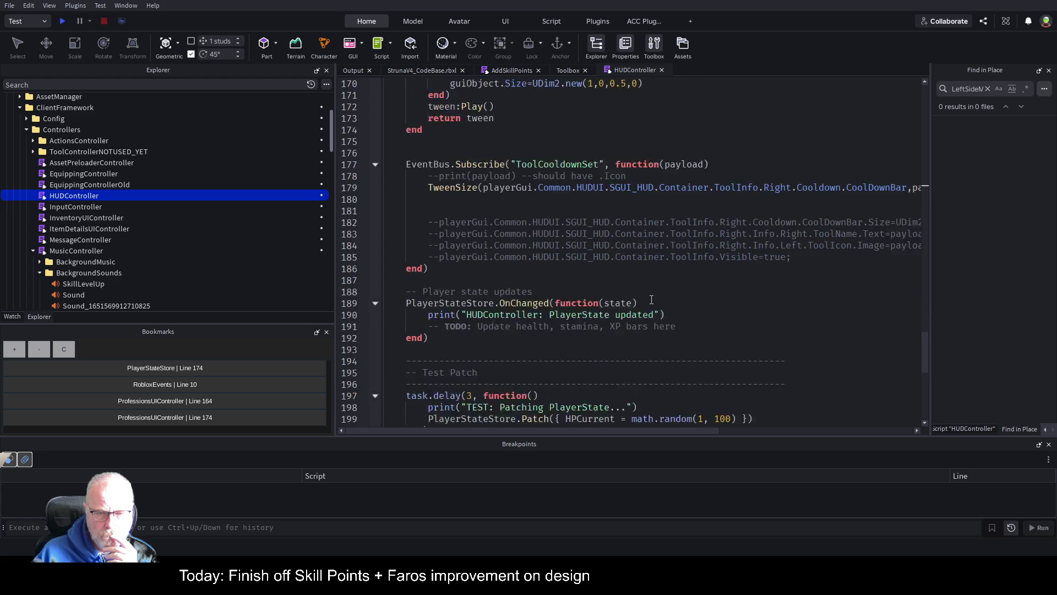
scroll(651, 300, "down", 5)
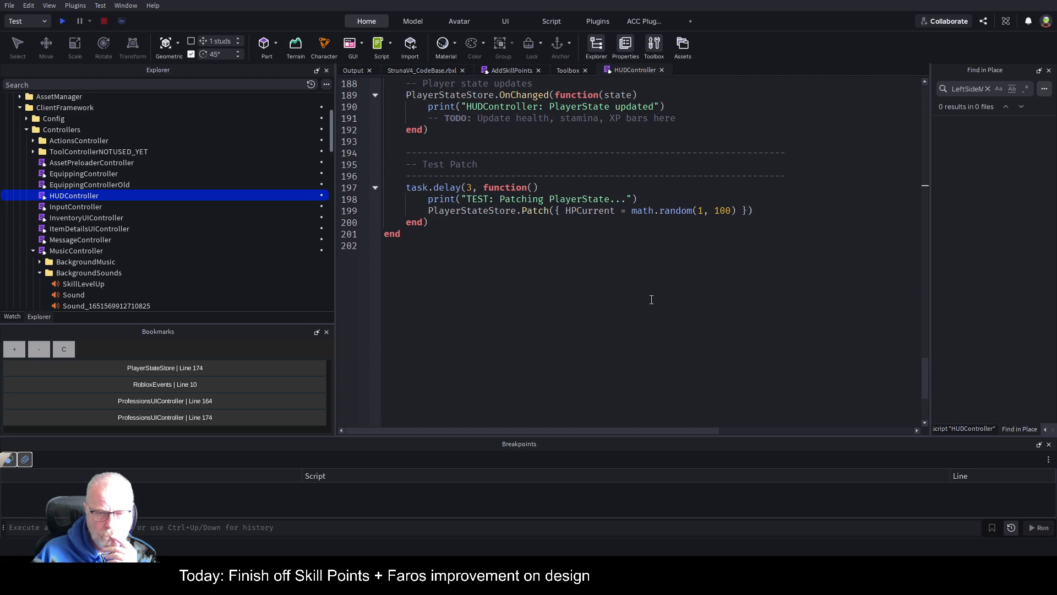
left_click(421, 69)
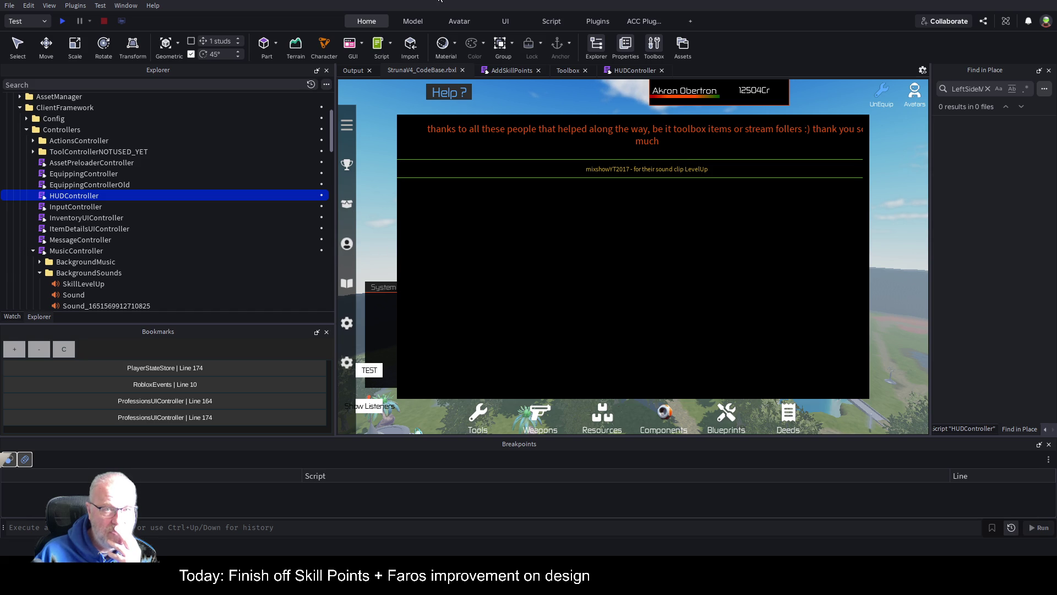
Copy the Professions button's LocalScript into Acknoledgements and open the new script.
left_click(347, 242)
left_click(44, 153)
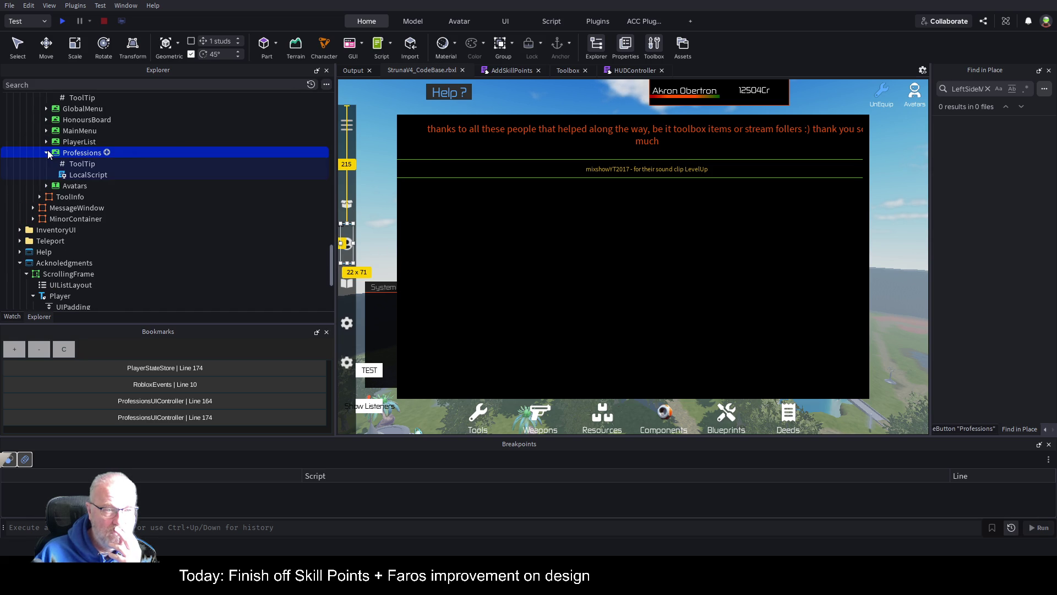
left_click(84, 176)
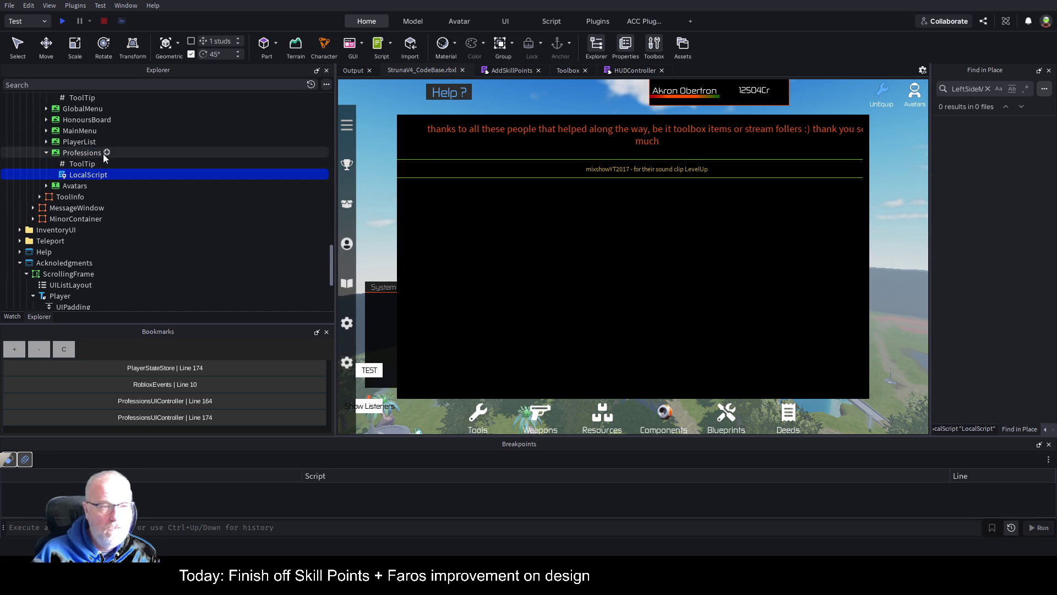
scroll(101, 154, "up", 3)
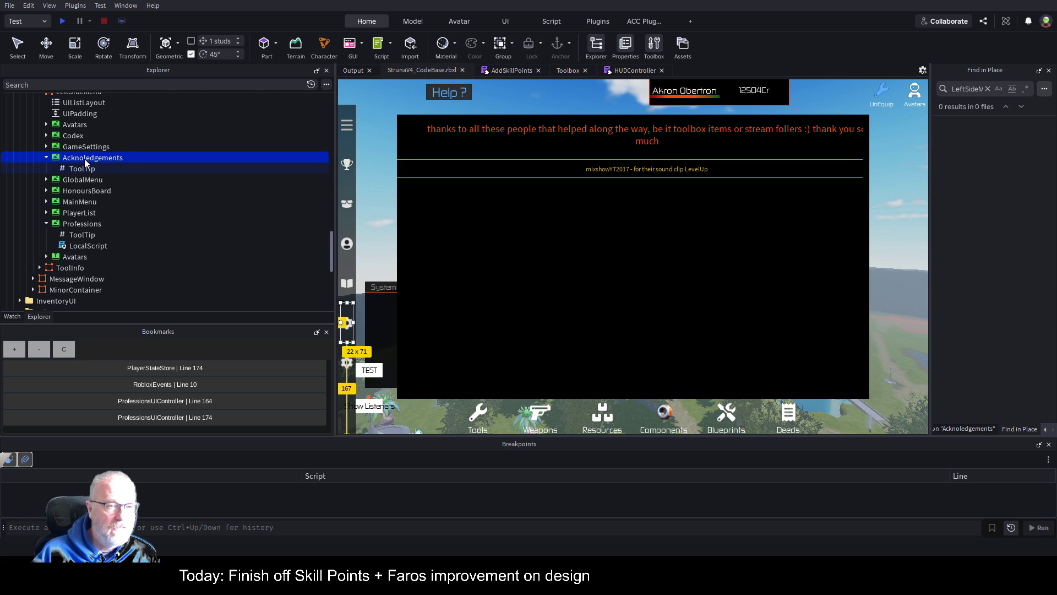
key("ctrl+shift+v")
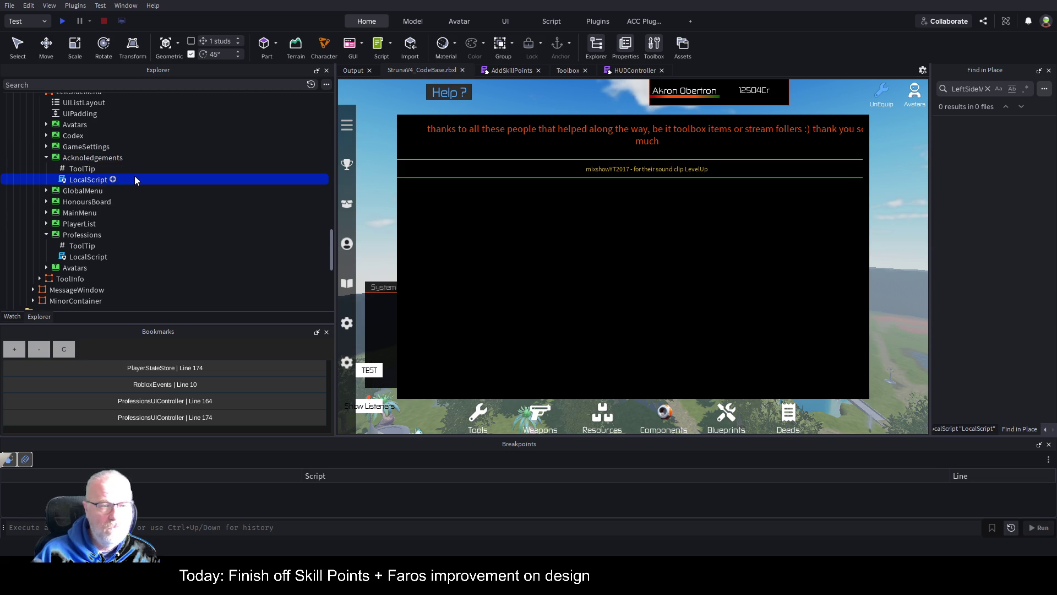
double_click(136, 180)
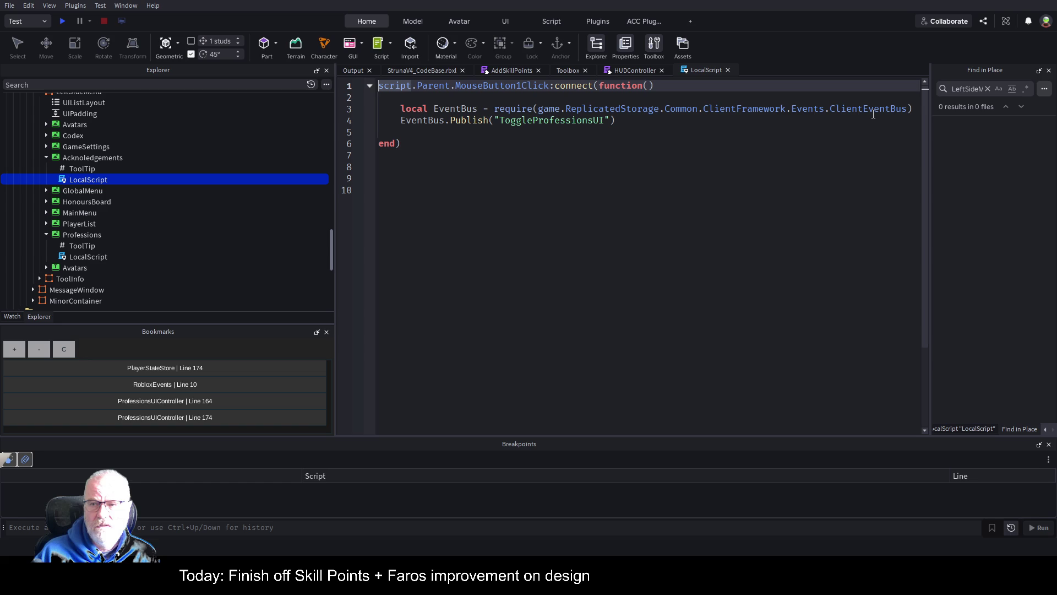
Delete the EventBus require and publish lines, leaving an empty MouseButton1Click handler.
left_click(538, 121)
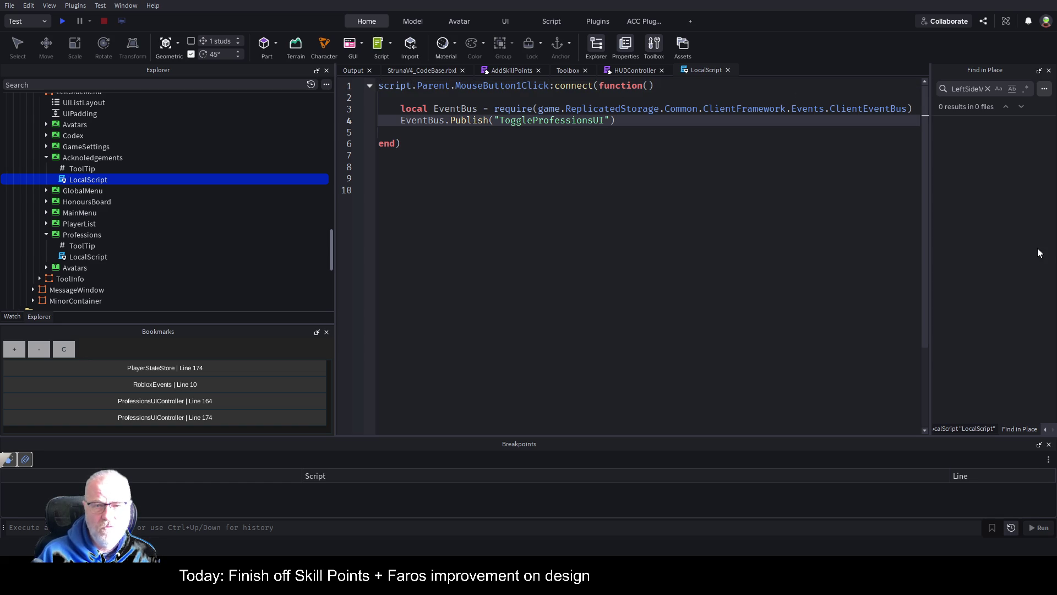
key("shift+Right")
key("shift+Right")
key("shift+Right")
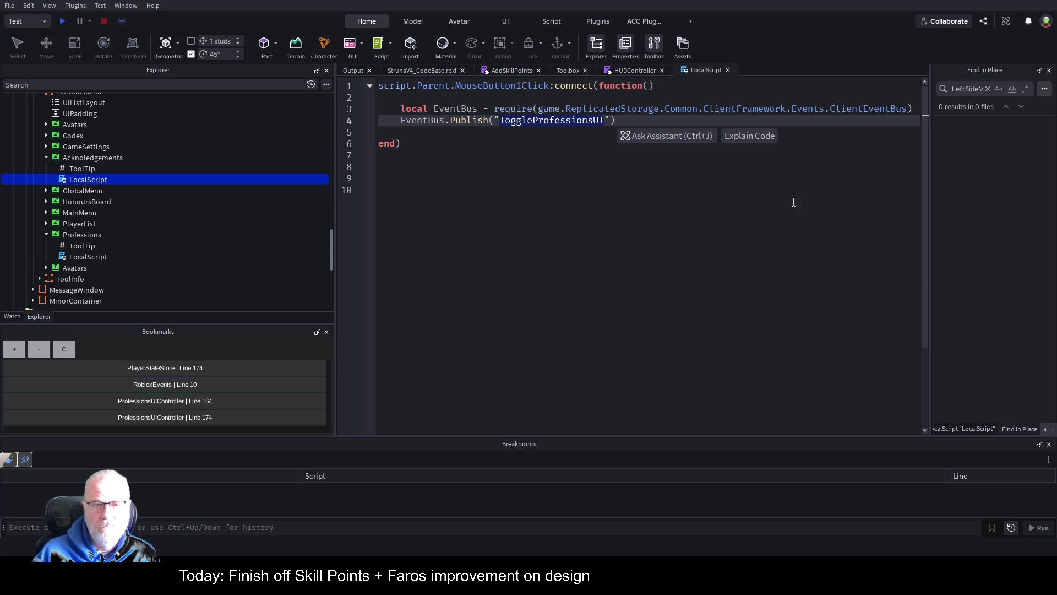
left_click(479, 122)
key("End")
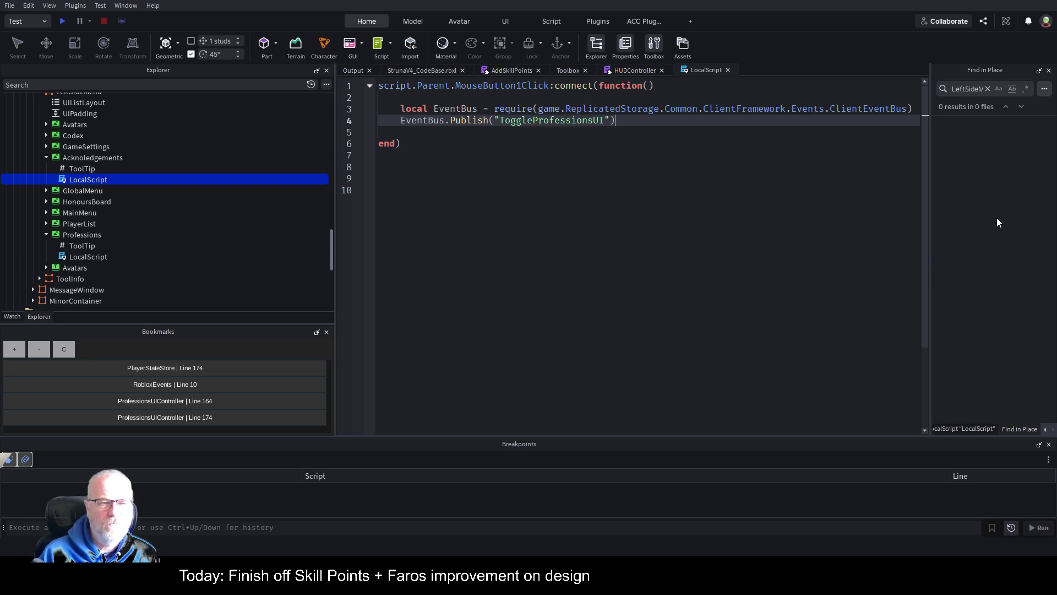
key("shift+Up")
key("shift+Up")
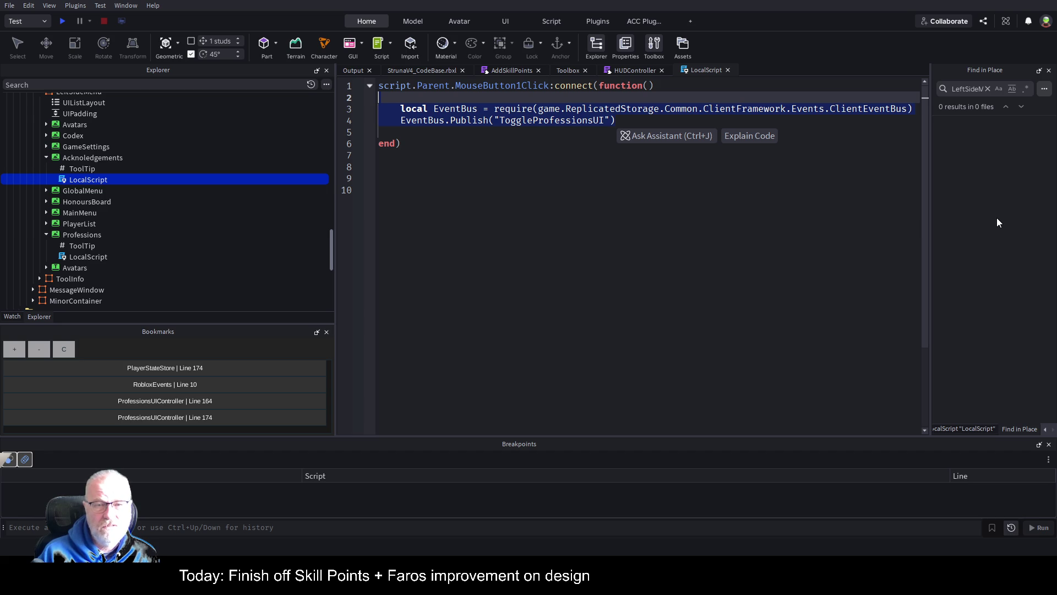
key("BackSpace")
key("Return")
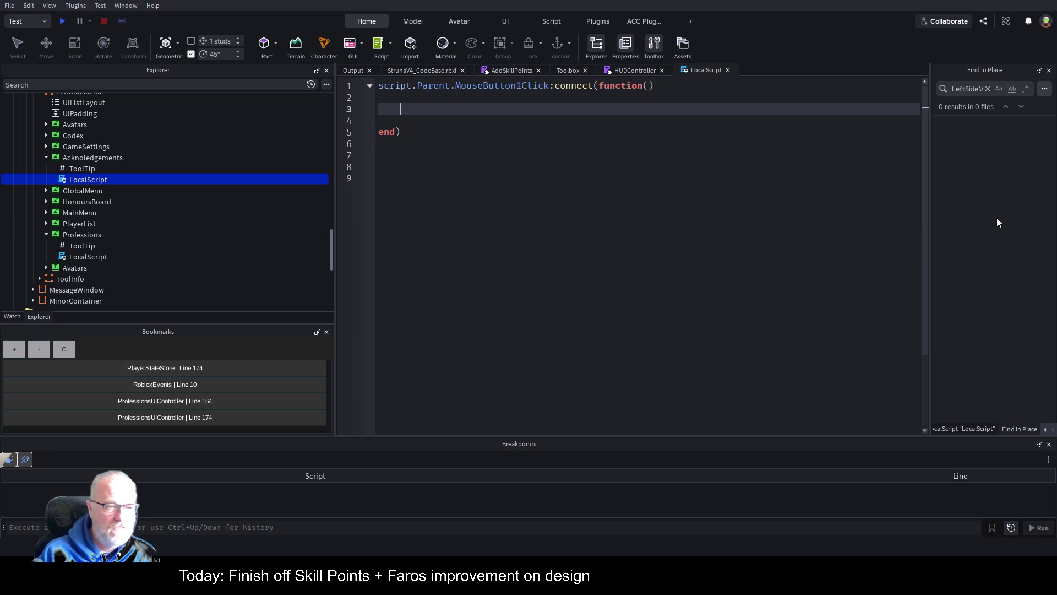
Browse the HUD buttons in Explorer and open MainMenu's LocalScript for reference.
scroll(179, 162, "up", 3)
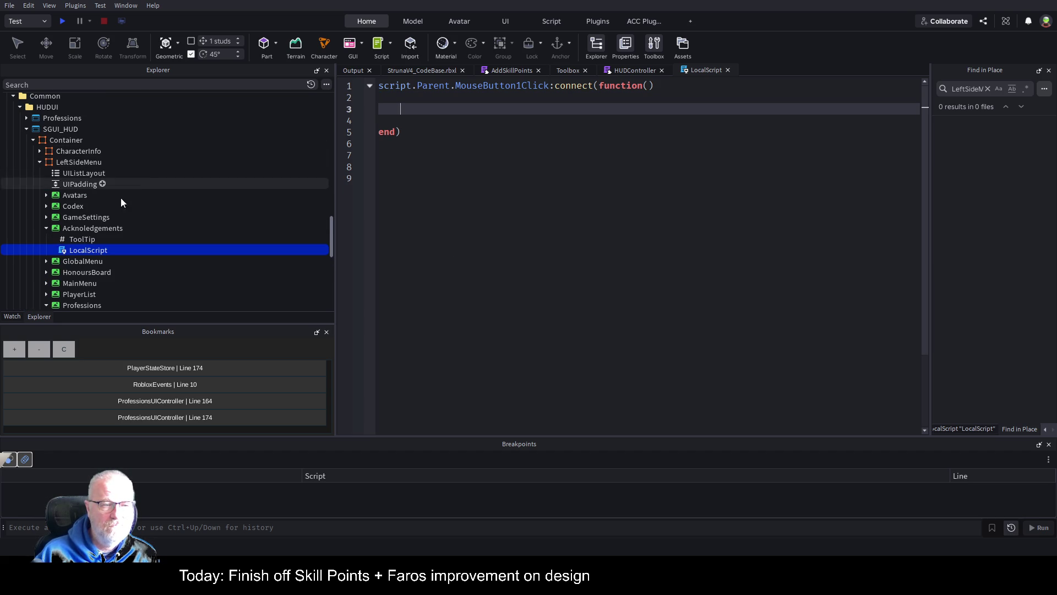
left_click(46, 217)
left_click(47, 218)
left_click(46, 206)
left_click(46, 206)
left_click(43, 193)
left_click(42, 193)
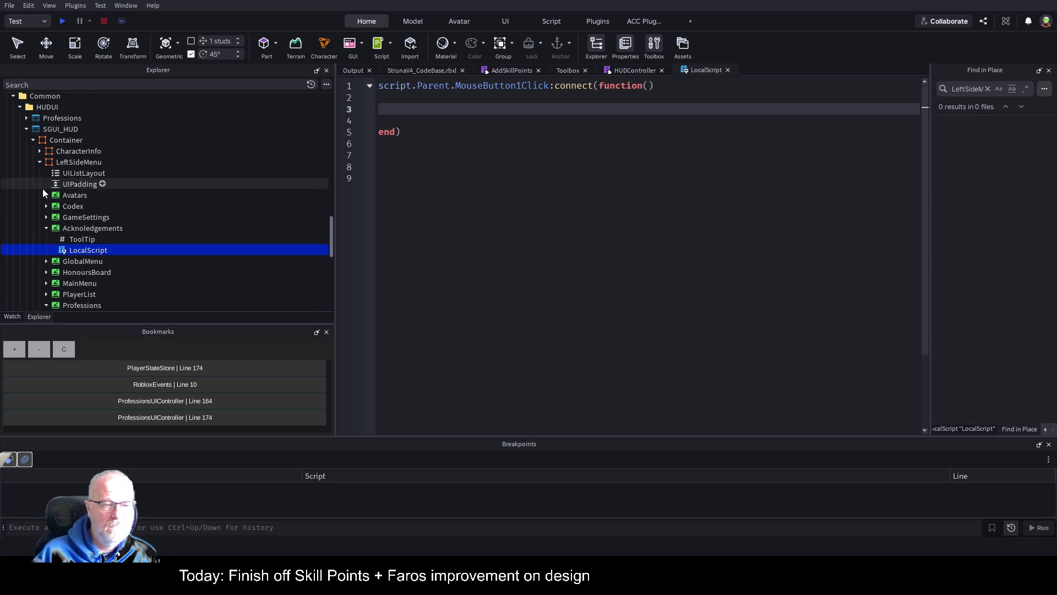
scroll(42, 188, "down", 3)
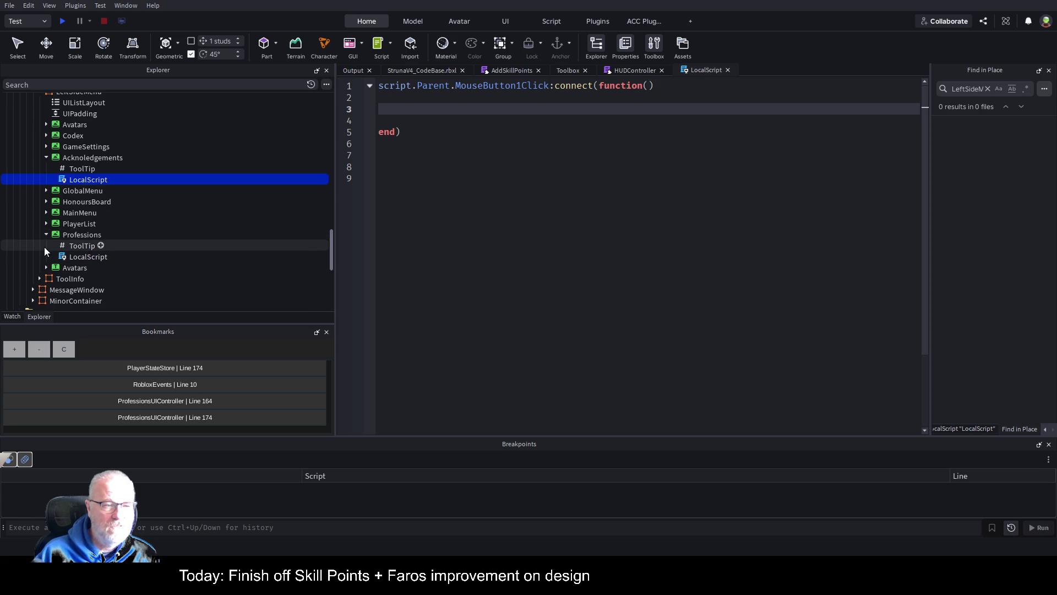
left_click(45, 213)
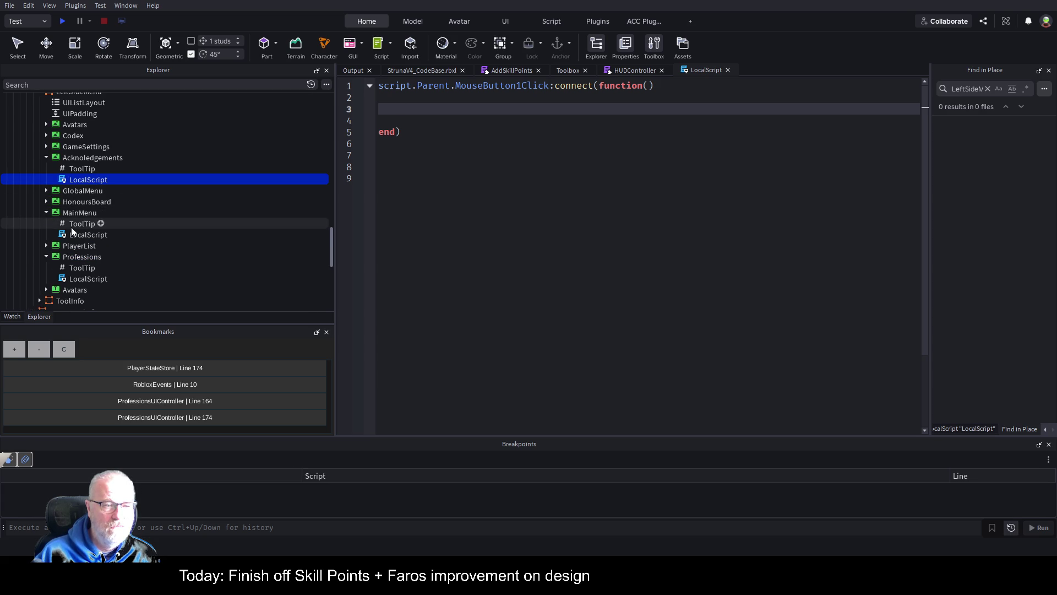
double_click(84, 235)
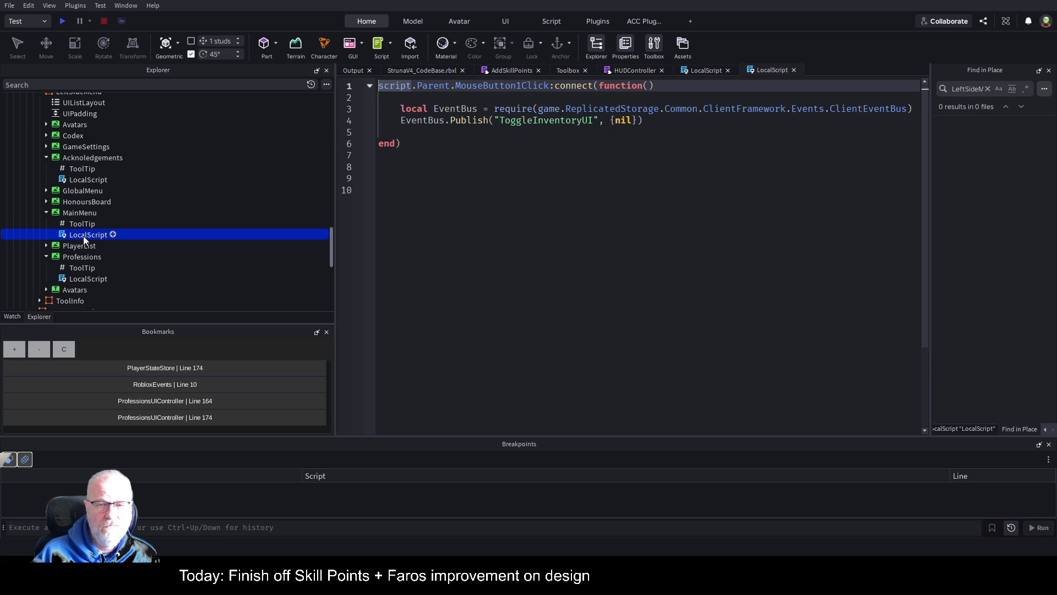
Copy the mouse-position GUI lookup code from PlayerList's LocalScript.
left_click(46, 246)
left_click(86, 268)
double_click(87, 268)
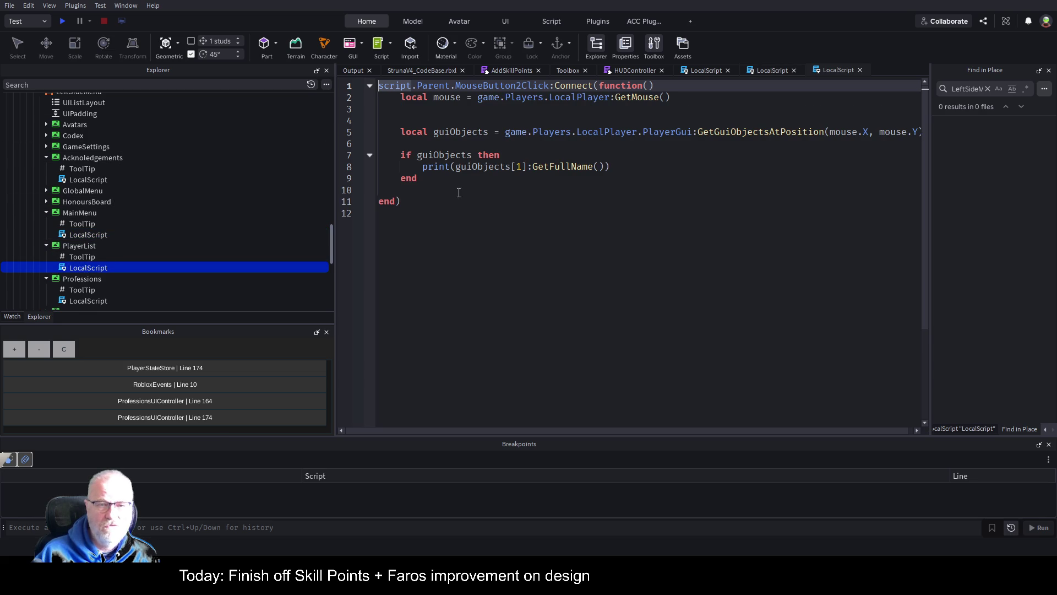
mouse_move(443, 183)
left_mouse_down()
mouse_move(398, 144)
mouse_move(394, 99)
left_mouse_up()
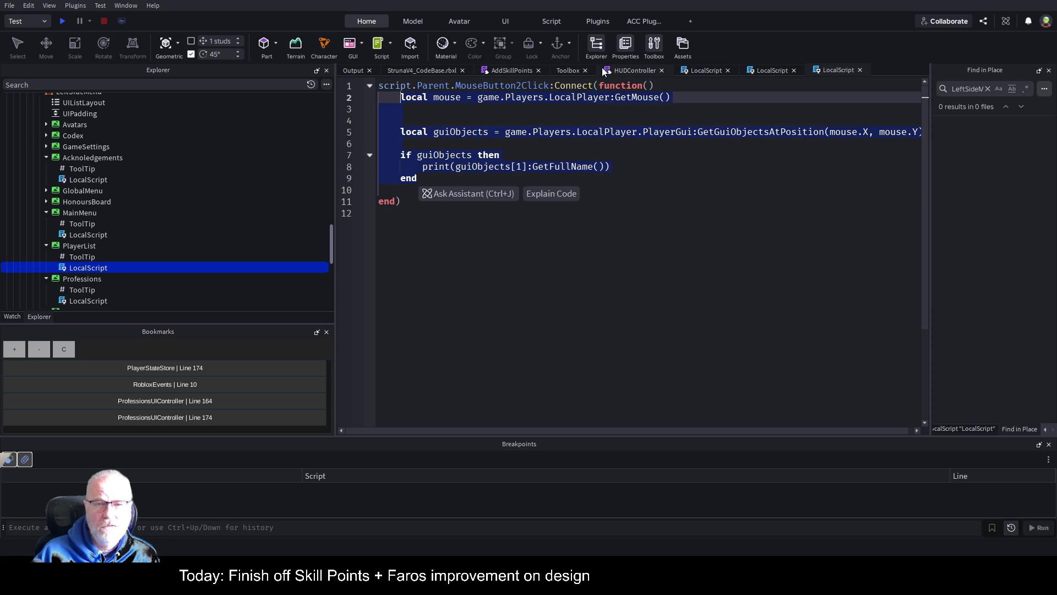
Paste the copied lookup code into the Acknoledgements click handler and close the extra script tabs.
left_click(707, 71)
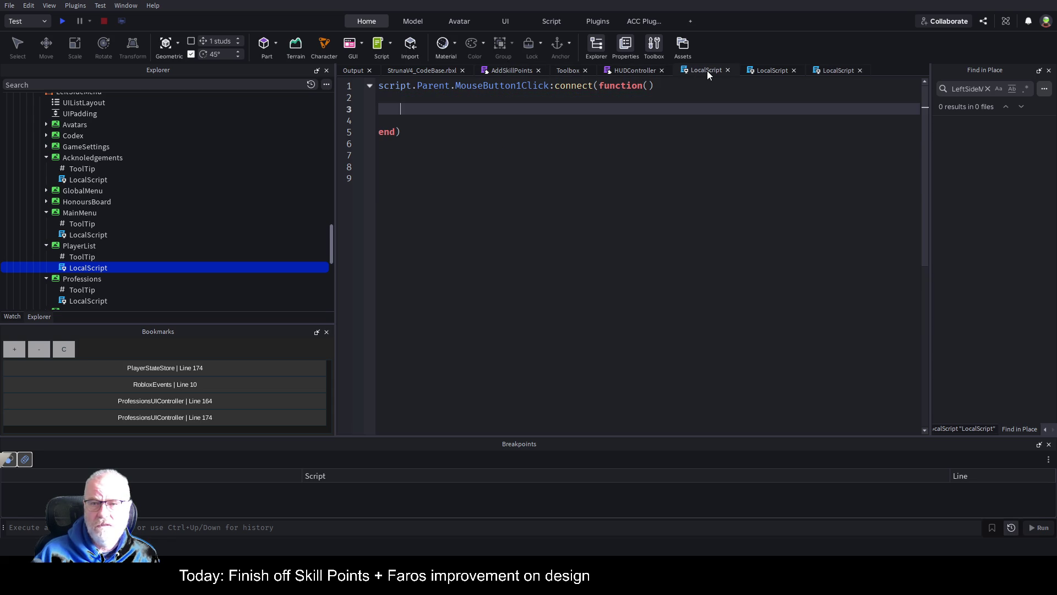
left_click(794, 70)
left_click(793, 71)
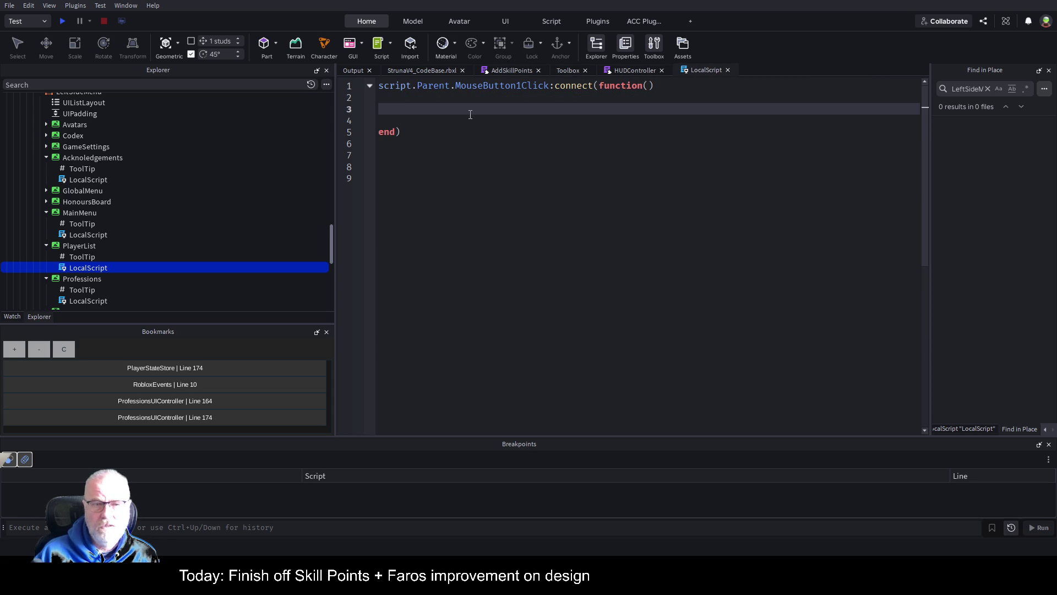
key("ctrl+v")
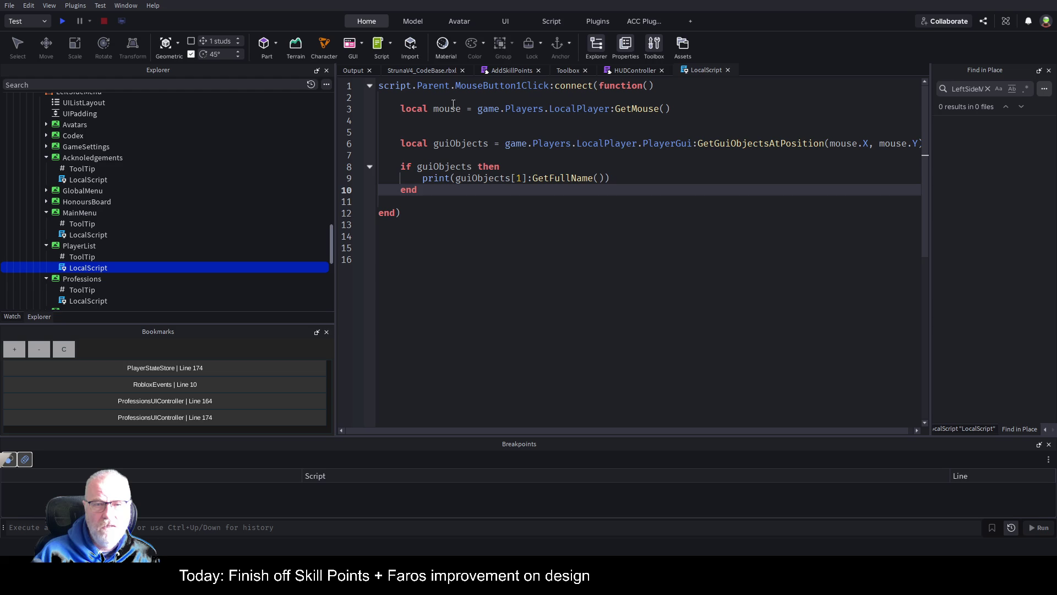
Delete the local mouse line and collapse the Container and Acknoledgments nodes in the Explorer.
key("Up")
key("Up")
key("Up")
key("shift+End")
key("Delete")
key("Delete")
key("Delete")
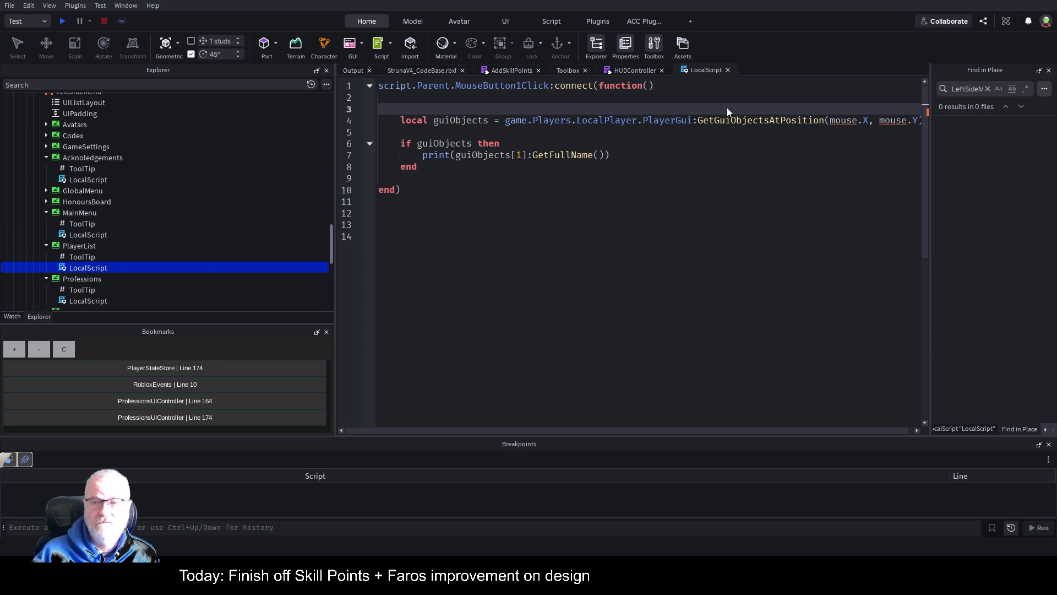
left_click(88, 179)
scroll(178, 252, "up", 3)
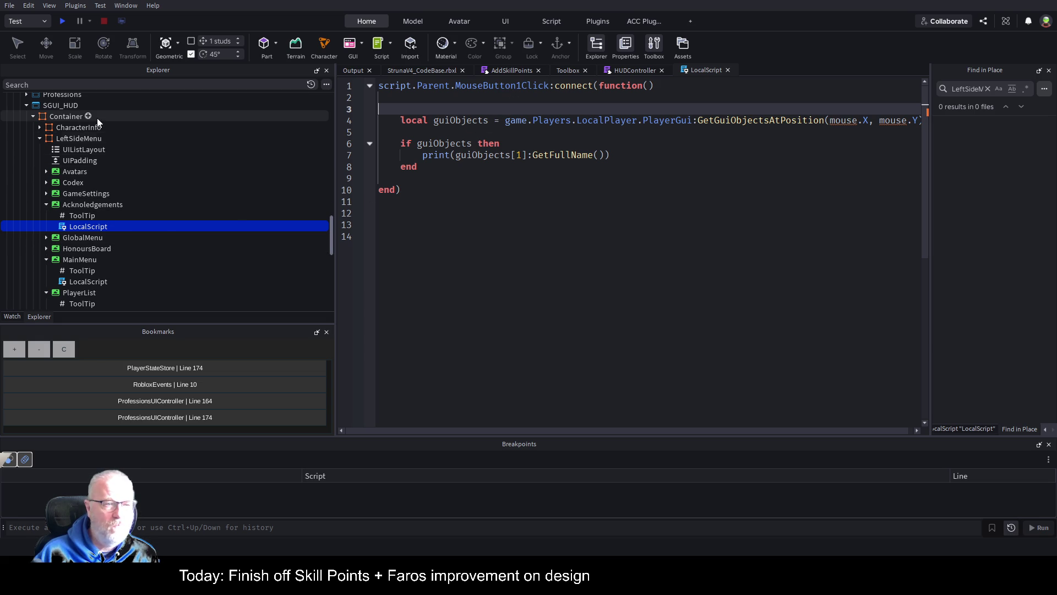
left_click(33, 116)
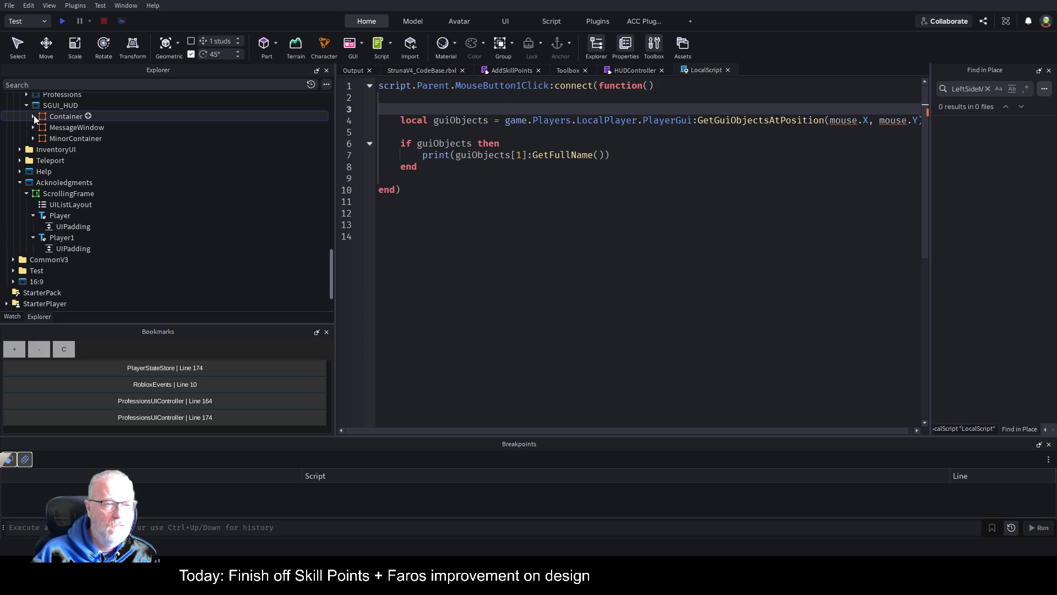
left_click(20, 183)
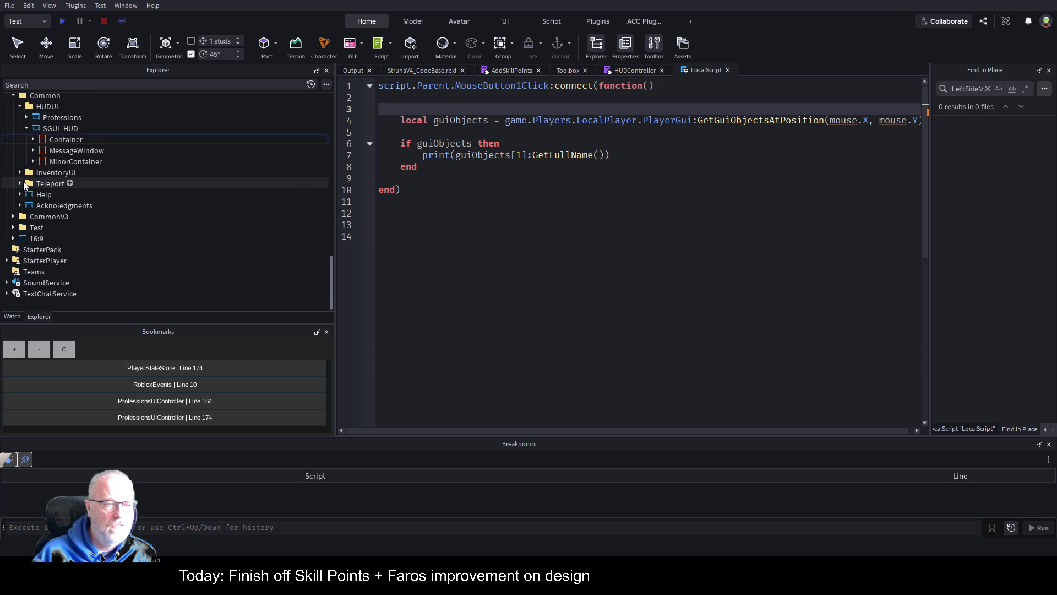
scroll(71, 187, "up", 2)
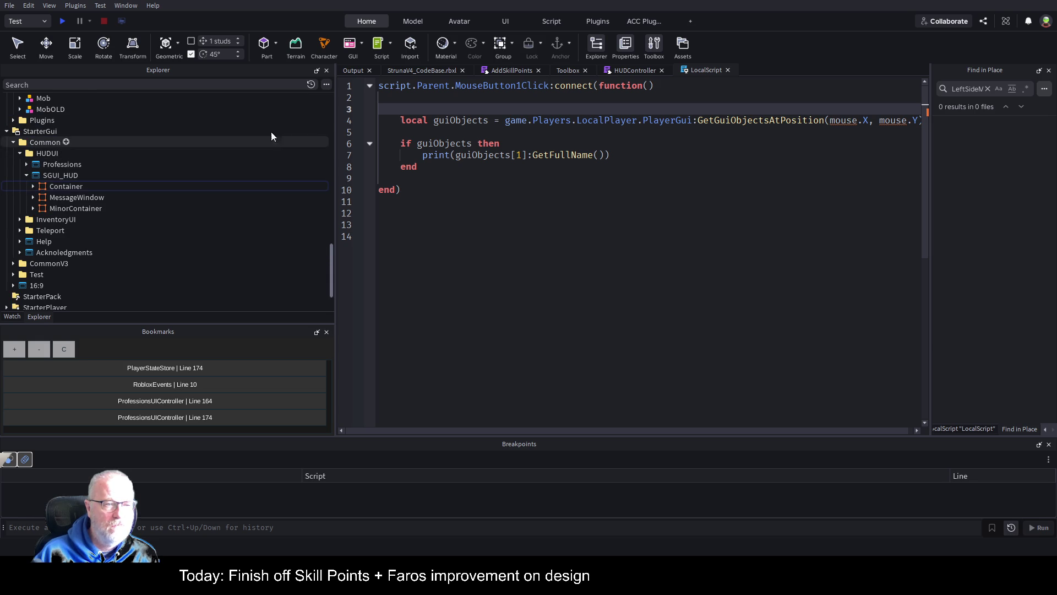
Add a new line above guiObjects: local sgu = game:GetService("Players").
left_click(471, 132)
key("Up")
key("Up")
key("Up")
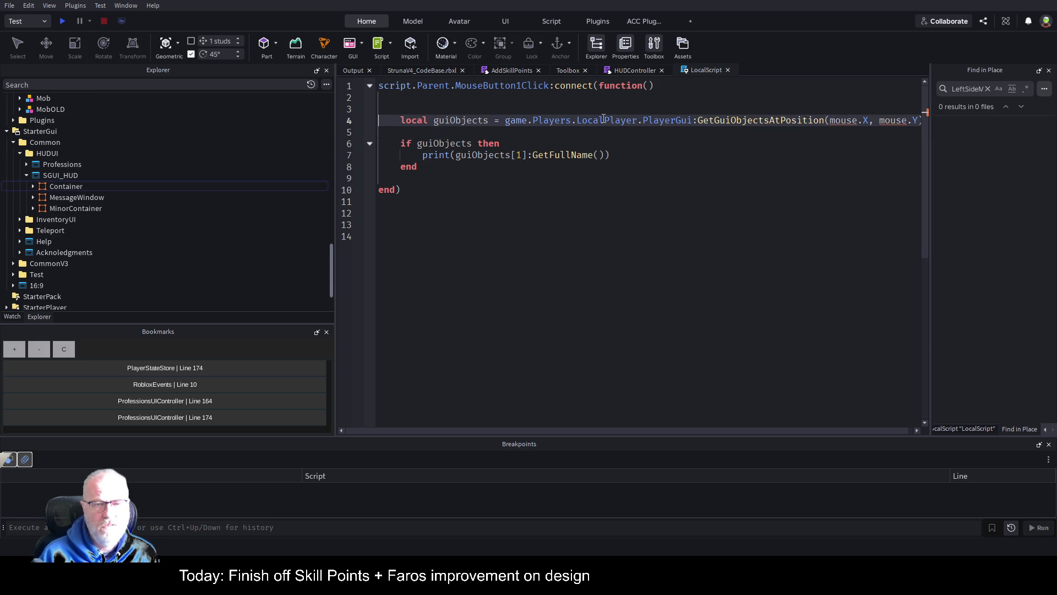
key("Return")
key("Return")
key("Return")
key("Up")
type("local sgu = g")
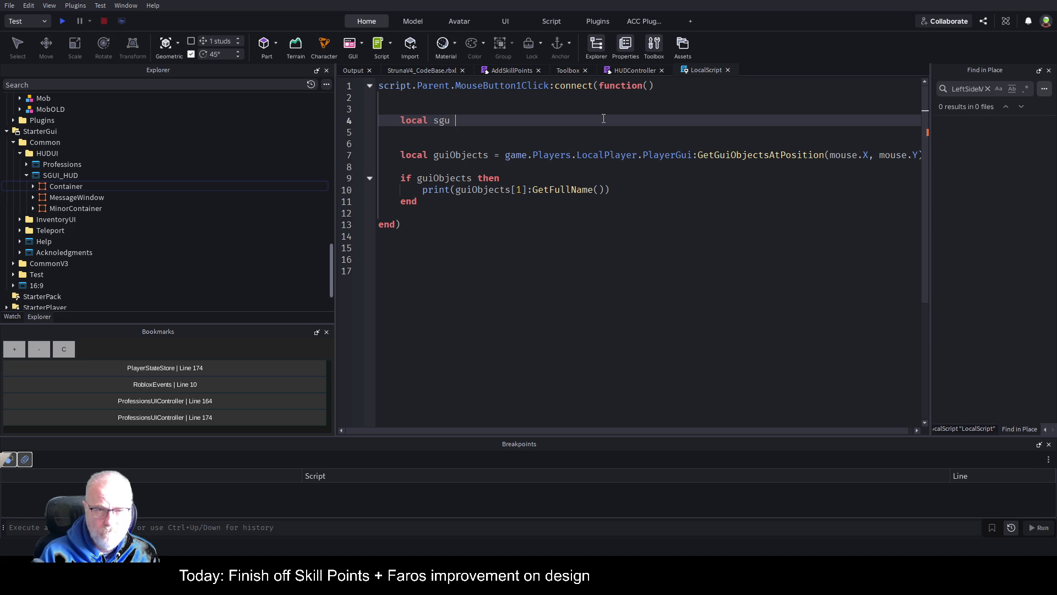
type("ame:Ge")
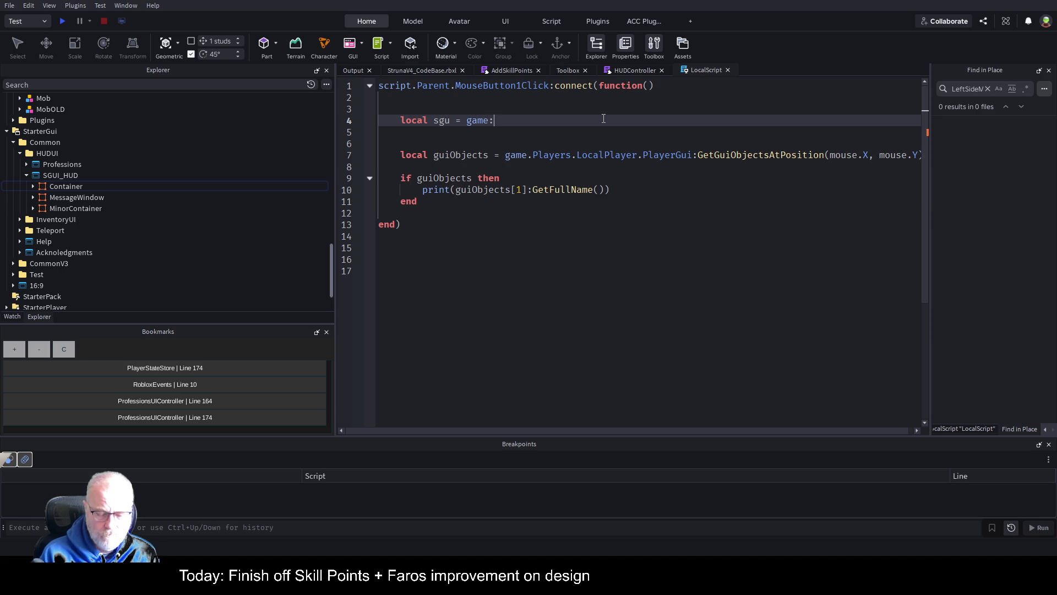
key("Tab")
type("\"Pla")
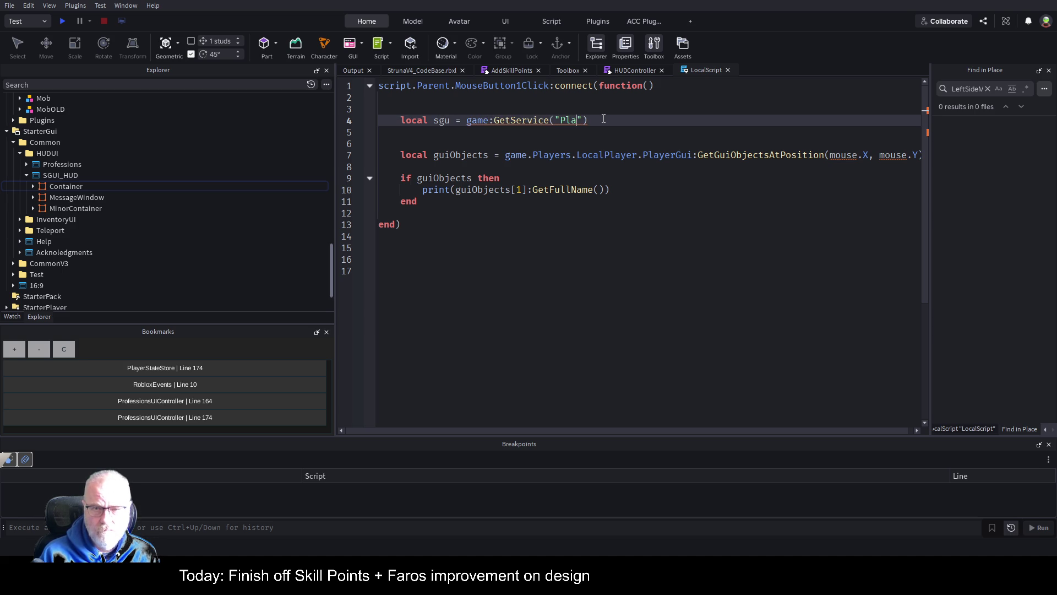
type("yers")
key("BackSpace")
type("G")
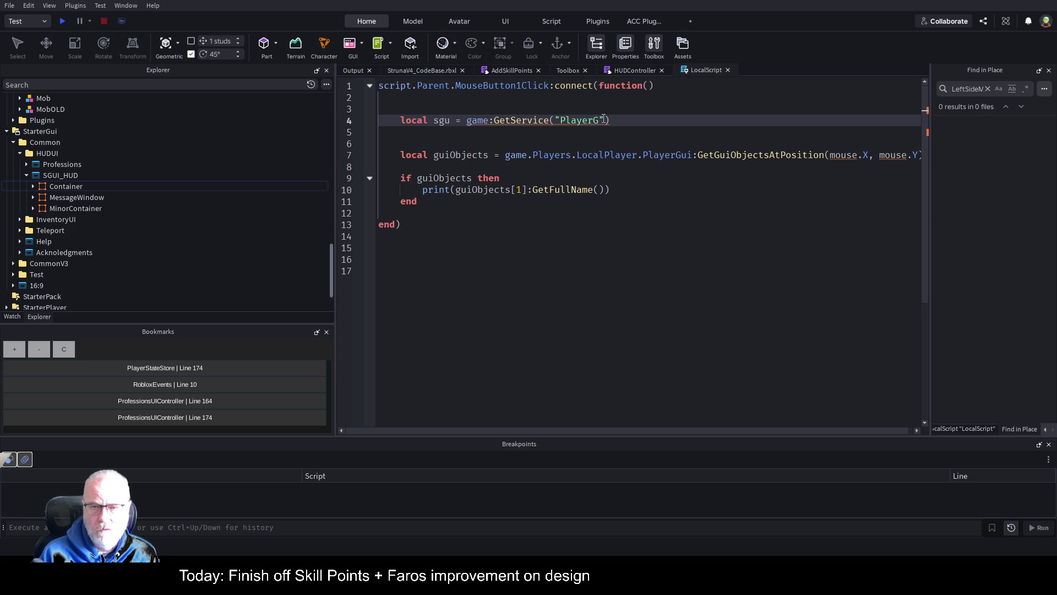
key("BackSpace")
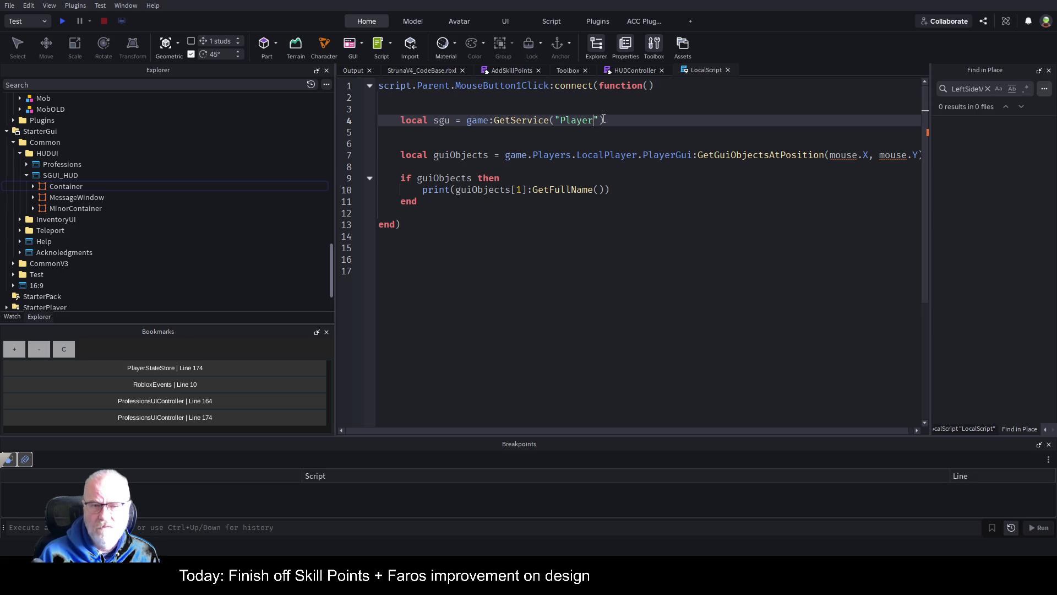
Turn that line into local pgui = game.Players.LocalPlayer.PlayerGui using the cut path.
key("Down")
key("Down")
key("Down")
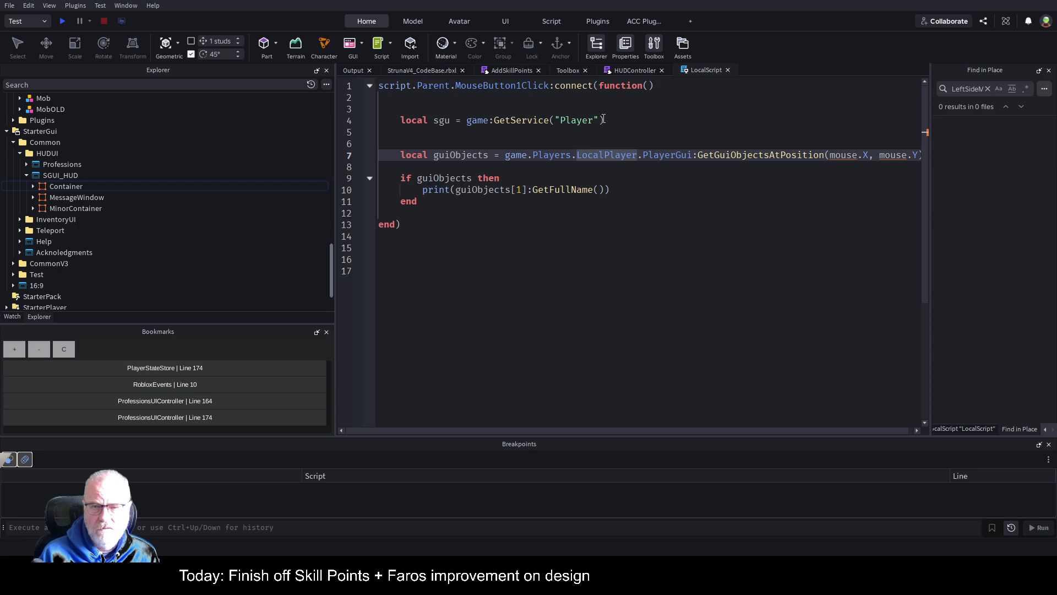
key("ctrl+Right")
key("ctrl+Right")
key("ctrl+Right")
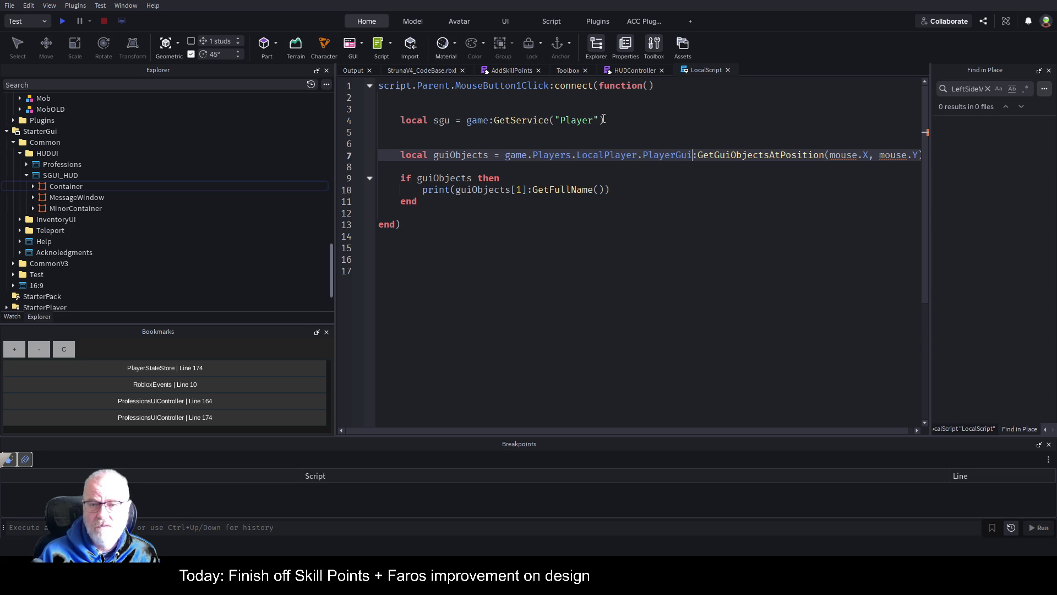
key("shift+Home")
key("ctrl+shift+Right")
key("ctrl+shift+Right")
key("ctrl+shift+Right")
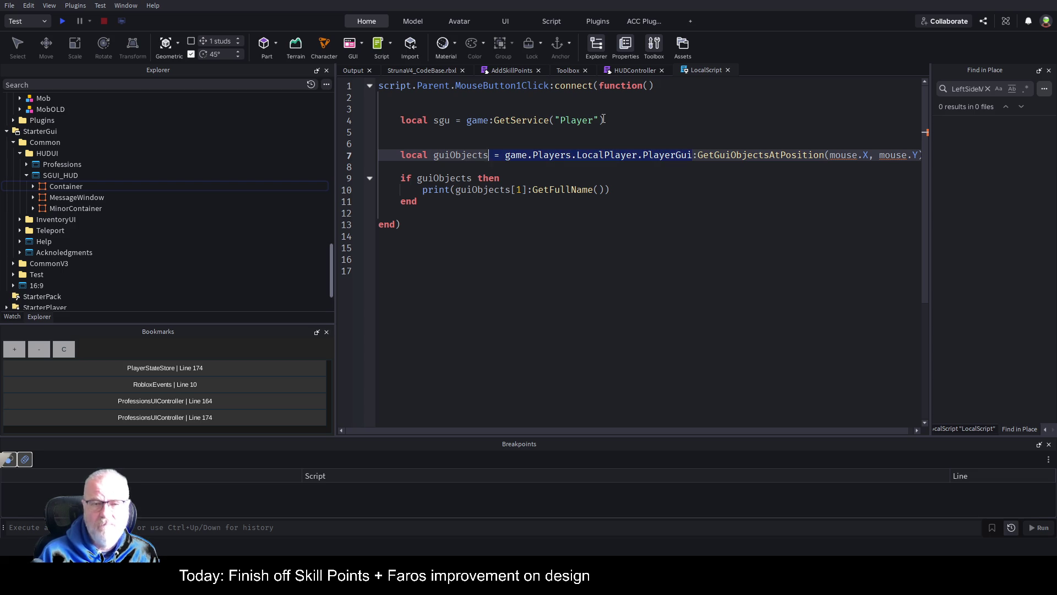
key("ctrl+x")
key("Up")
key("Up")
key("Up")
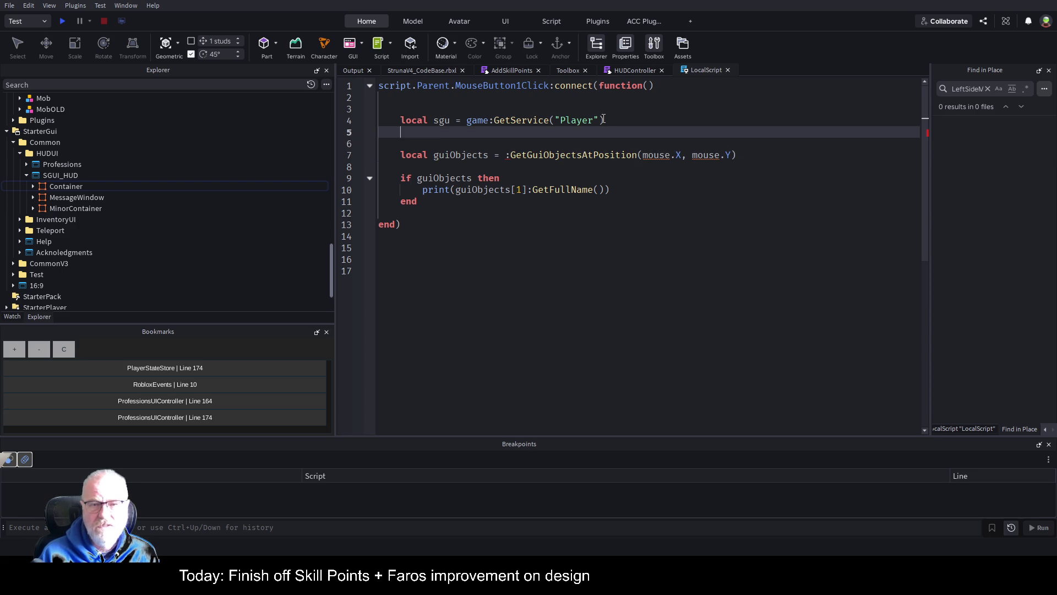
key("ctrl+shift+Left")
key("ctrl+shift+Left")
key("shift+End")
key("ctrl+v")
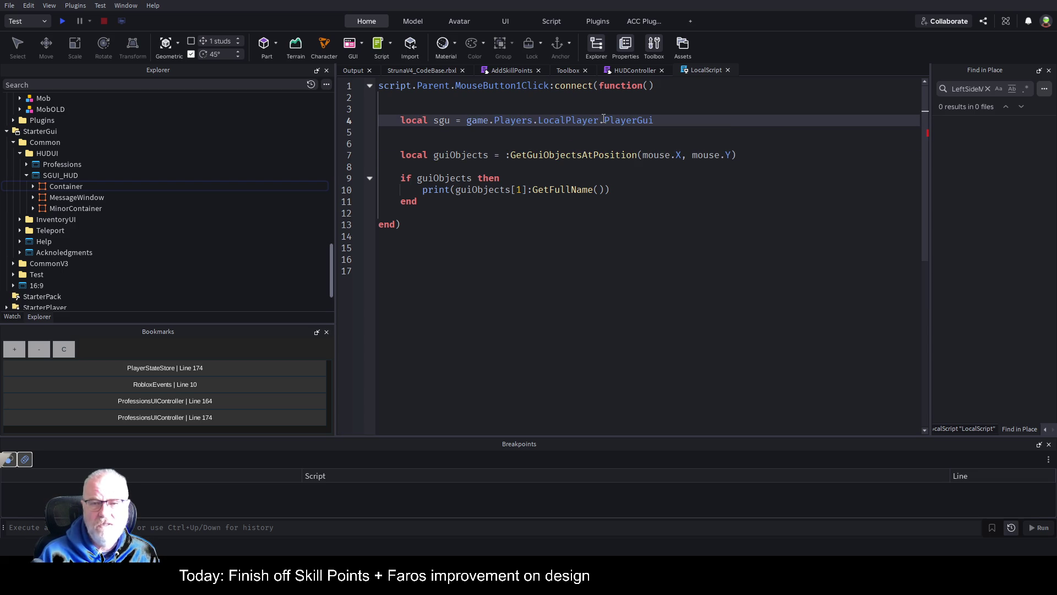
key("Right")
key("Delete")
type("pgui")
key("Delete")
key("Delete")
Delete the old guiObjects line and open an 'if pgui then' block.
key("Down")
key("Down")
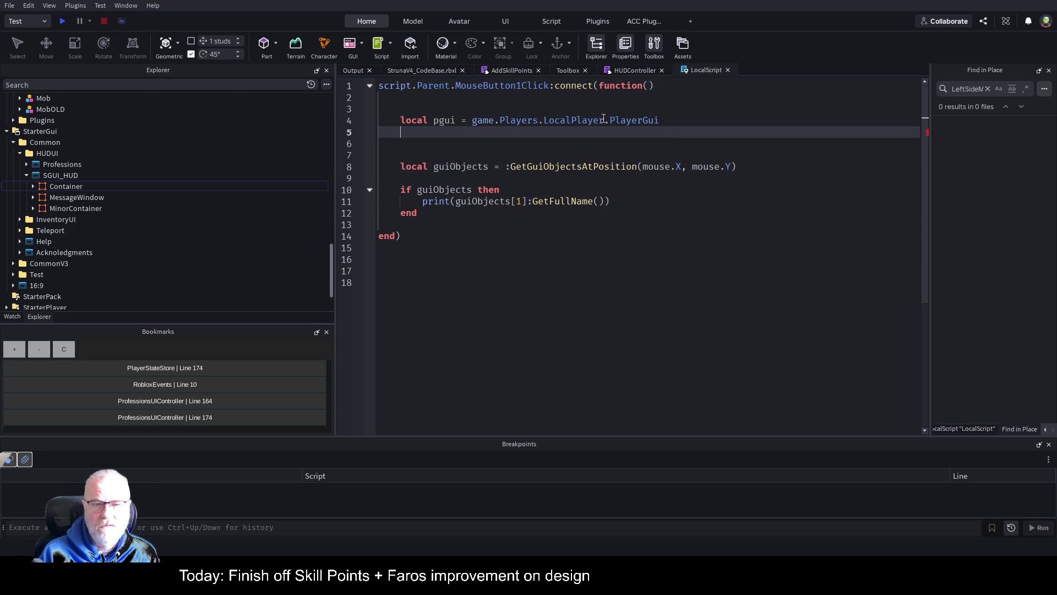
key("shift+Down")
key("shift+Down")
key("Delete")
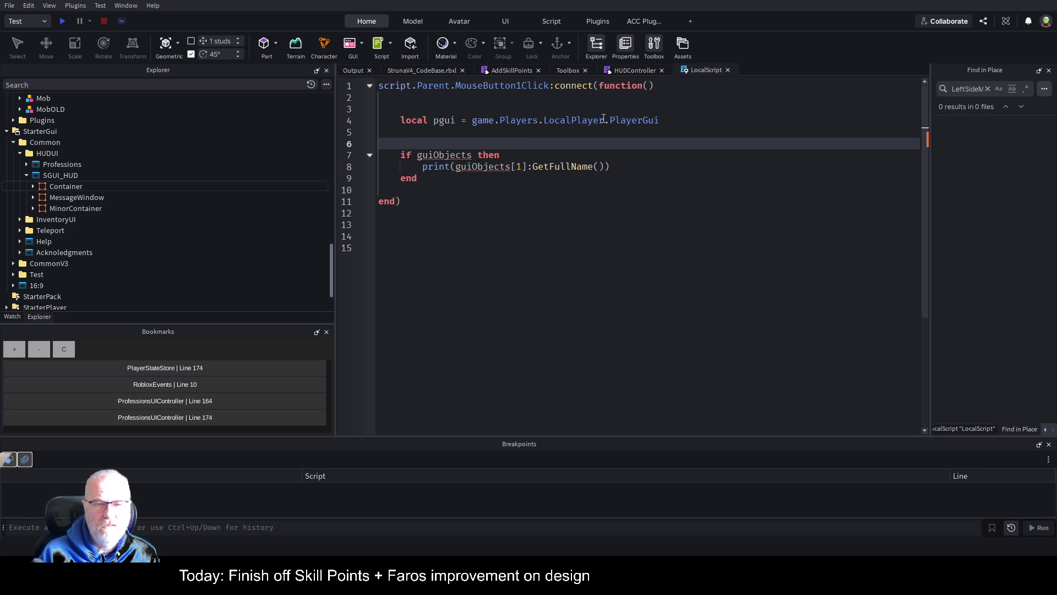
key("Up")
type("i")
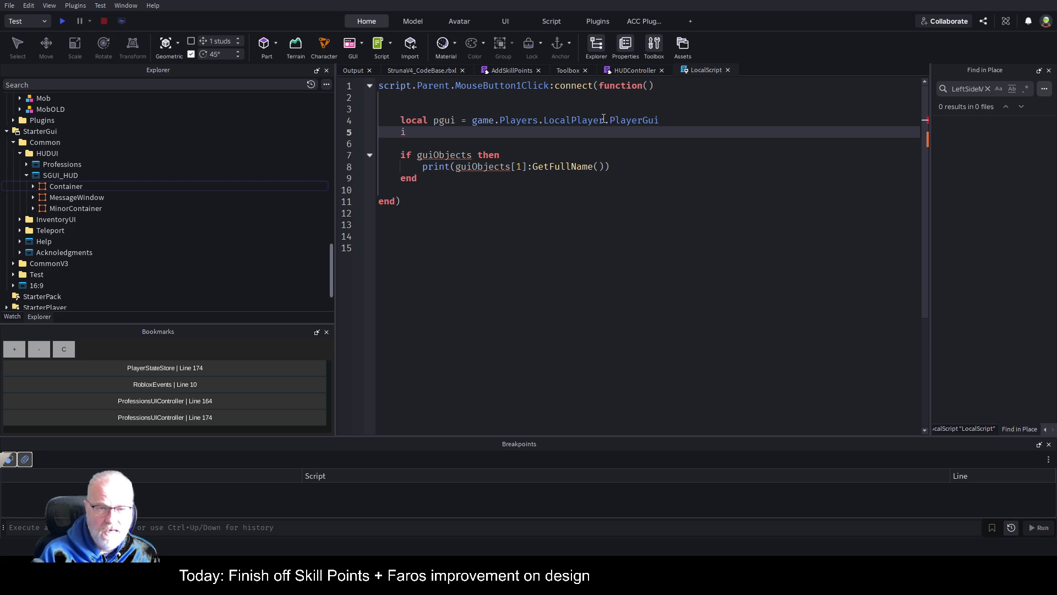
type("f pgui then")
key("Return")
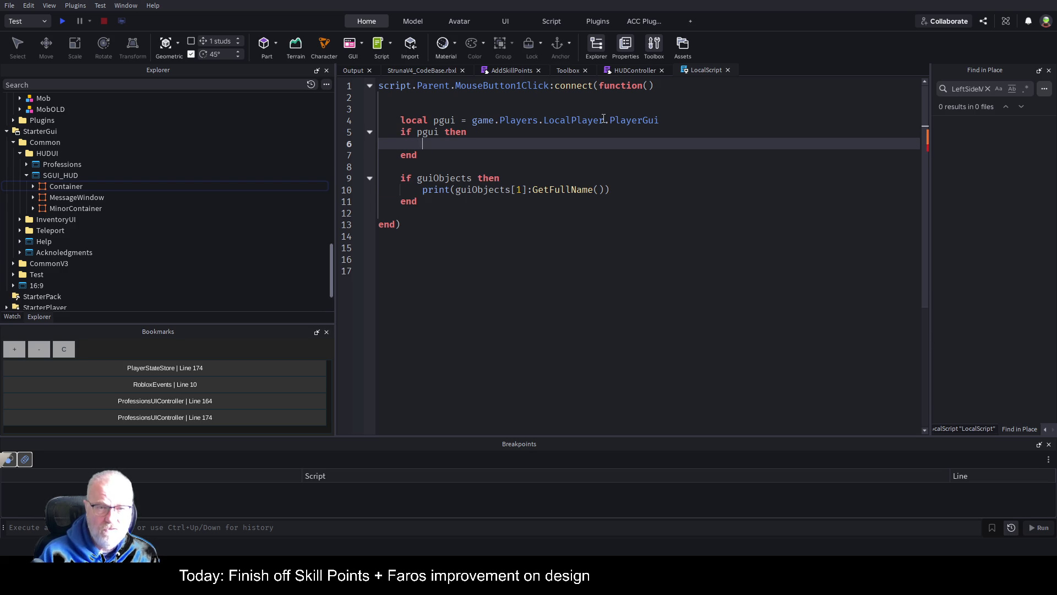
Start a 'local AckSGUI = pgui' line inside the if block.
type("local sgu")
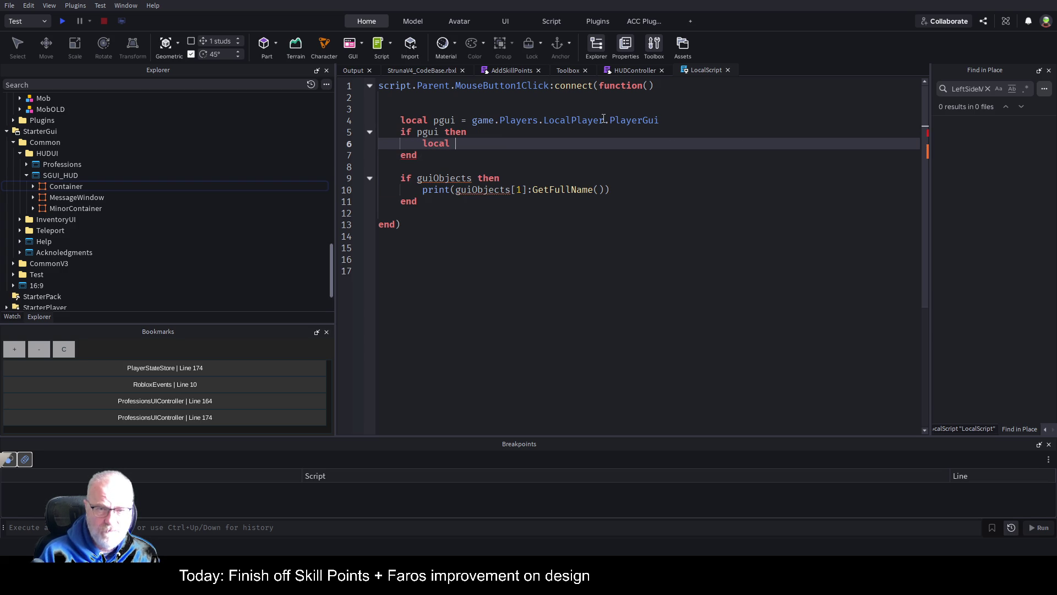
key("BackSpace")
key("BackSpace")
key("BackSpace")
type("Ackl")
key("BackSpace")
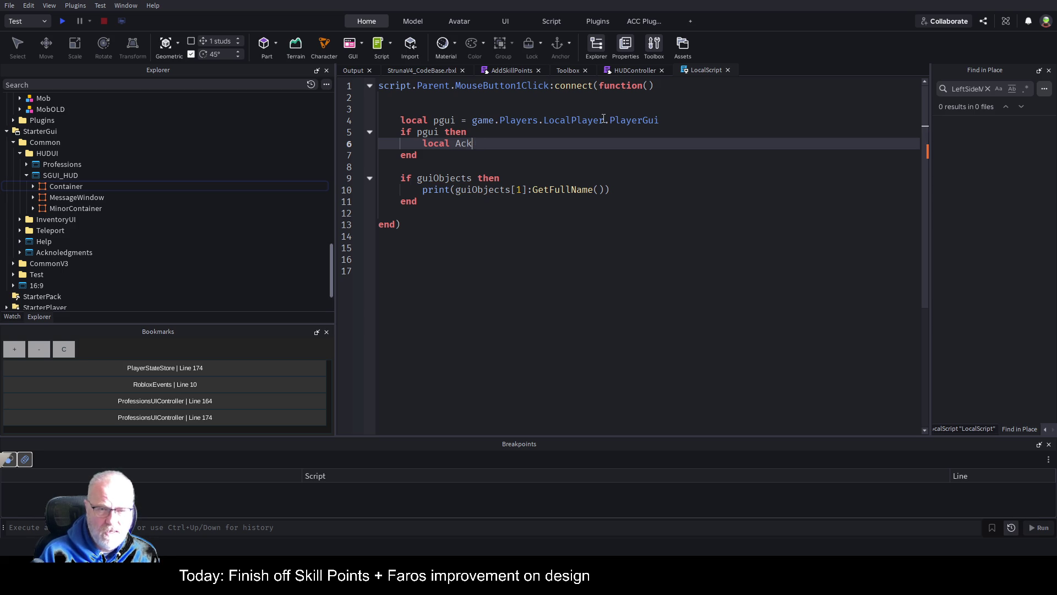
type("UI = ")
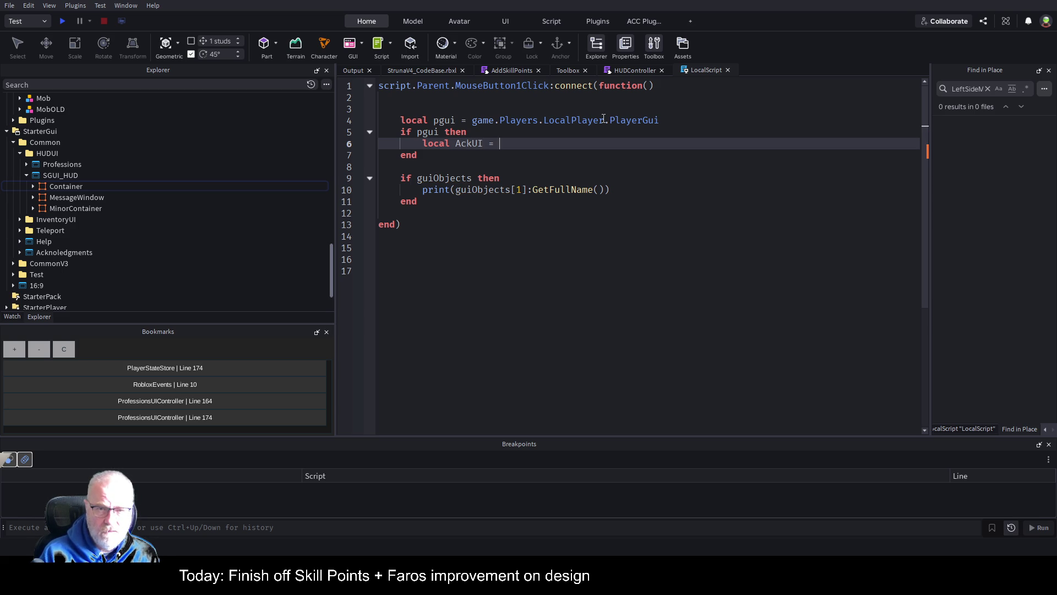
key("BackSpace")
key("BackSpace")
key("BackSpace")
key("BackSpace")
key("BackSpace")
type("S")
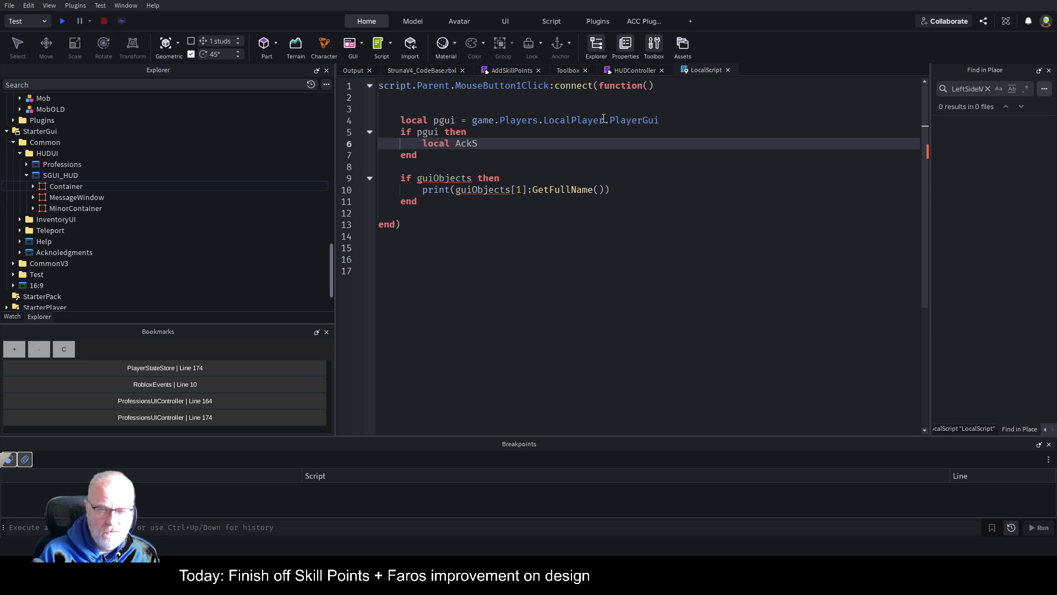
type("GUI")
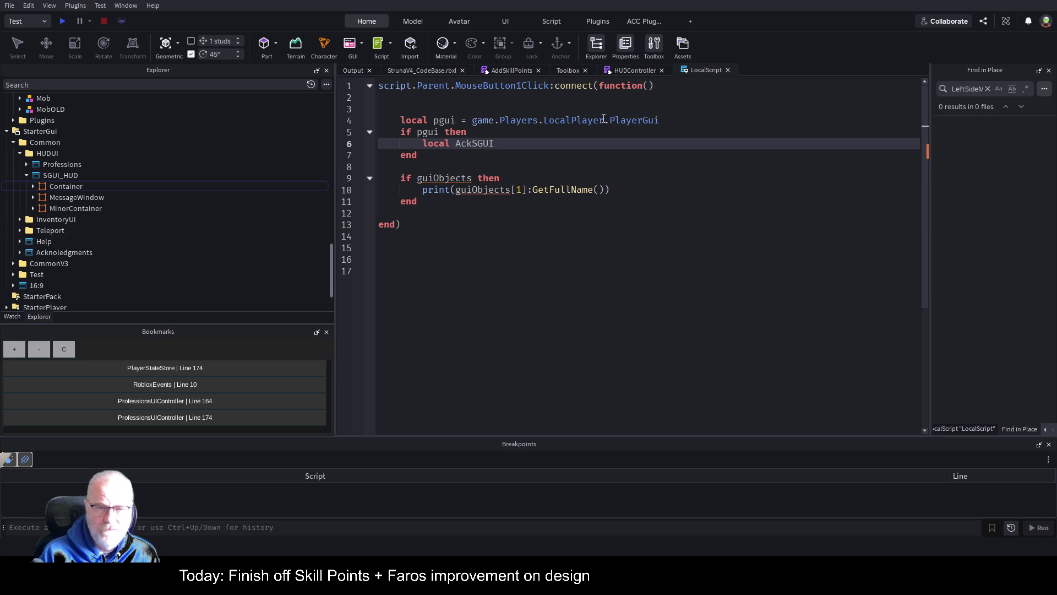
type(" =")
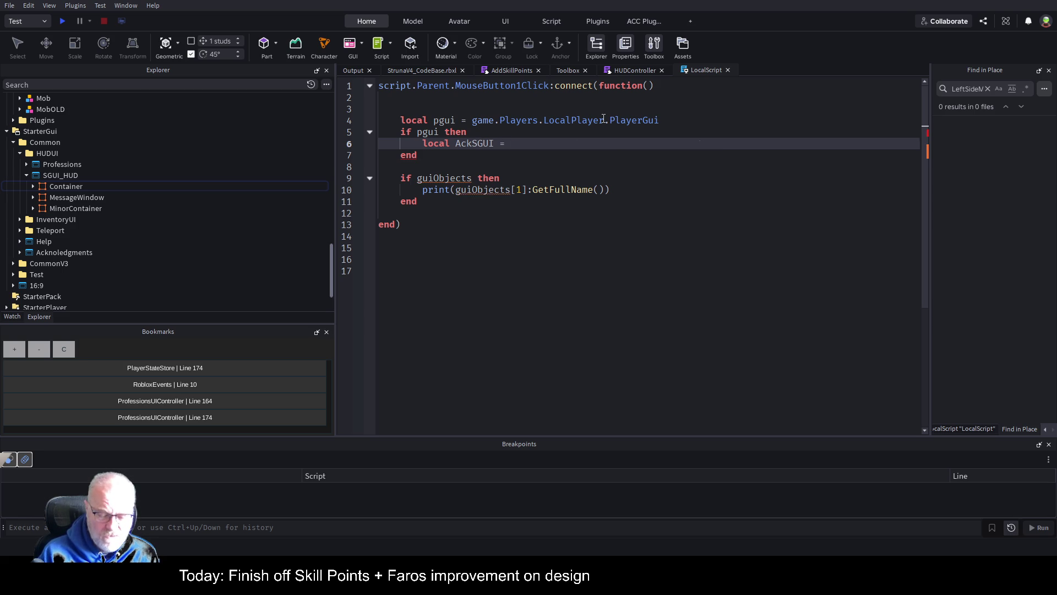
type(" pgui")
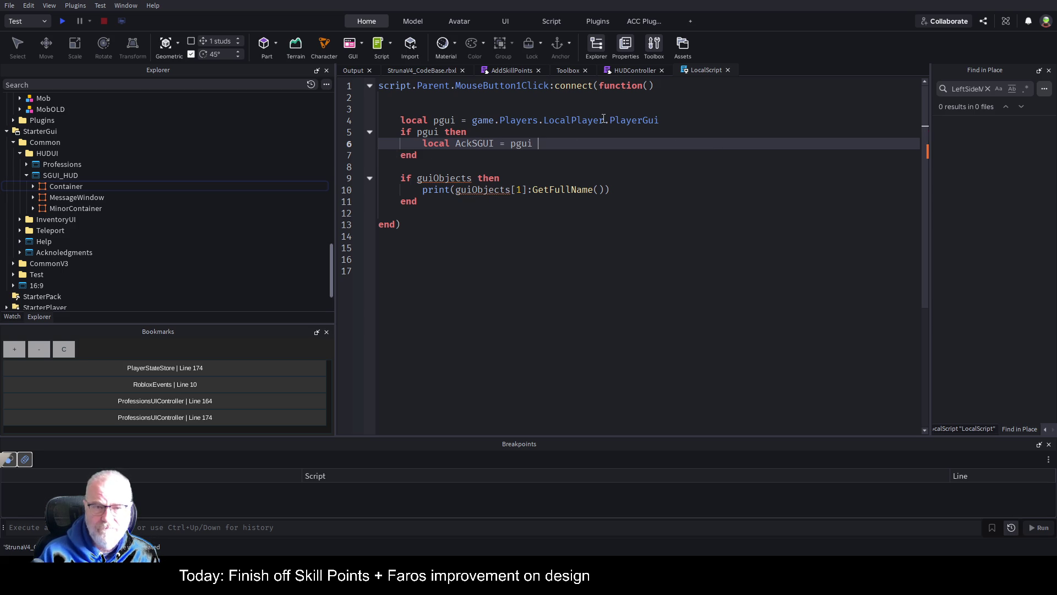
key("BackSpace")
Chain FindFirstChild("Common"), FindFirstChild("HUDUI") and an empty FindFirstChild("") onto the AckSGUI line.
type(":Find")
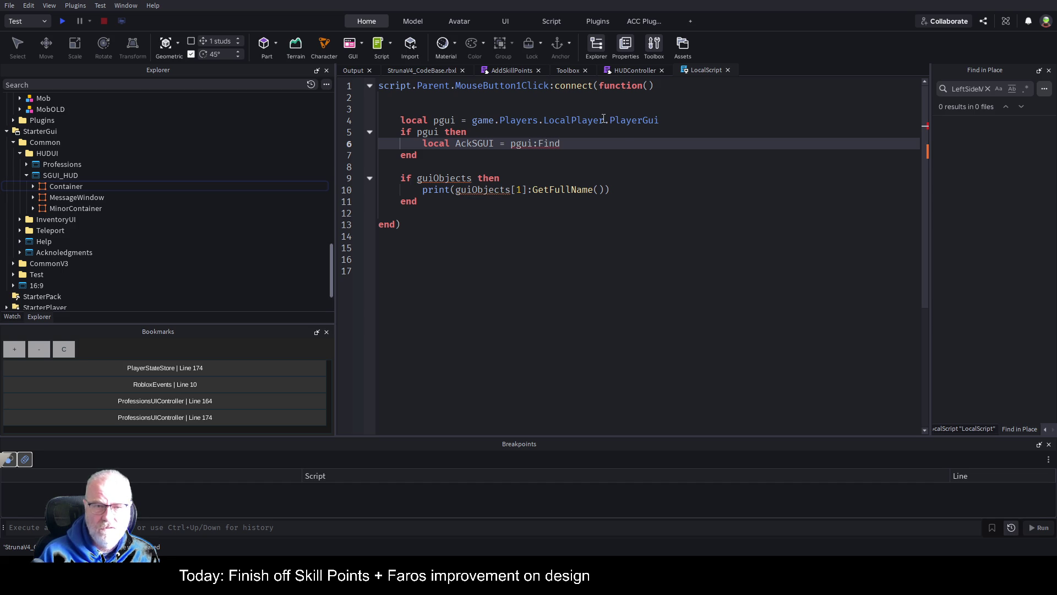
key("Tab")
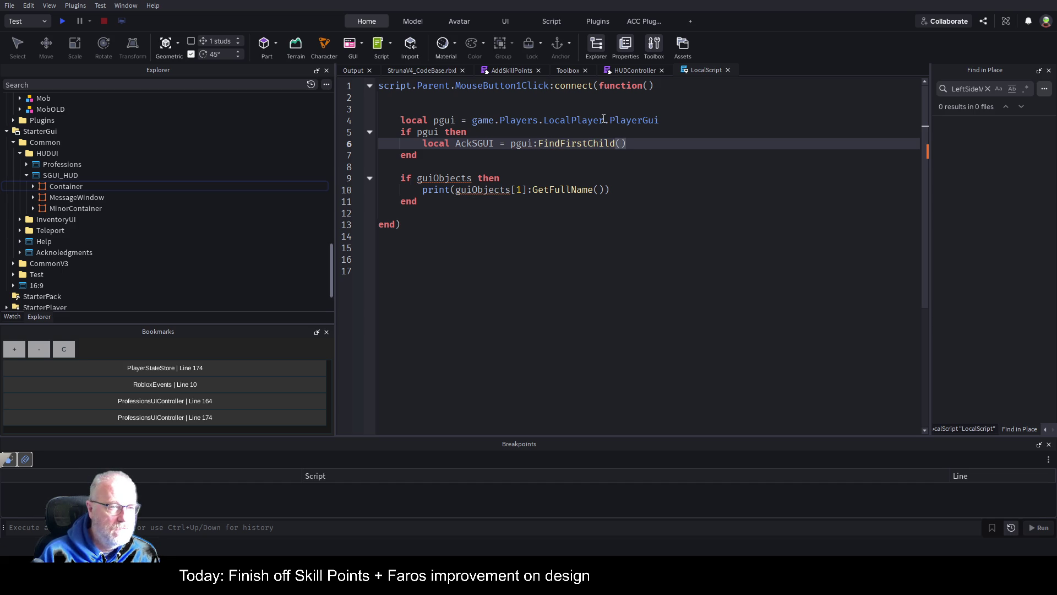
type("\"Common\")")
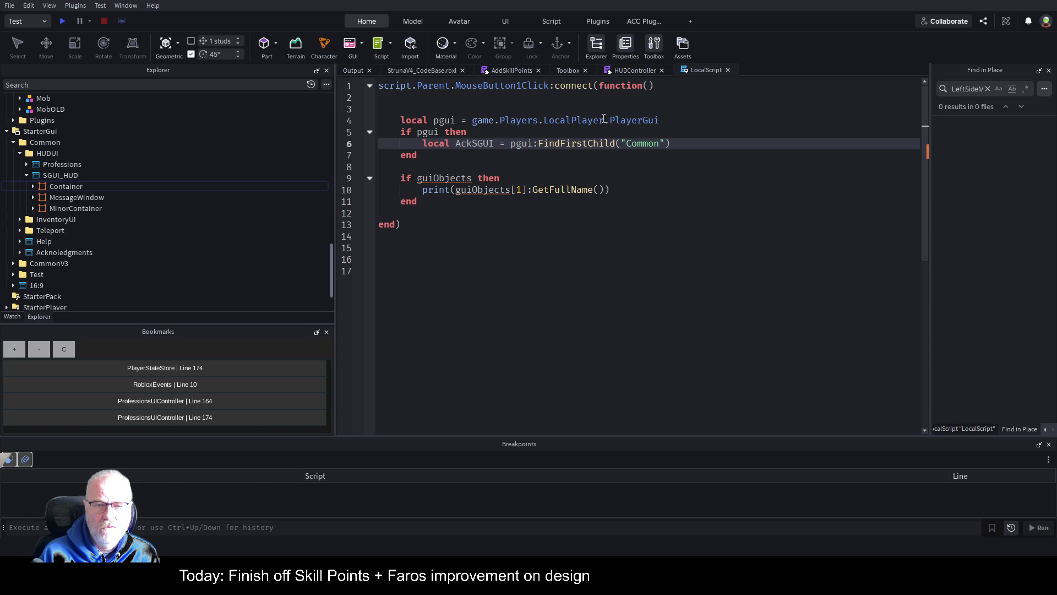
type(":Fin")
key("Tab")
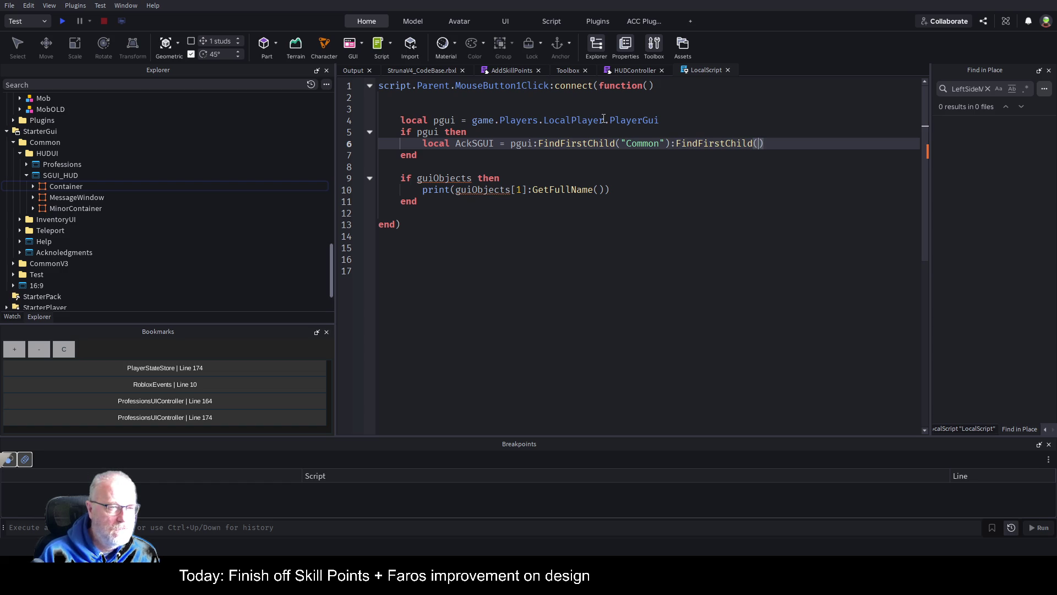
type("\"")
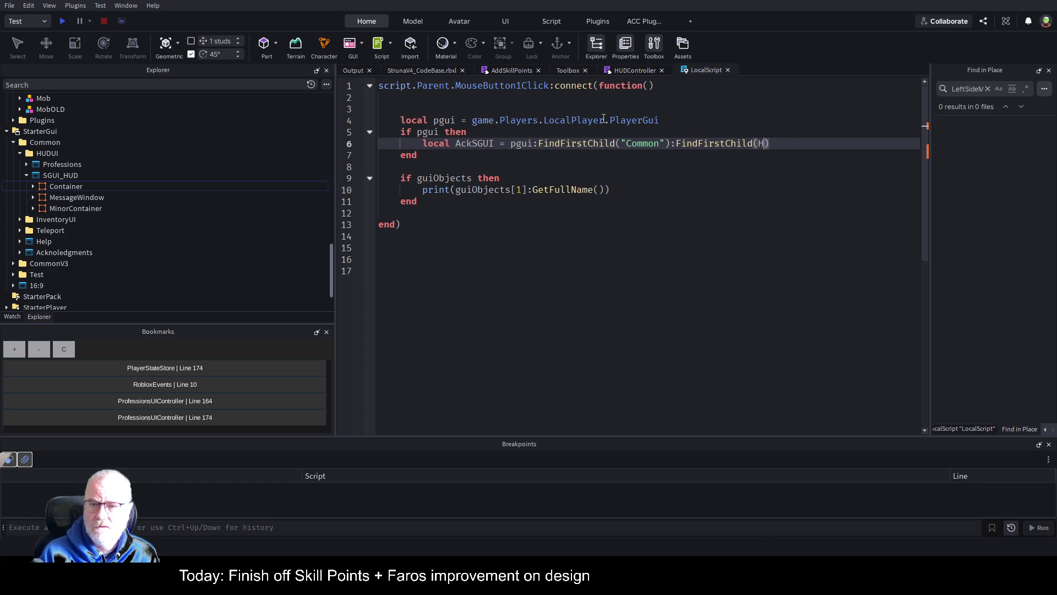
type("HUD")
key("BackSpace")
key("BackSpace")
type("UD")
key("BackSpace")
key("BackSpace")
type("UDUI")
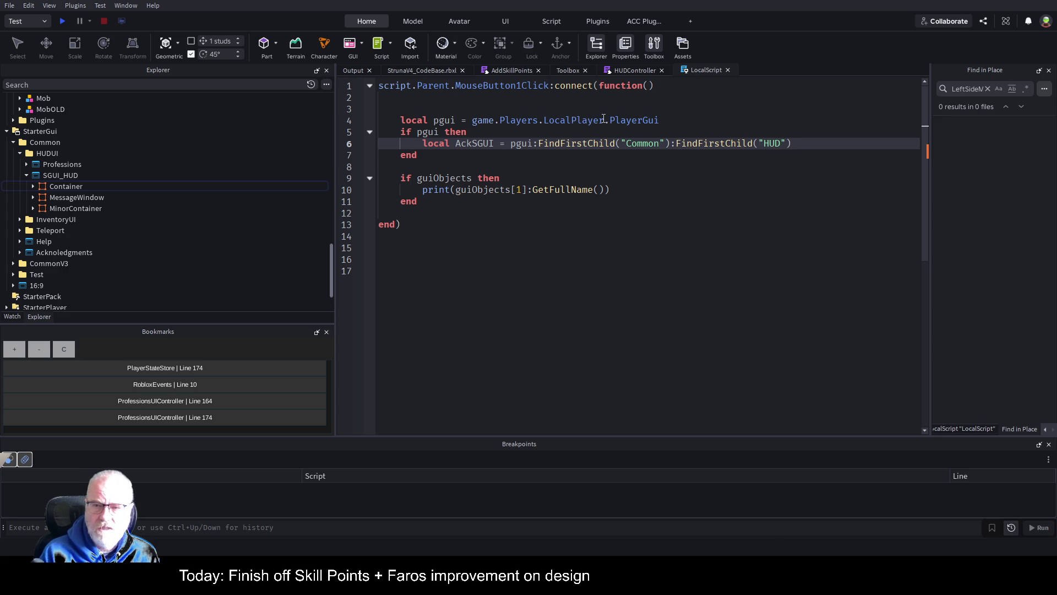
key("End")
type(":Fin")
key("Tab")
type("\"")
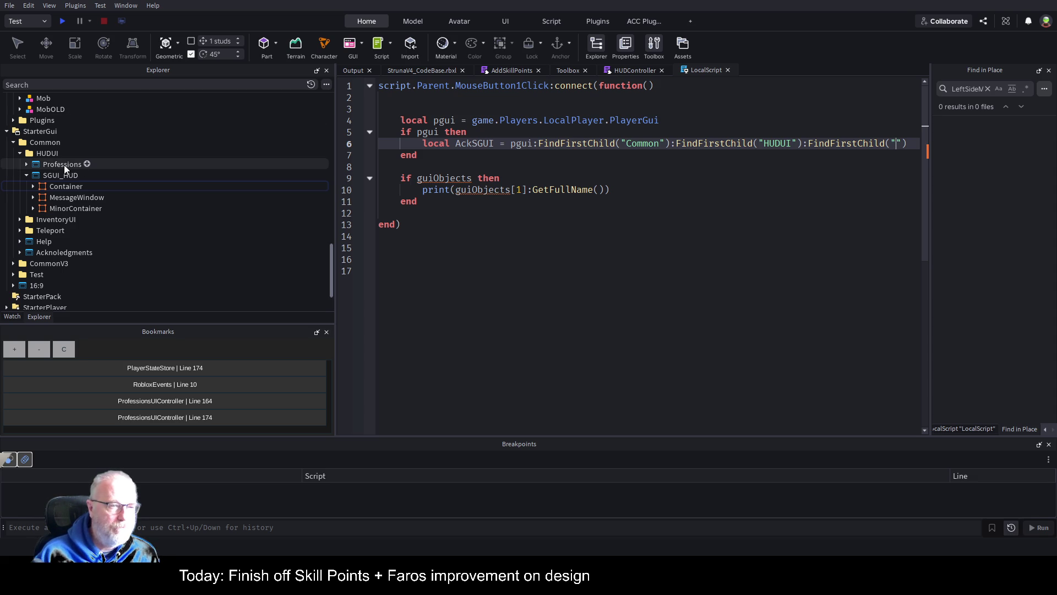
left_click(22, 154)
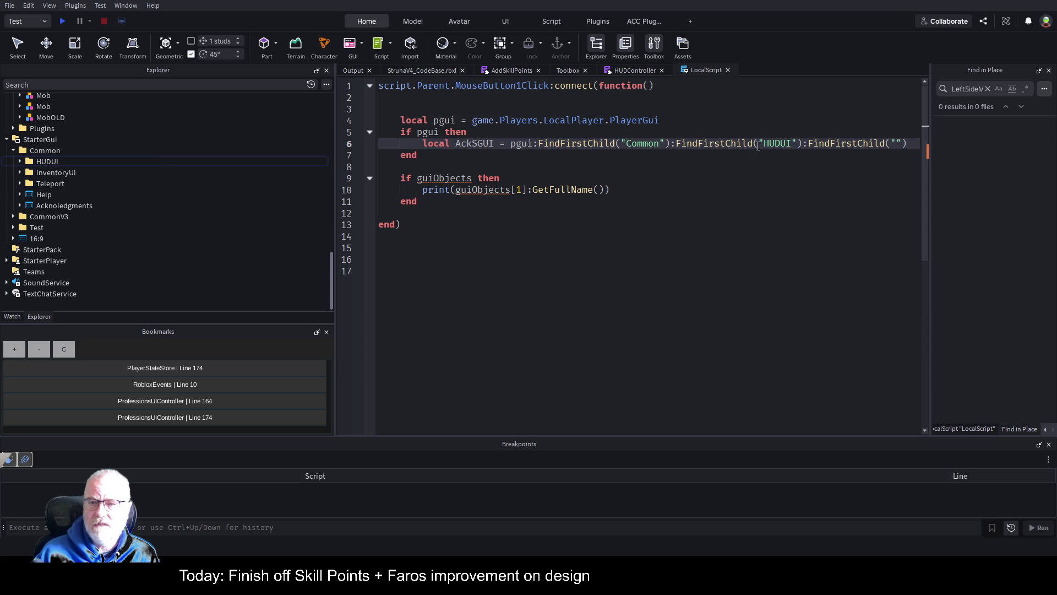
Replace HUDUI with the exact Acknoledgments name copied from the Explorer and drop the trailing lookup.
double_click(779, 144)
type("Ack")
left_click(64, 205)
key("F2")
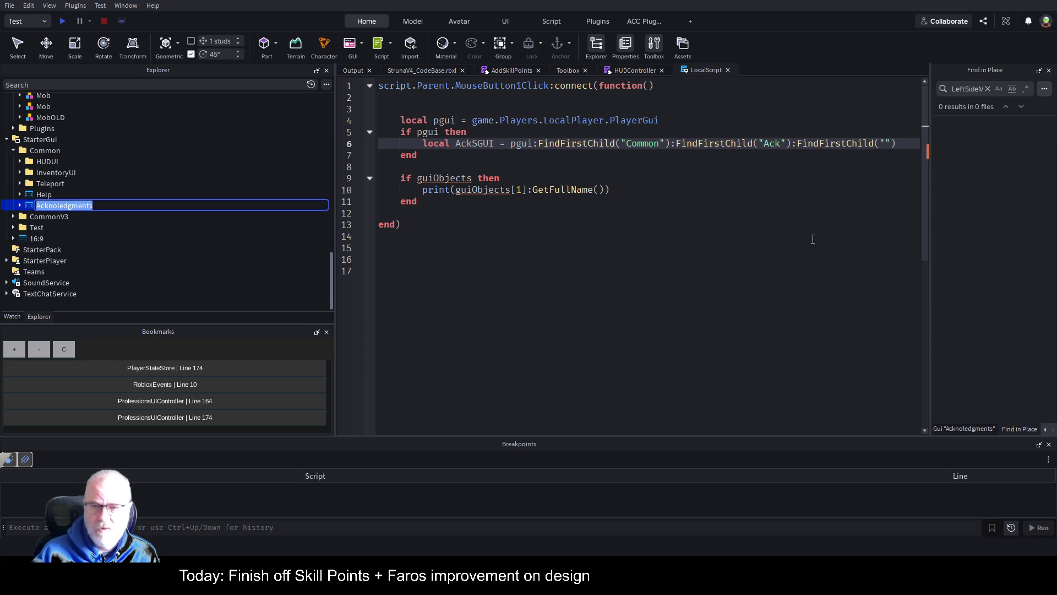
key("ctrl+c")
left_click(809, 240)
double_click(771, 144)
key("ctrl+v")
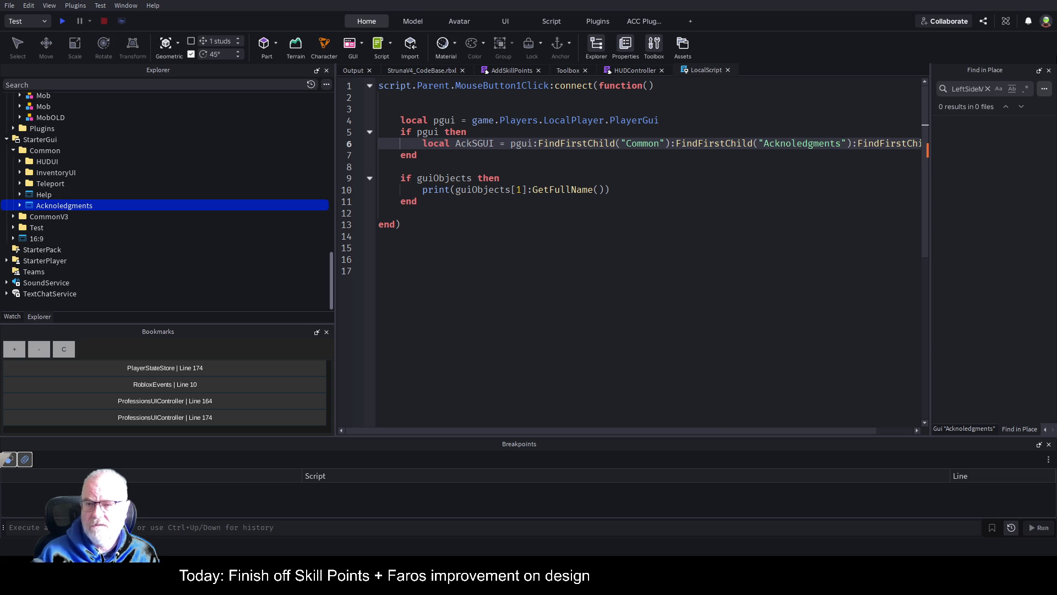
key("shift+End")
key("Delete")
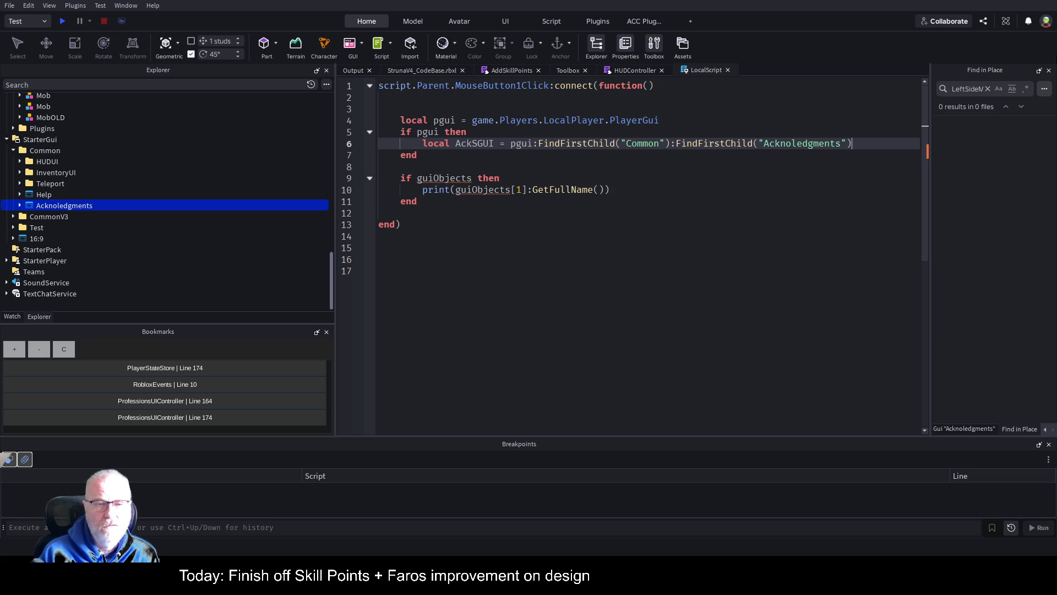
Add the line AckSGUI.Enabled = not AckSGUI.Enabled below the lookup.
key("Return")
type("ack")
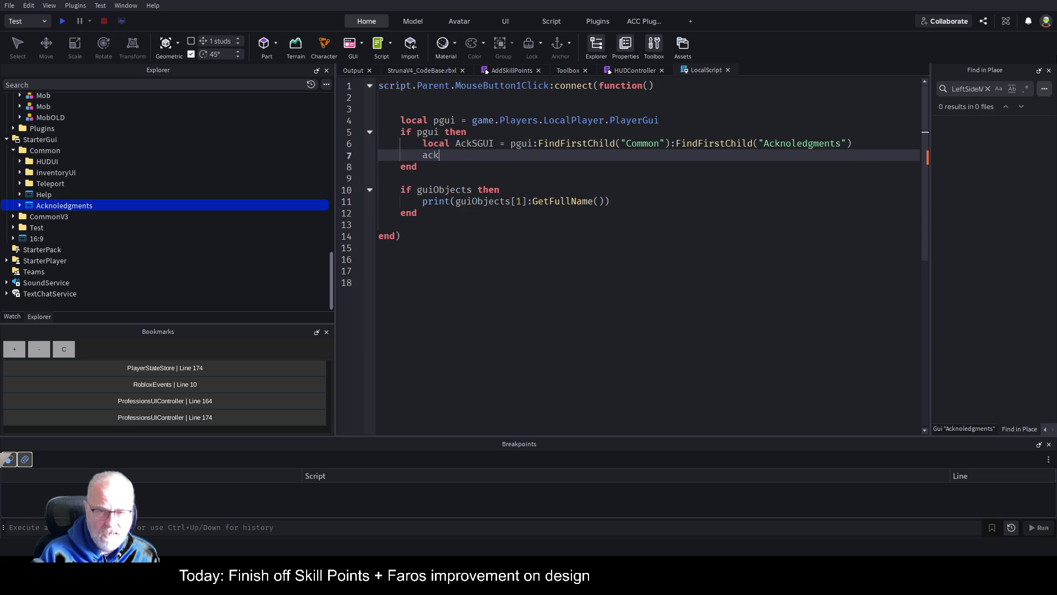
key("Tab")
type(".Enabled")
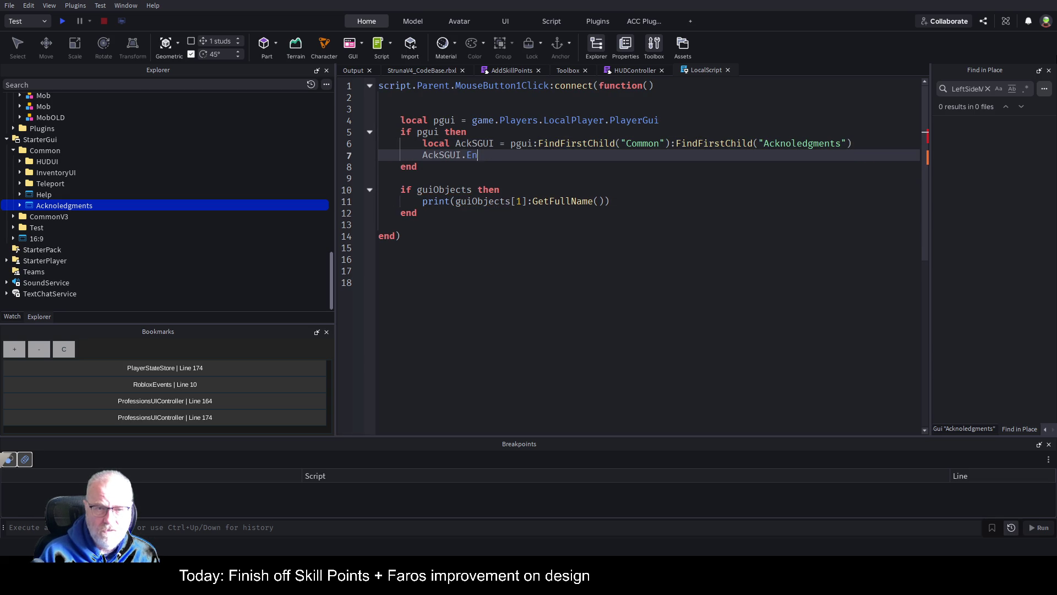
key("BackSpace")
type("=")
type("d=")
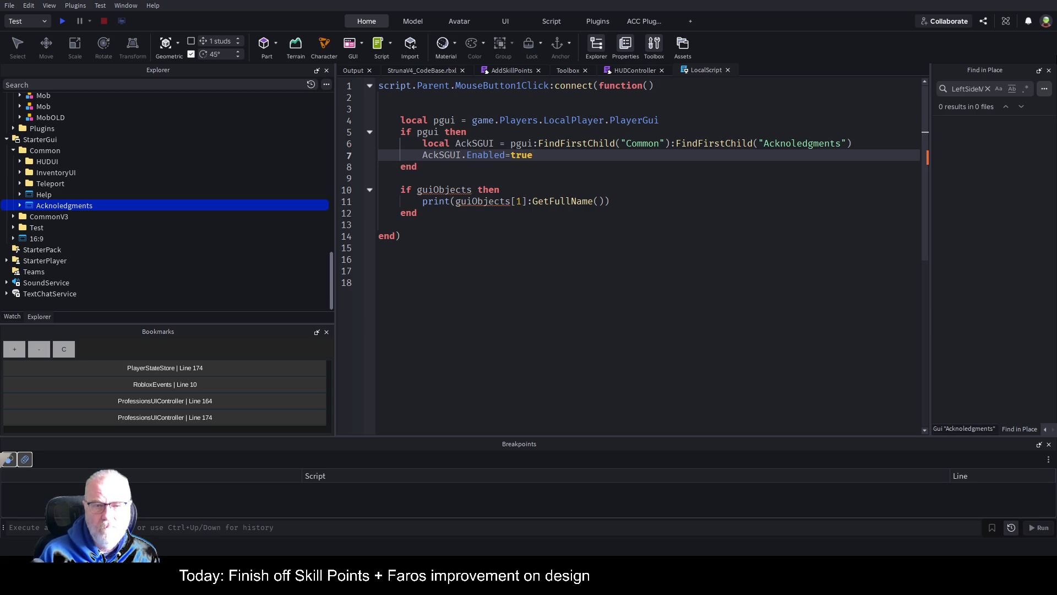
type("not")
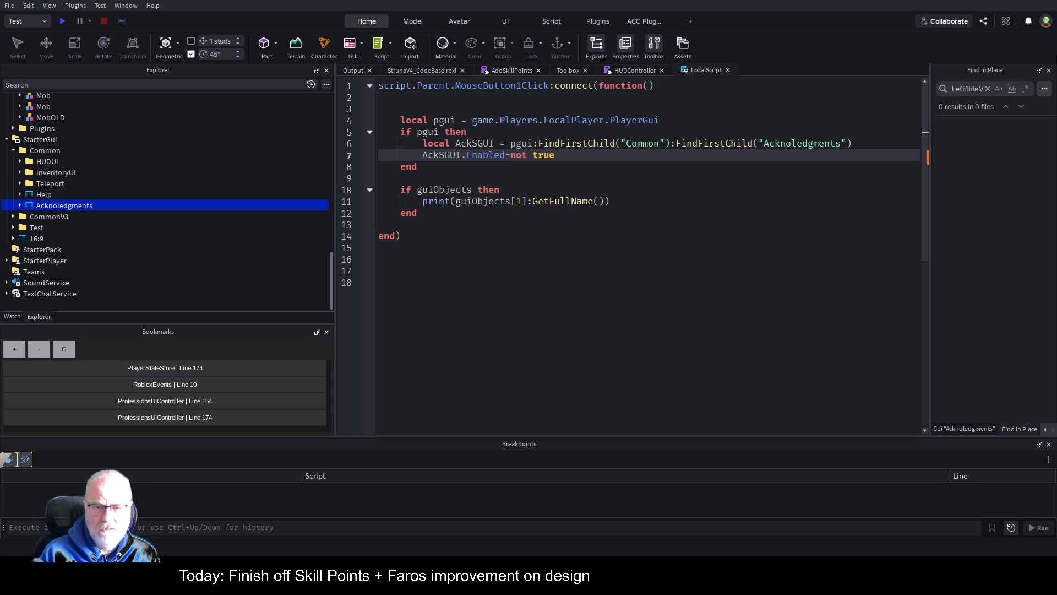
key("shift+Home")
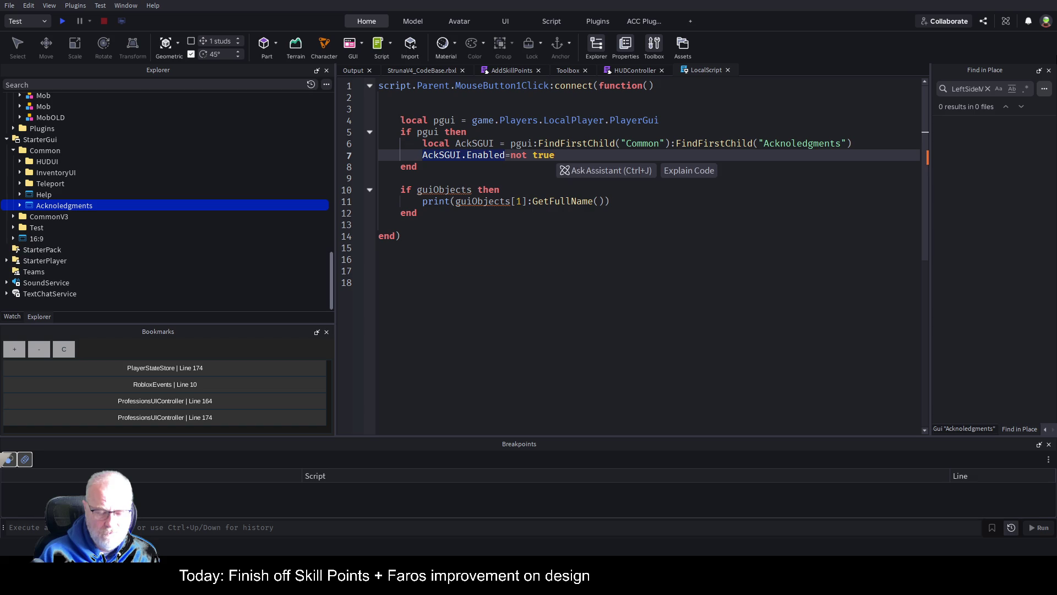
key("ctrl+c")
key("End")
key("BackSpace")
key("BackSpace")
key("BackSpace")
key("ctrl+v")
Delete the old guiObjects if-block and save the script.
key("Down")
key("Down")
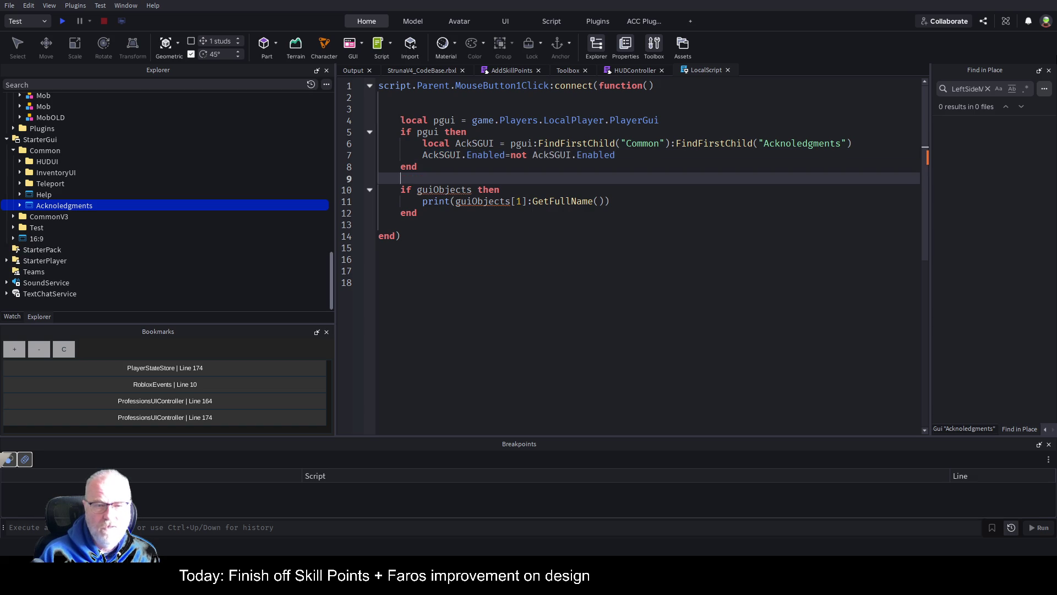
key("Down")
key("shift+Down")
key("shift+Down")
key("shift+Down")
key("BackSpace")
key("BackSpace")
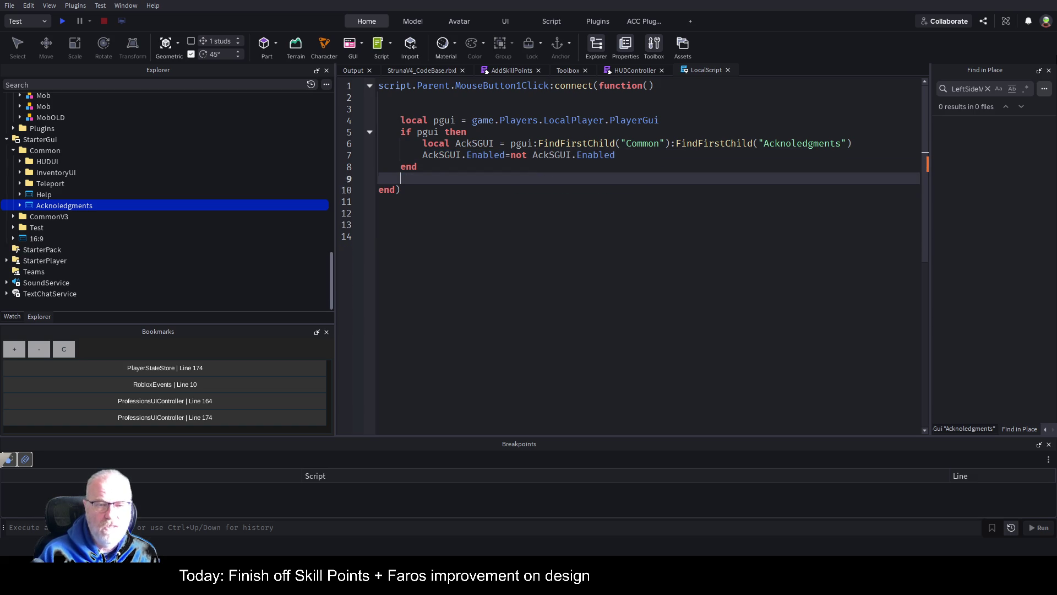
key("ctrl+s")
Uncheck Enabled on the Acknoledgments ScreenGui in the Properties panel.
mouse_move(62, 207)
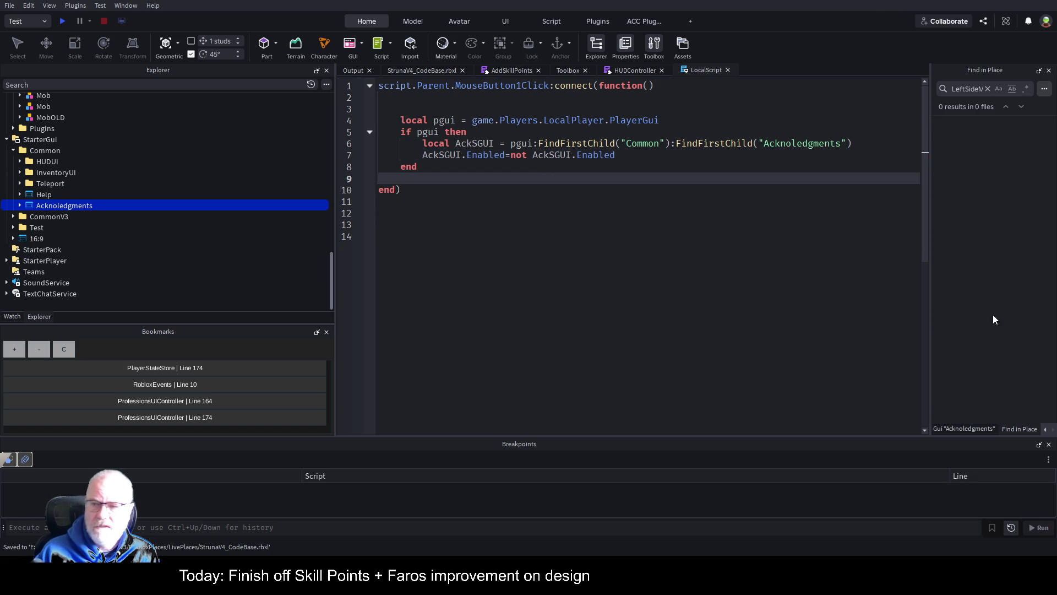
left_click(969, 429)
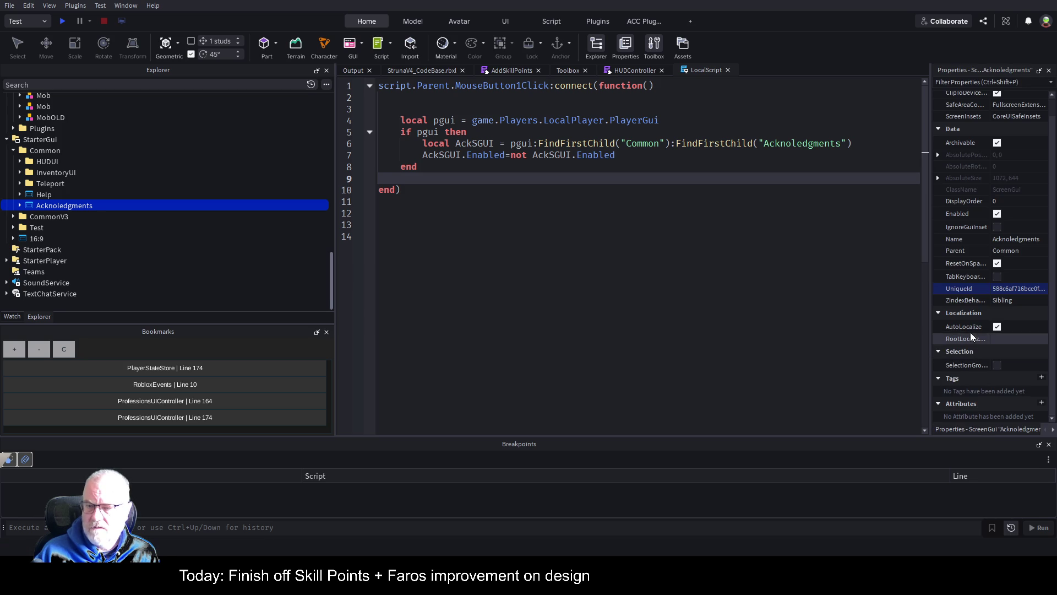
left_click_drag(927, 252, 751, 242)
left_click(908, 215)
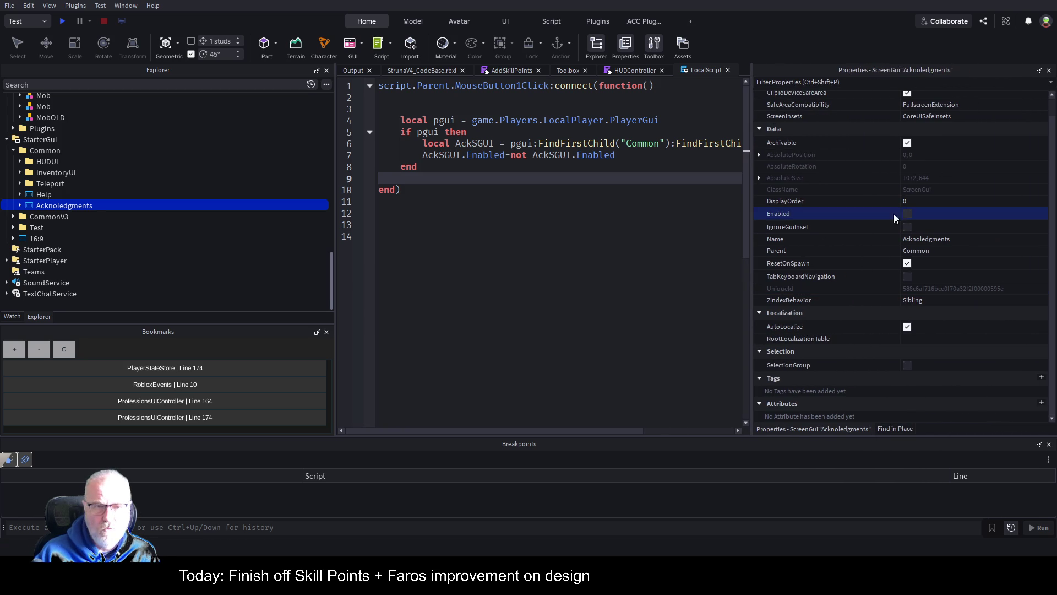
Inspect the ScrollingFrame under Acknoledgments, save the place and start a play test with F5.
left_click(419, 71)
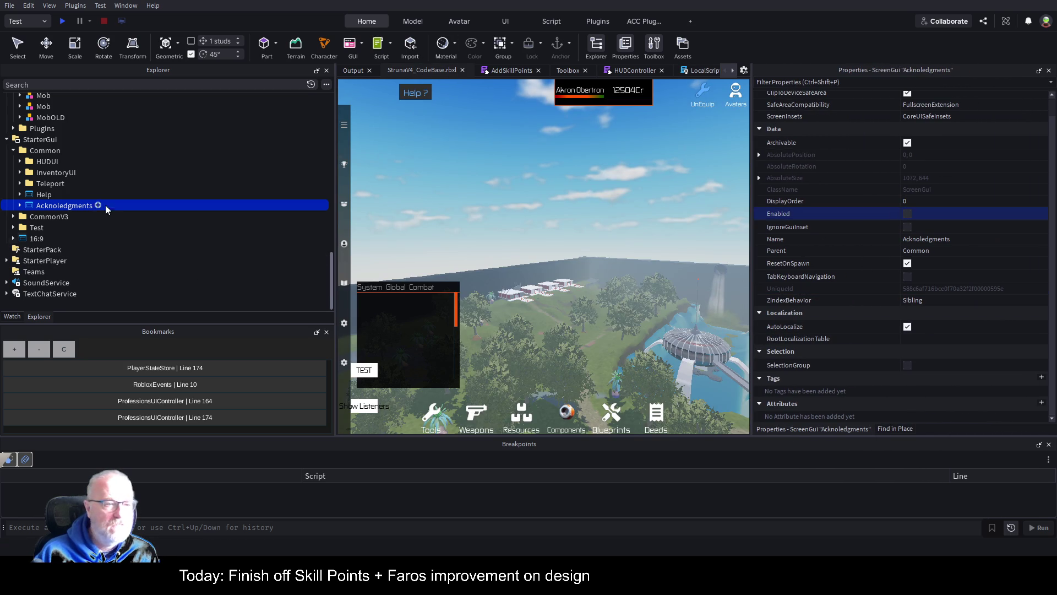
left_click(19, 205)
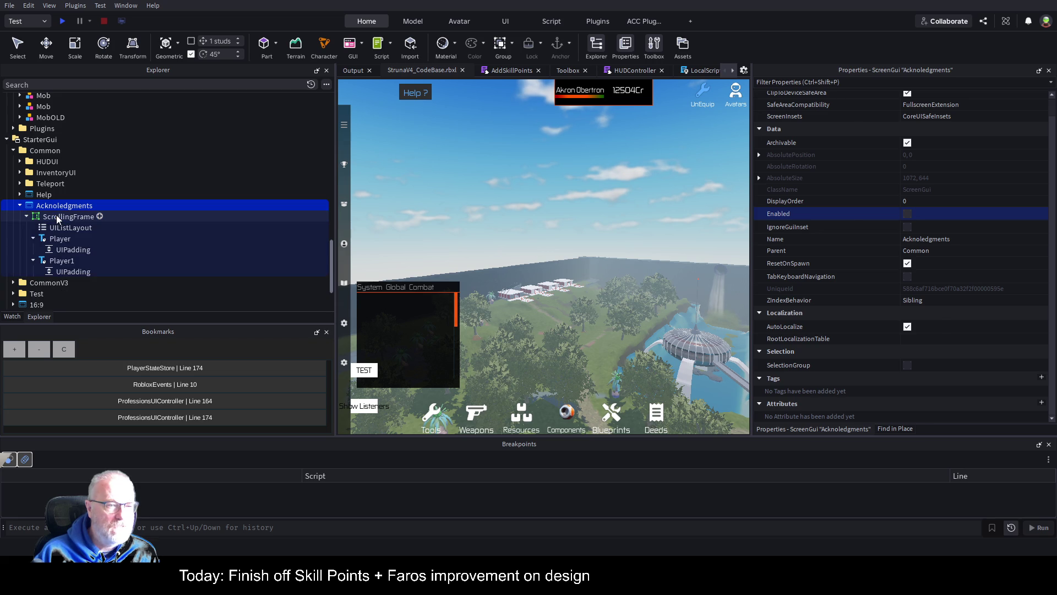
left_click(58, 218)
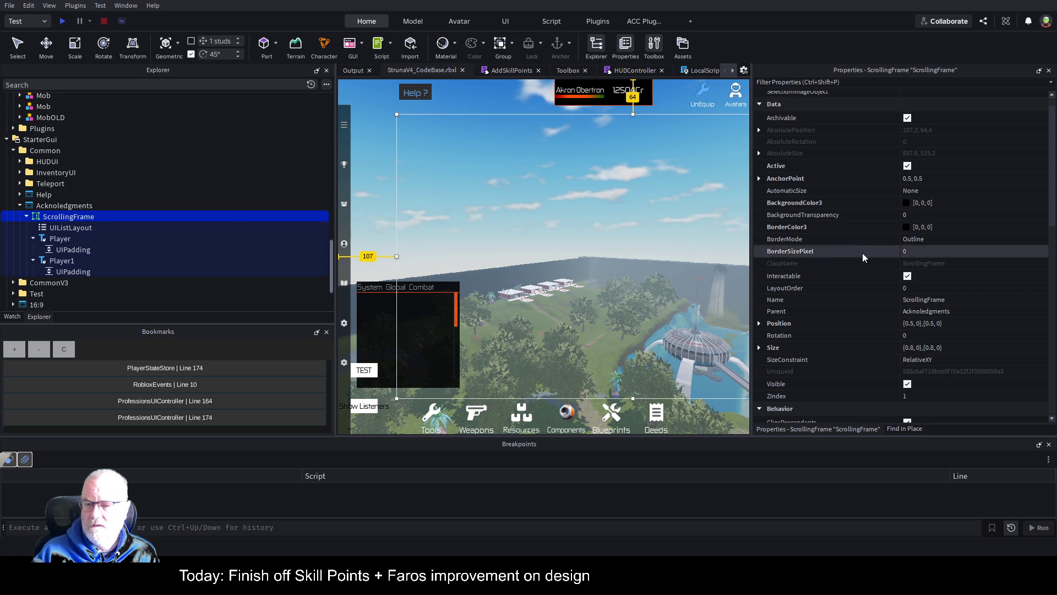
key("ctrl+s")
key("F5")
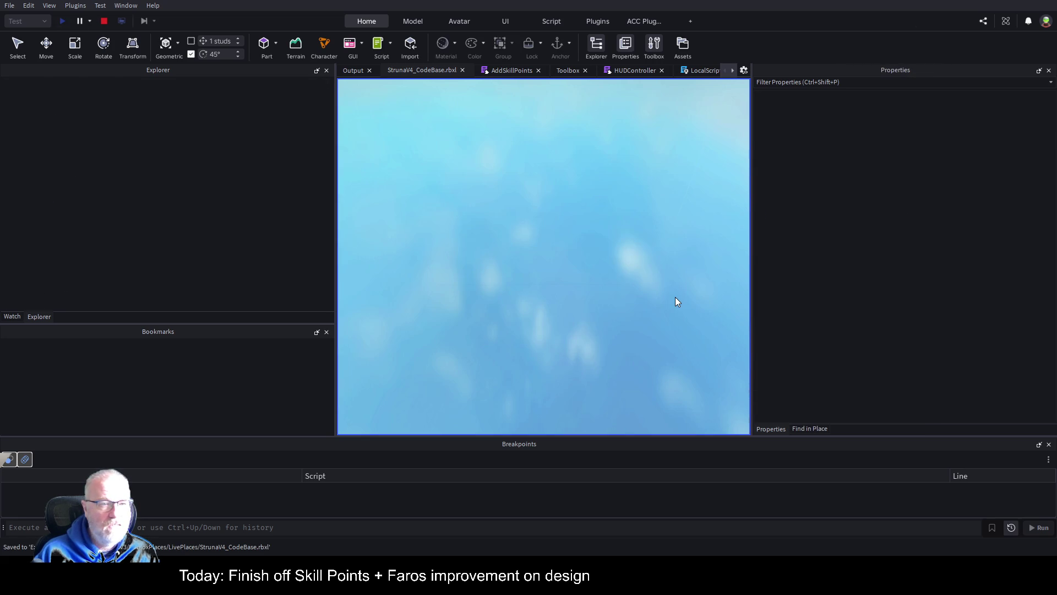
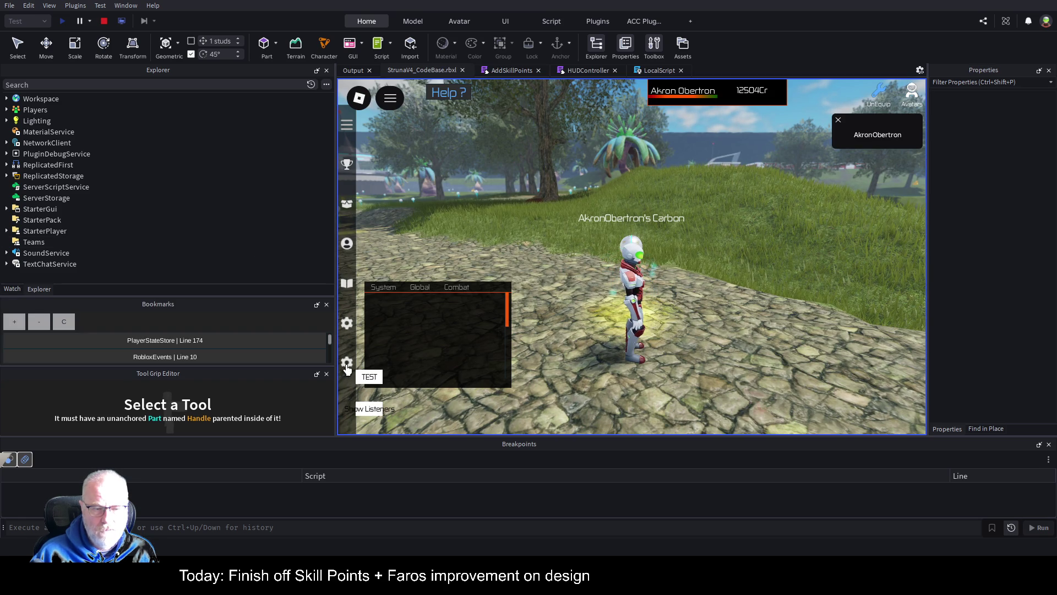
Toggle the in-game credits panel open, closed and open again, and widen the game view.
left_click(349, 331)
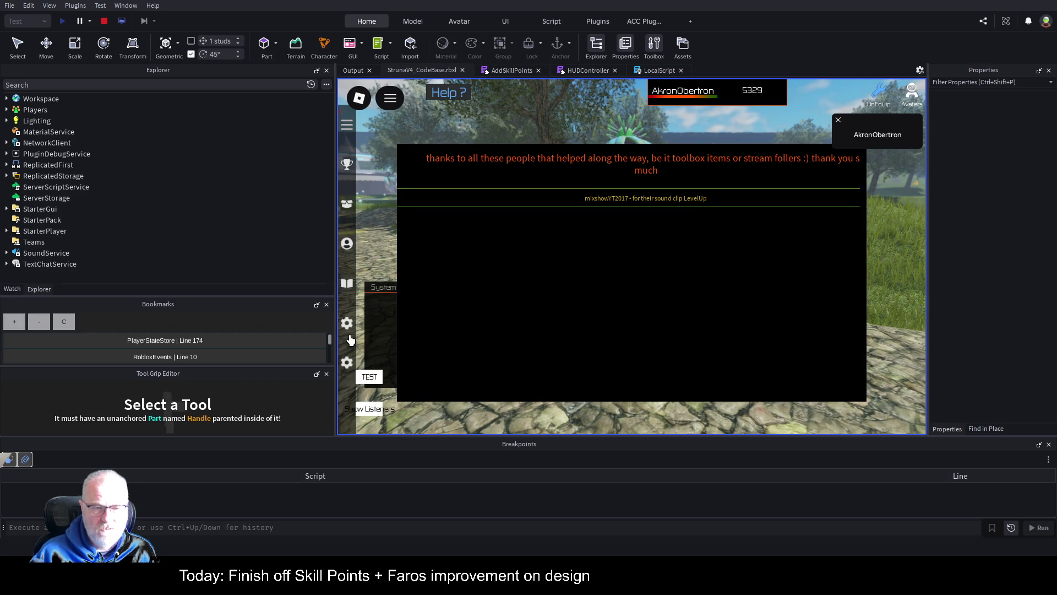
left_click(347, 326)
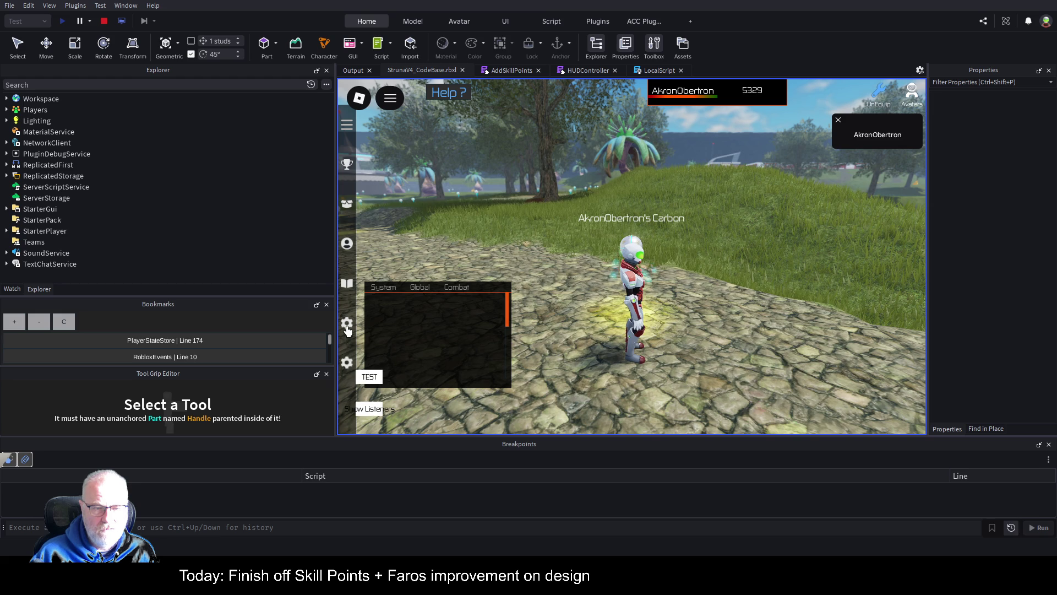
left_click(347, 326)
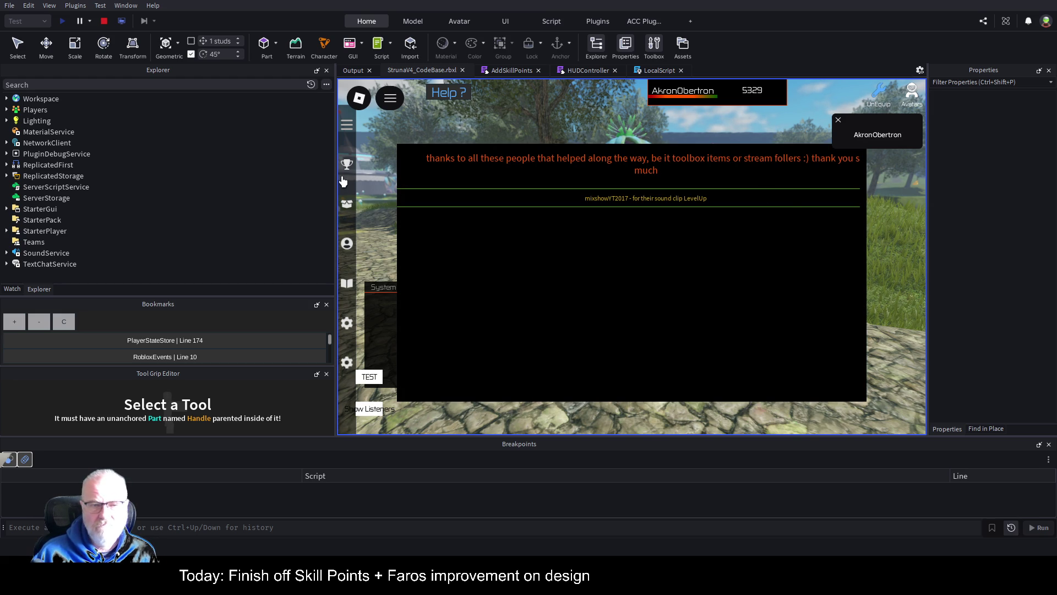
left_click_drag(336, 173, 81, 202)
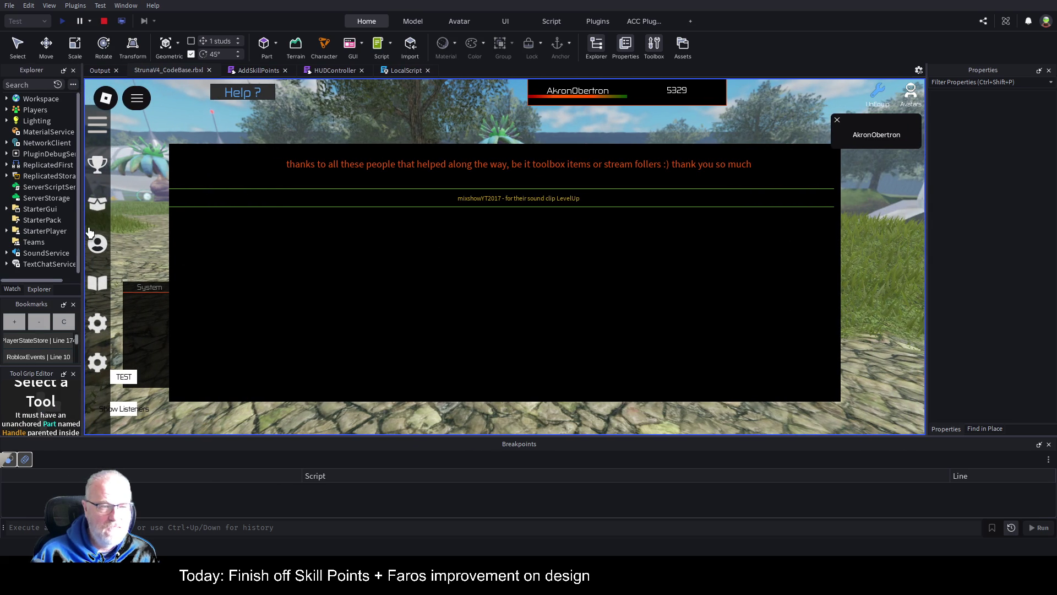
left_click_drag(81, 226, 146, 228)
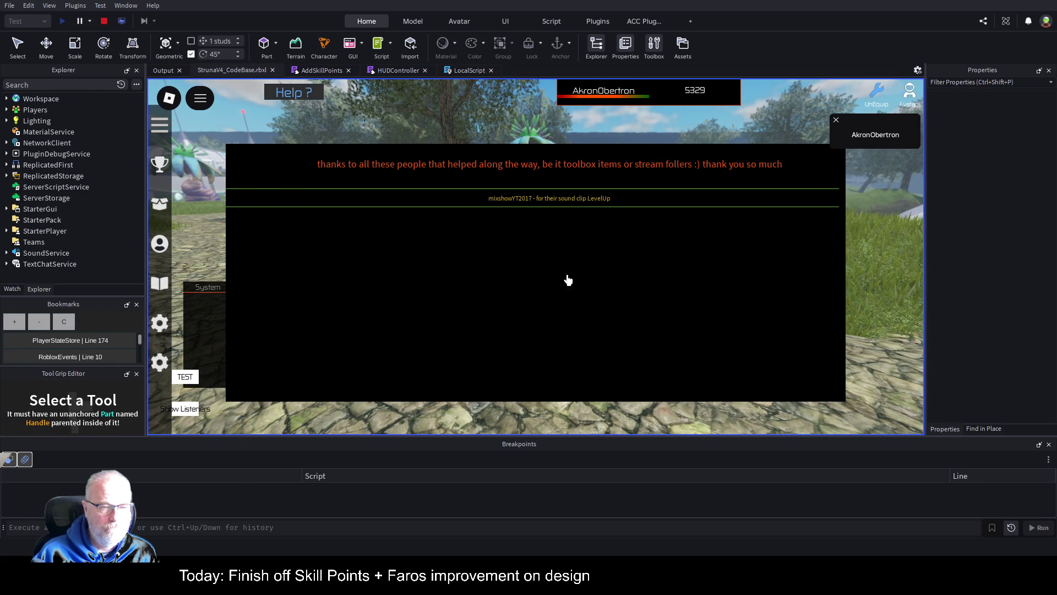
Dismiss the player name popup, close the credits panel and stop the play test.
left_click(836, 120)
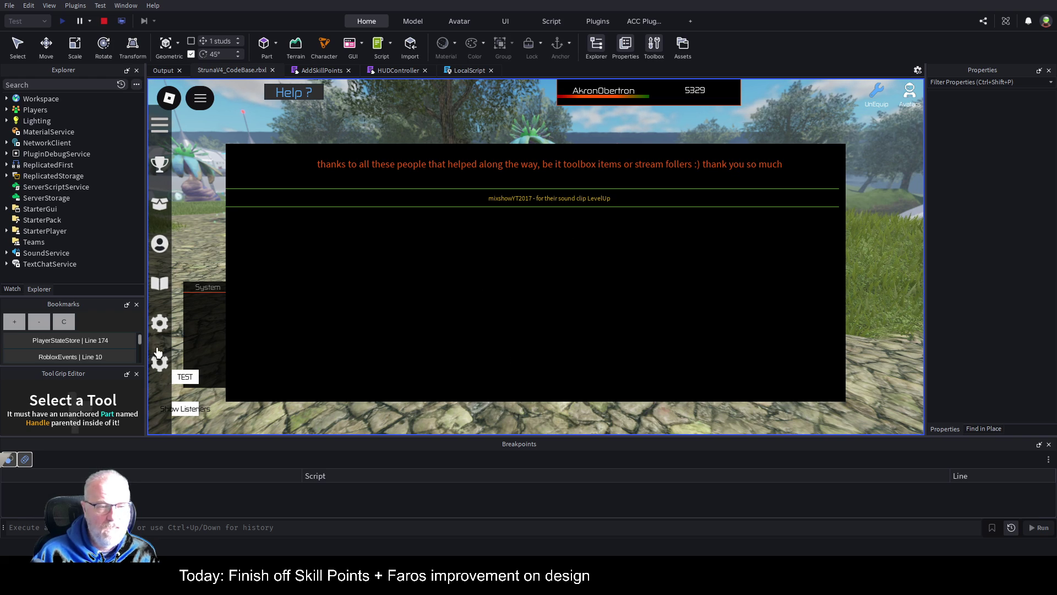
left_click(162, 325)
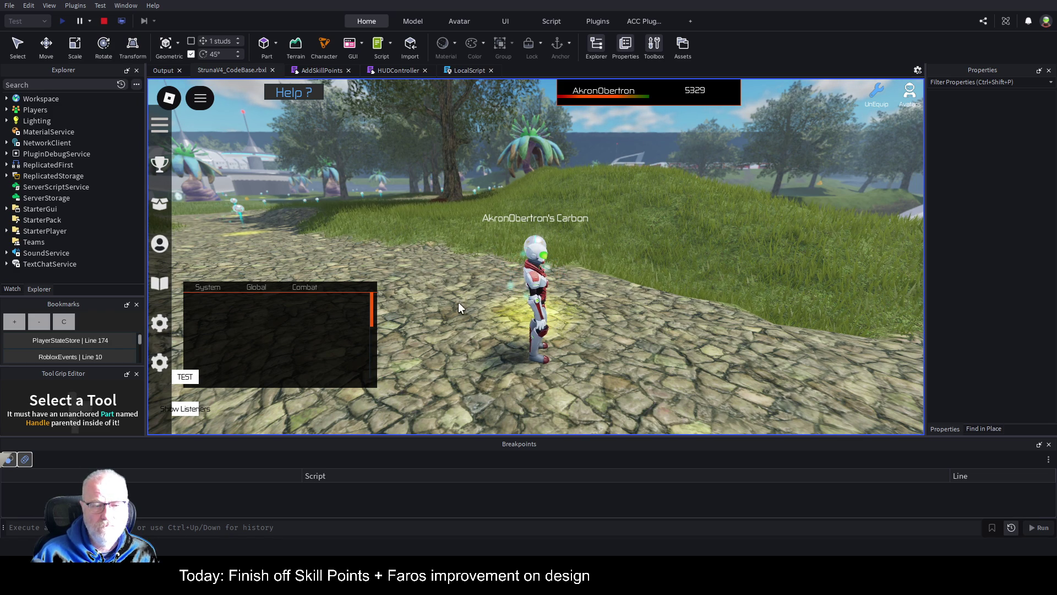
left_click(104, 21)
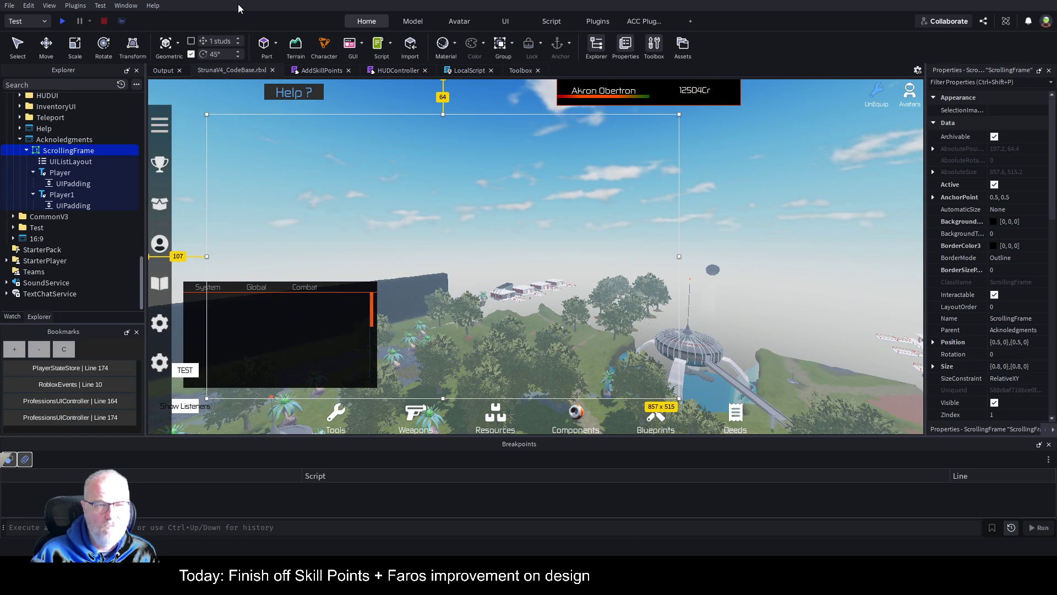
Change the Acknoledgements button's LayoutOrder from 98 to 100.
left_click(165, 320)
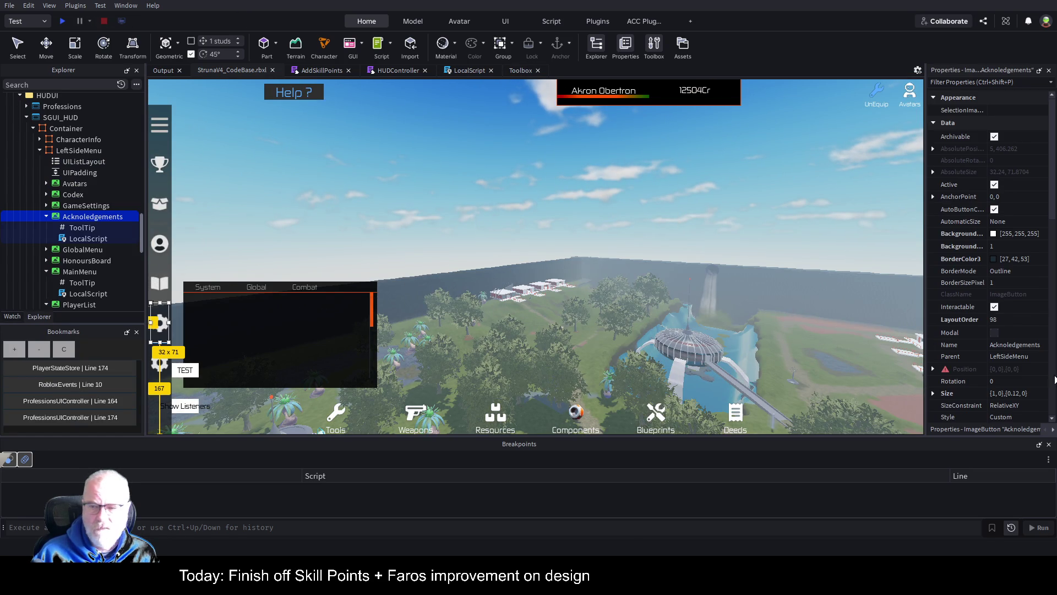
scroll(1022, 351, "down", 2)
scroll(1022, 351, "down", 1)
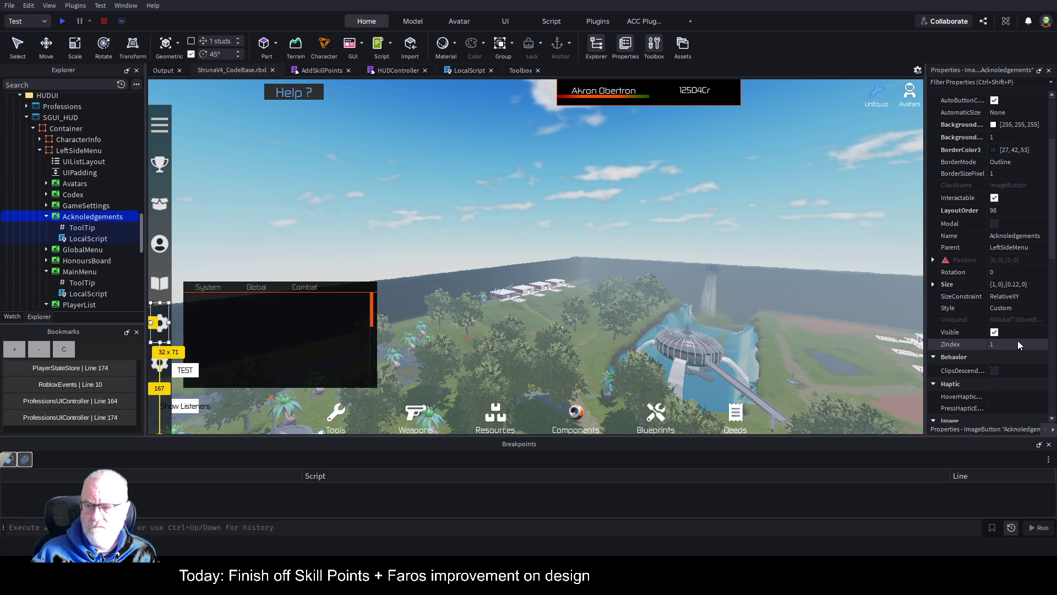
left_click(1008, 212)
type("100")
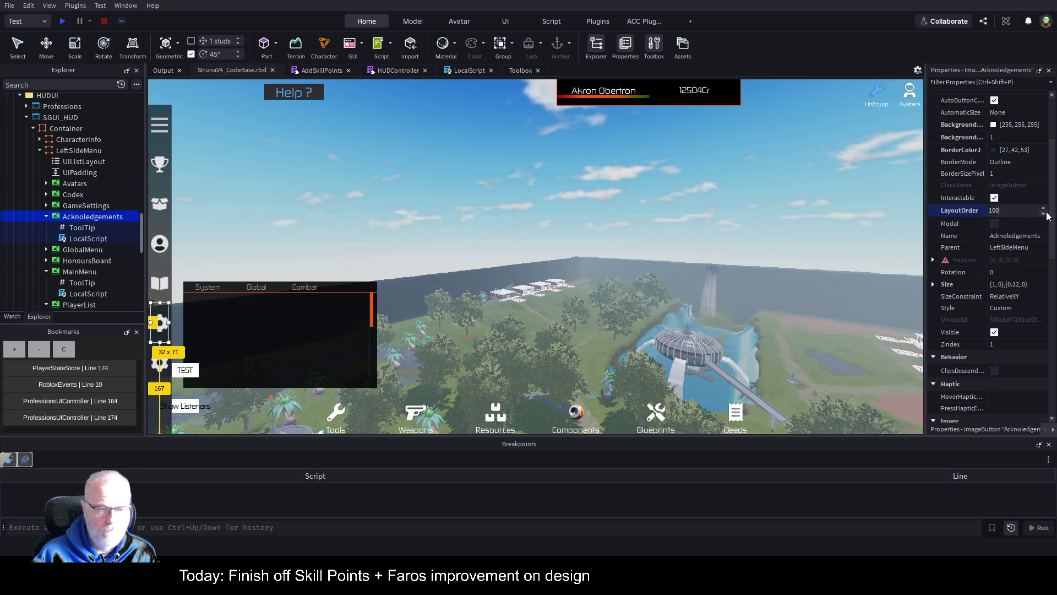
key("Return")
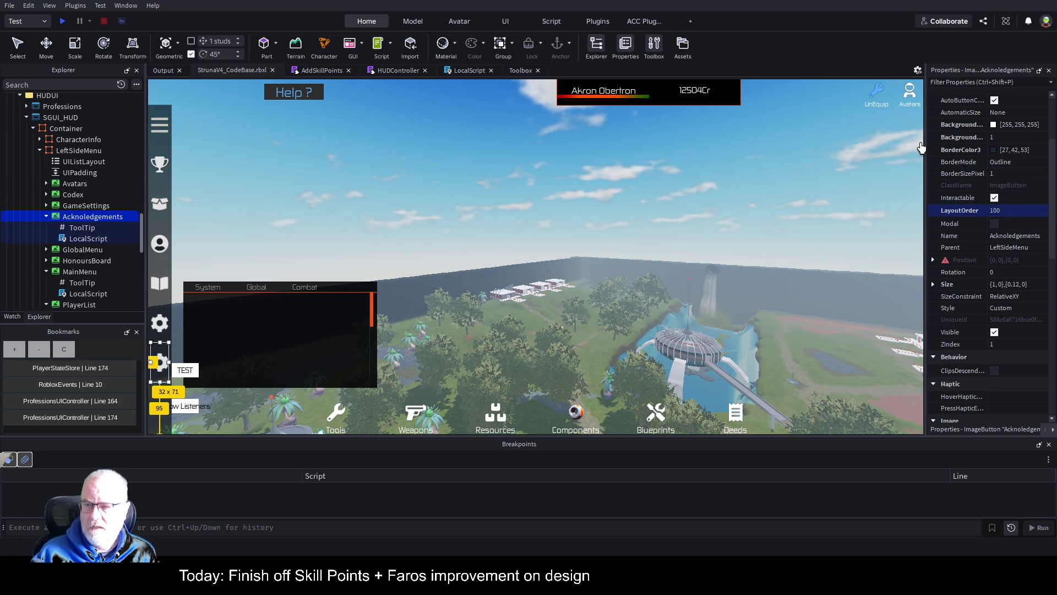
Widen Properties and inspect the button's Image and ImageContent asset ids.
left_click_drag(927, 143, 568, 146)
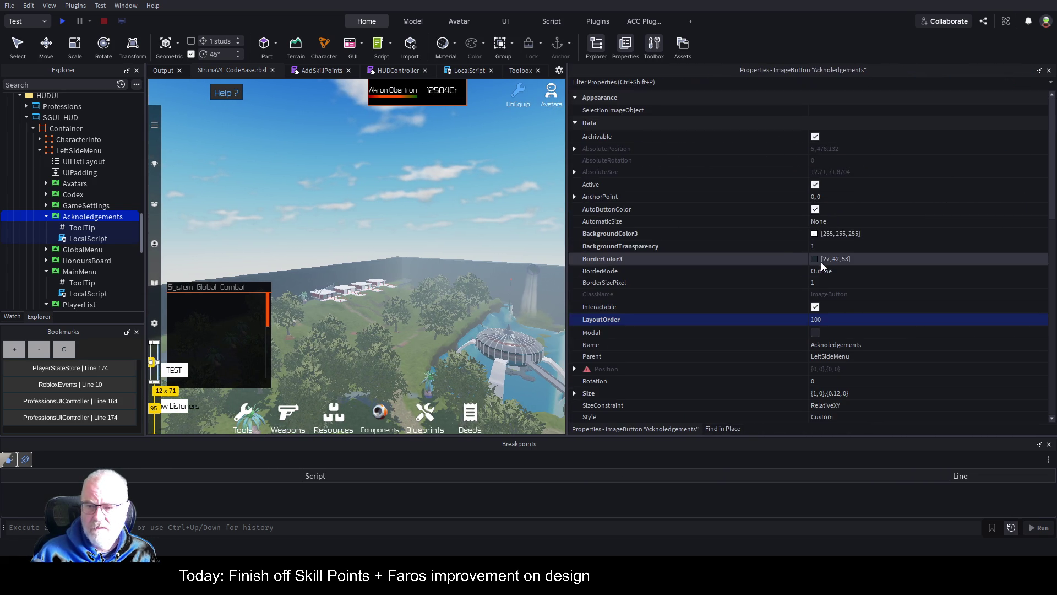
scroll(881, 193, "down", 6)
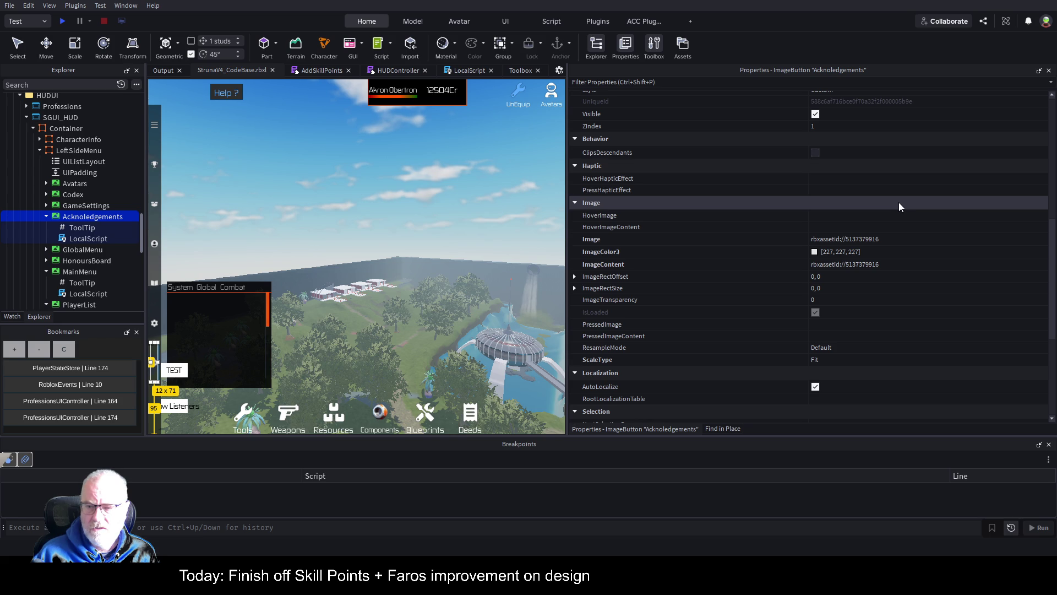
left_click(903, 237)
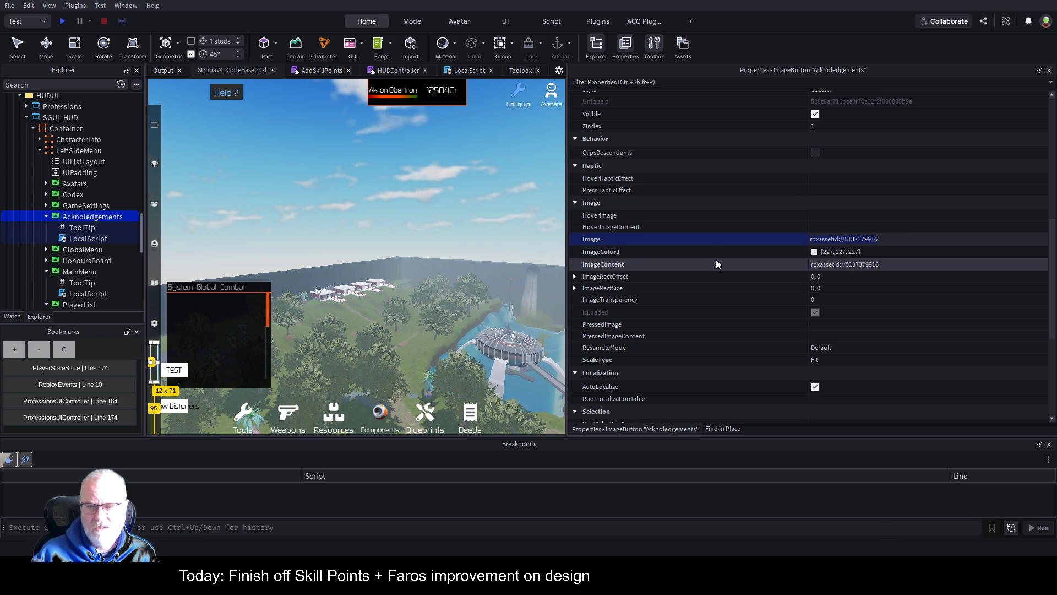
left_click(916, 264)
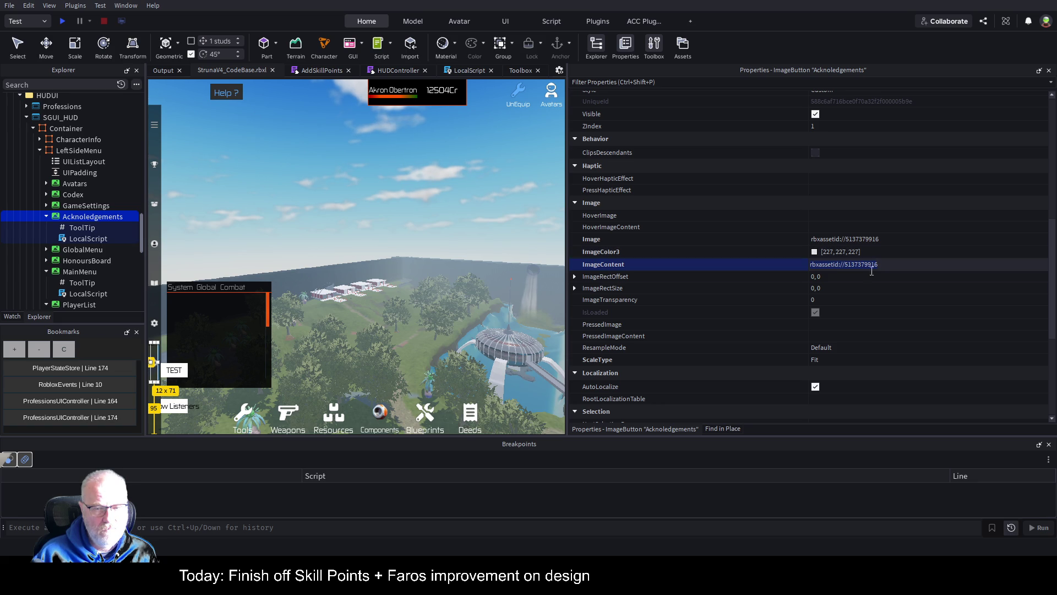
scroll(860, 288, "down", 3)
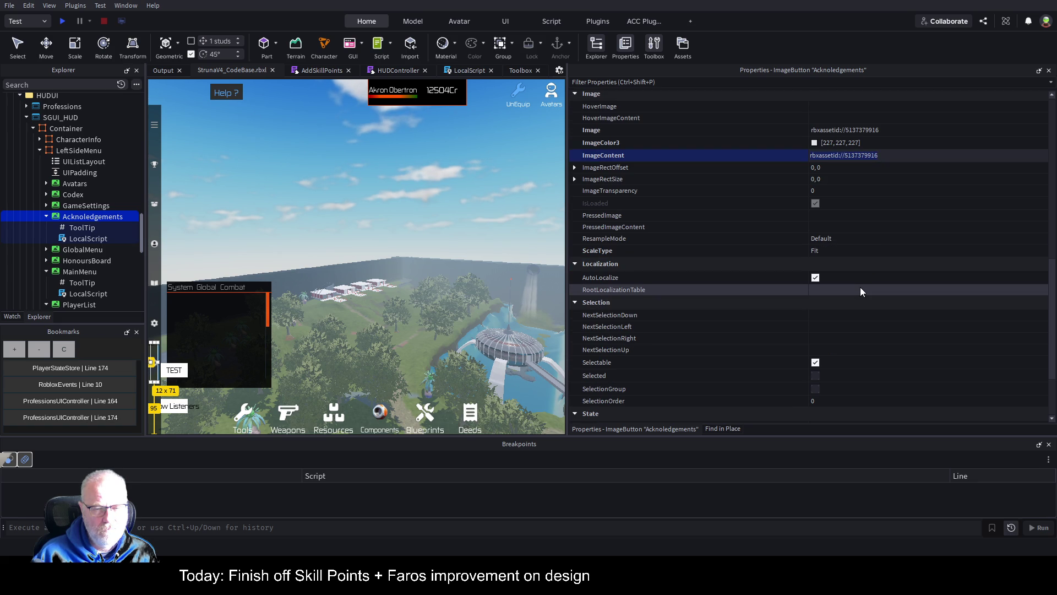
scroll(860, 287, "down", 3)
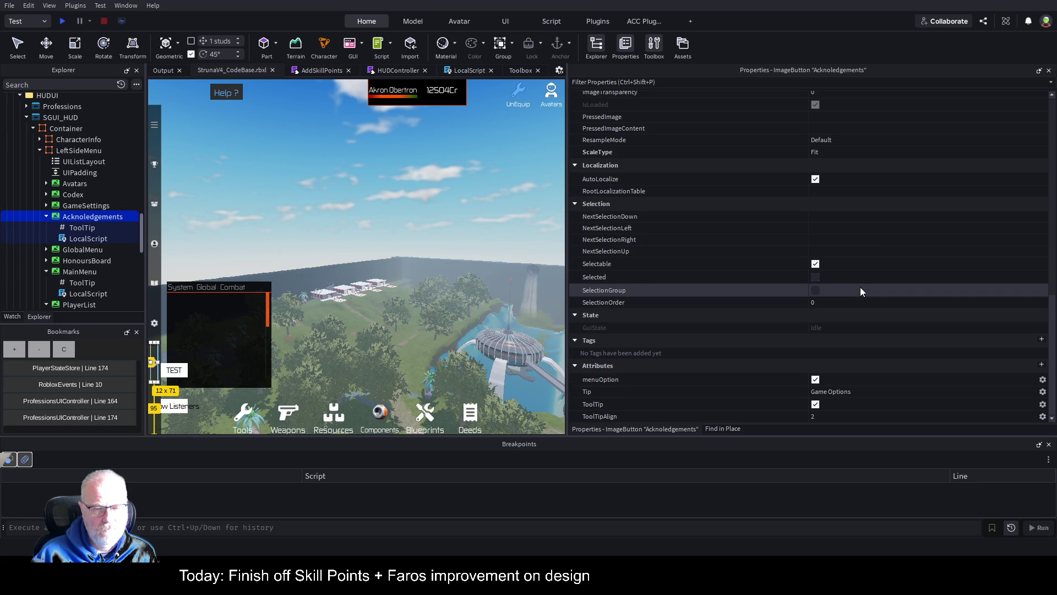
scroll(862, 291, "up", 10)
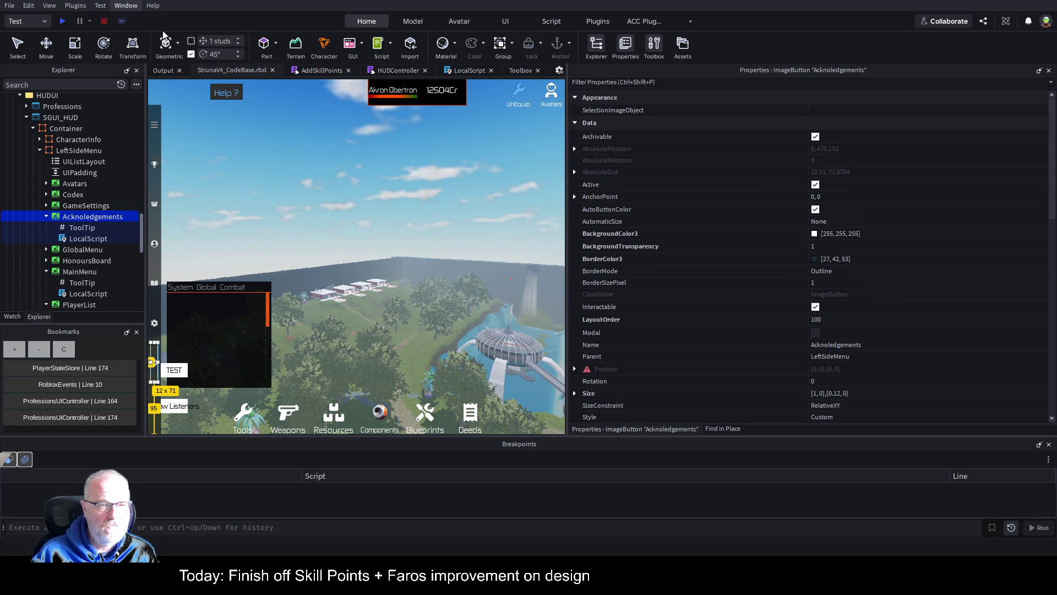
Search the Creator Store's 2D Assets > Decals for 'star'.
key("ctrl+t")
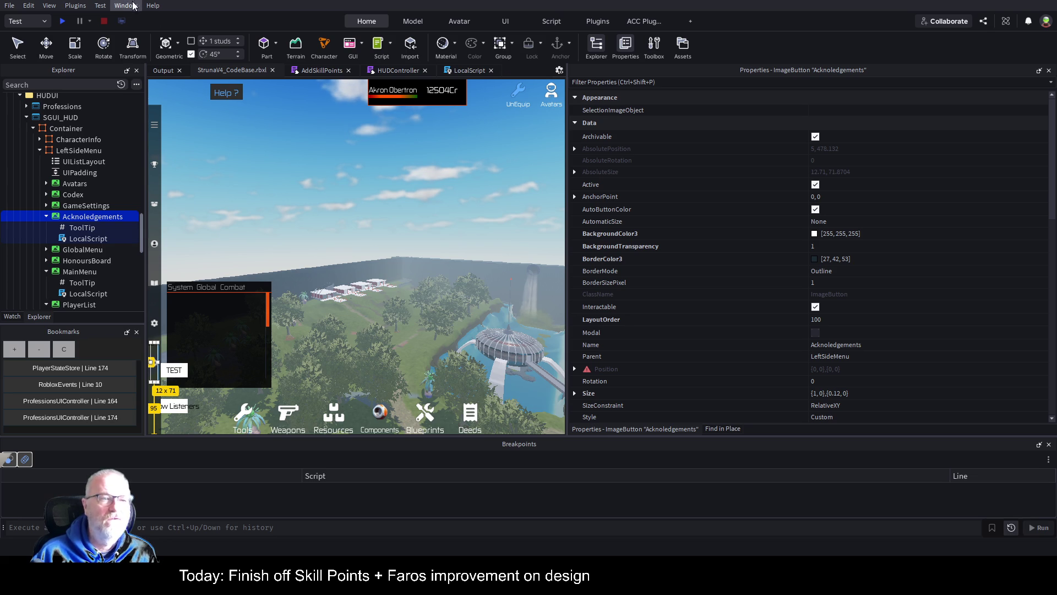
key("ctrl+t")
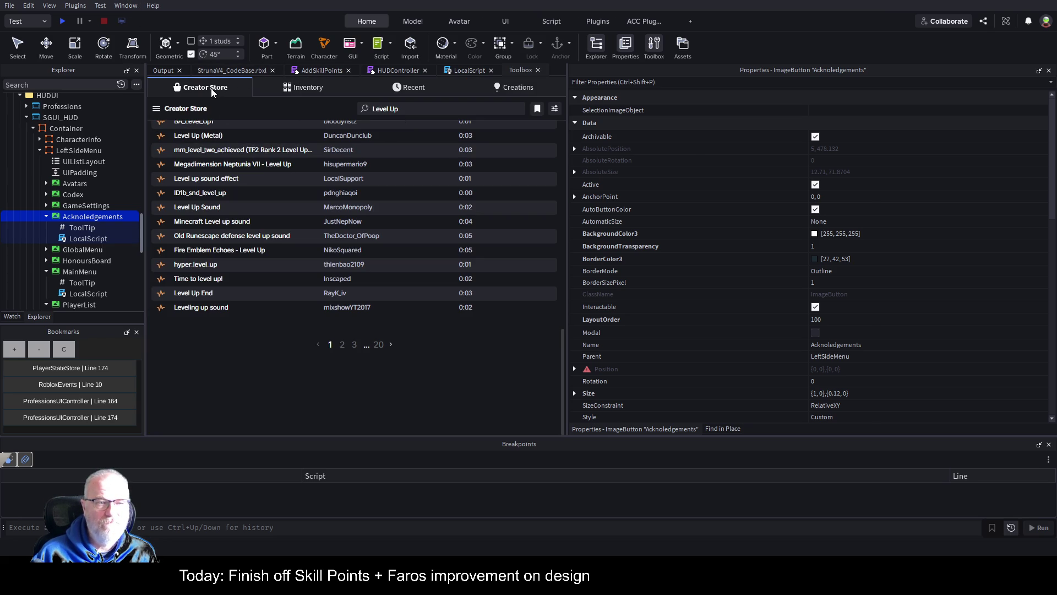
left_click(213, 92)
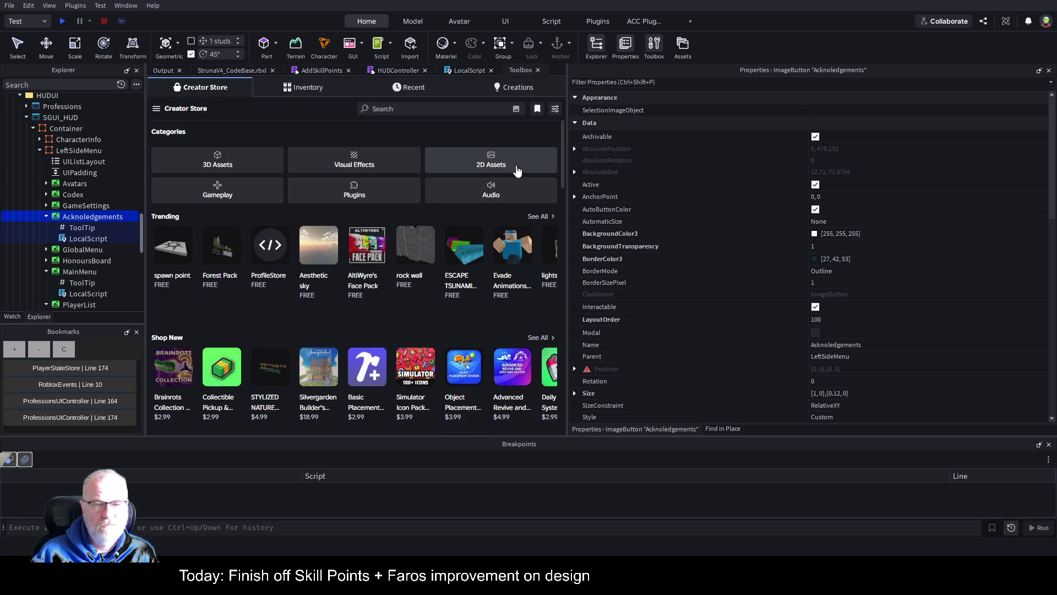
left_click(521, 164)
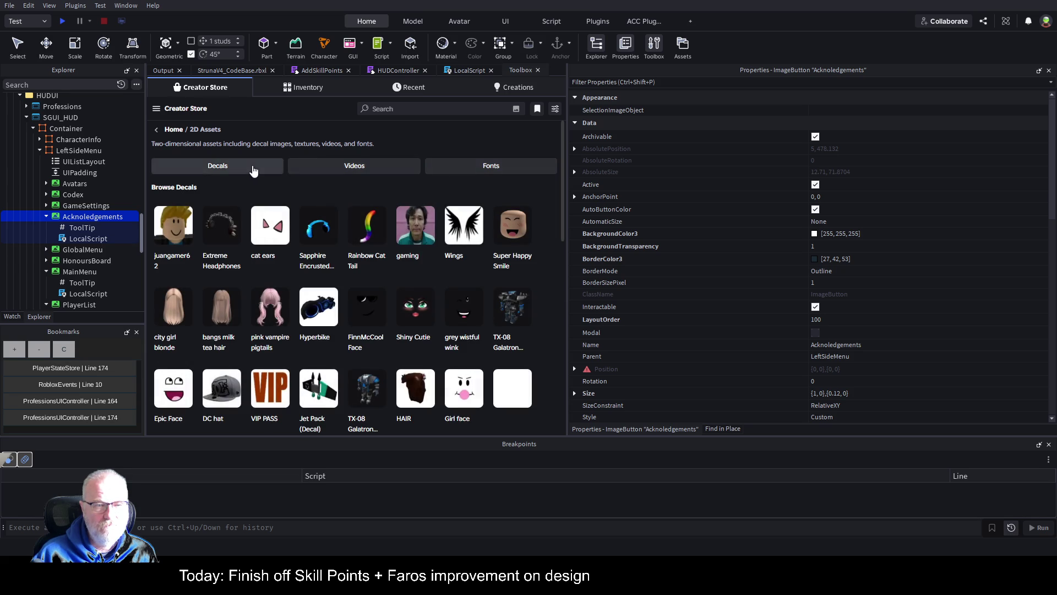
left_click(256, 168)
left_click(416, 107)
type("s")
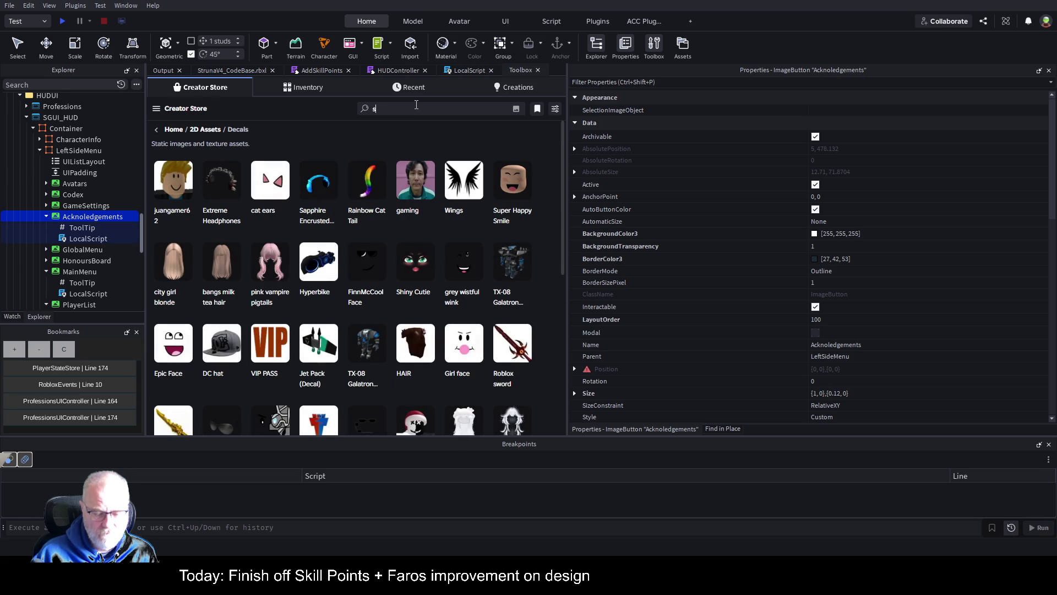
type("tar")
key("Return")
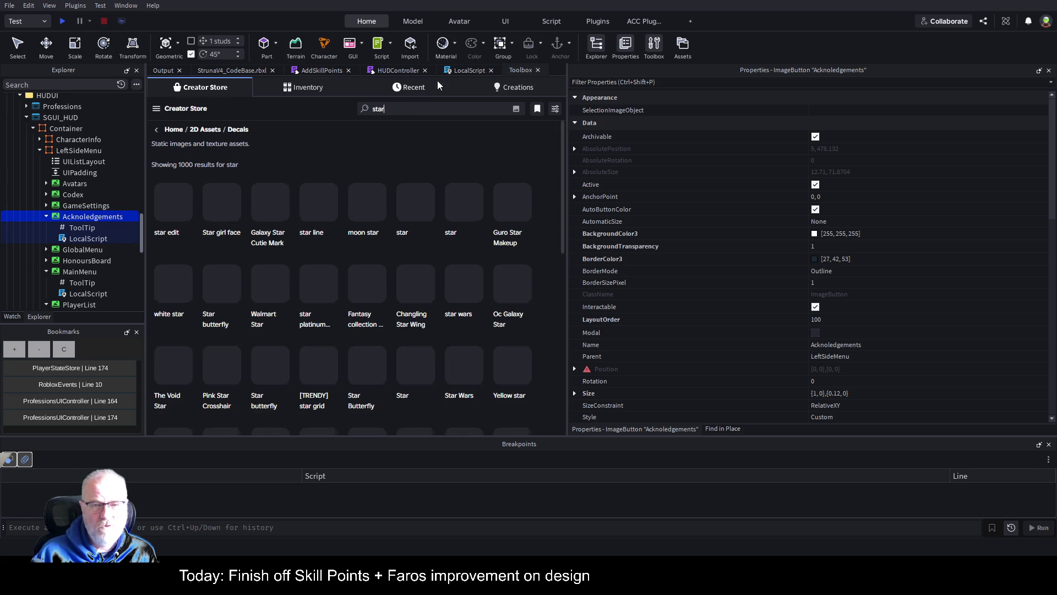
Try limiting star decals to Roblox-made ones, then rerun the search unfiltered and scroll results.
left_click(555, 109)
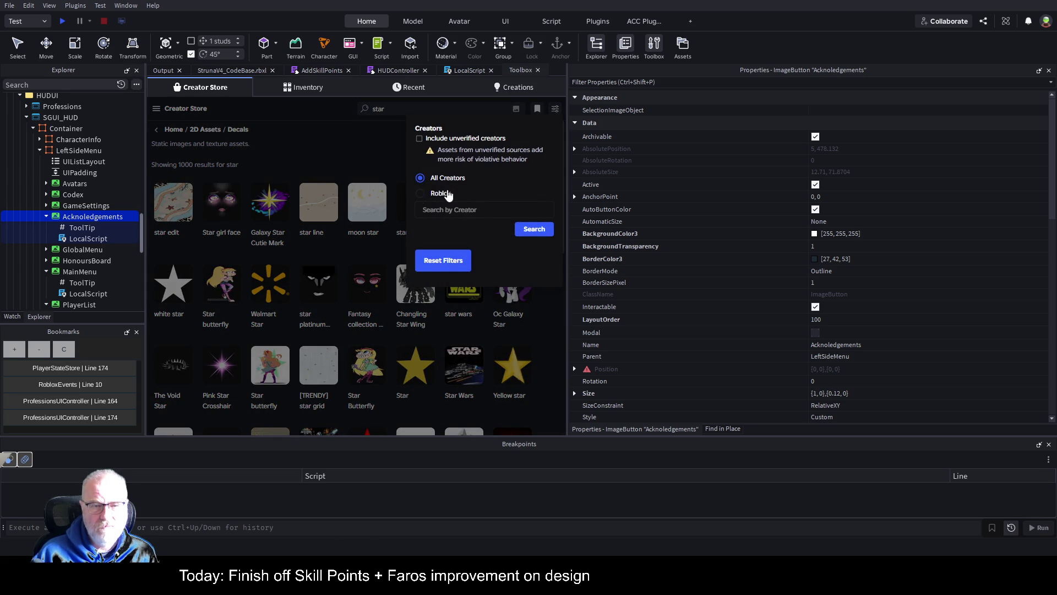
left_click(439, 197)
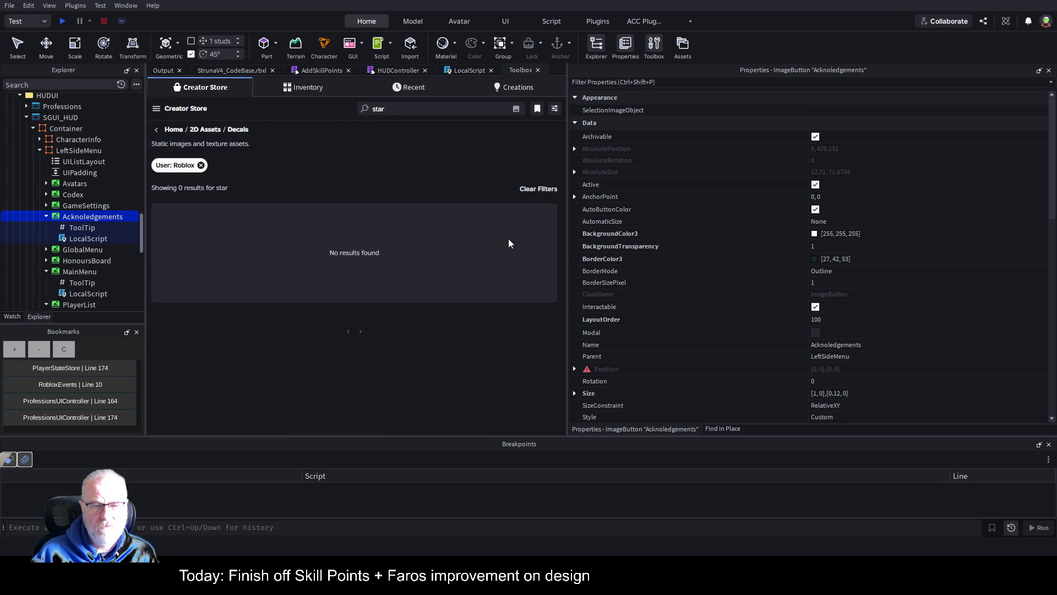
left_click(448, 114)
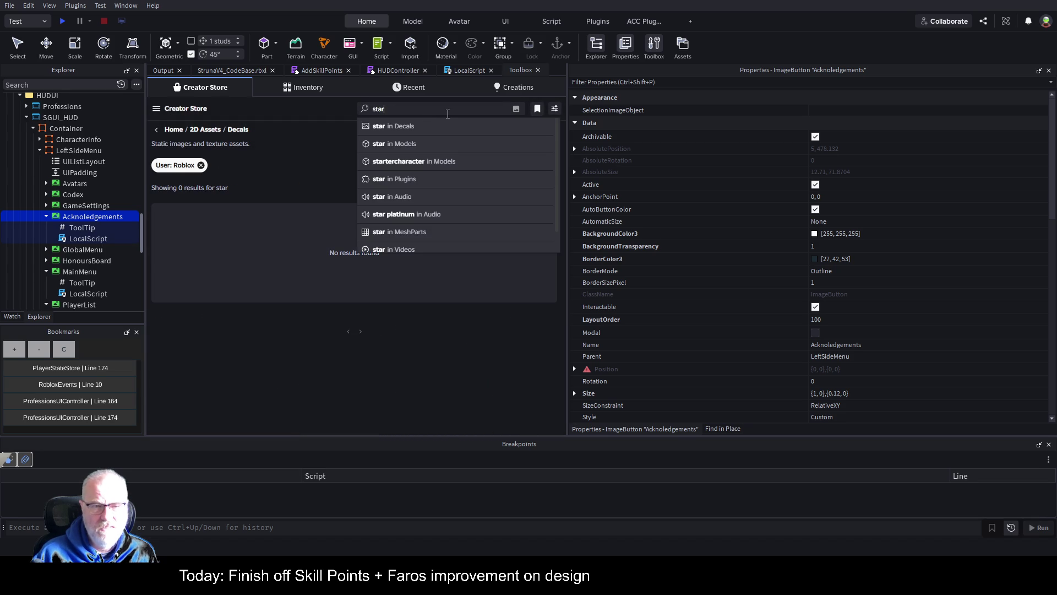
left_click(439, 126)
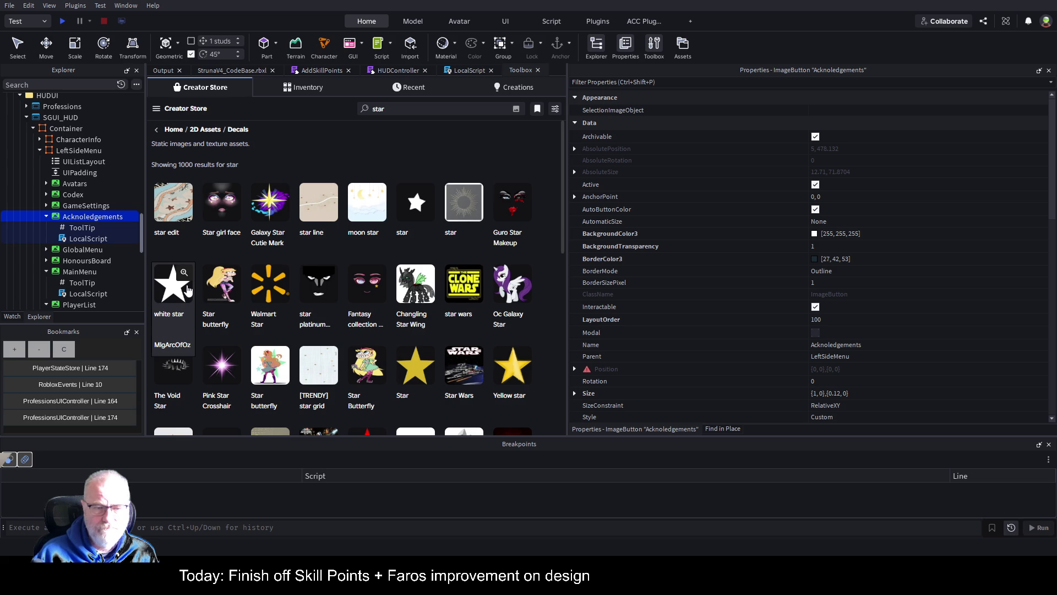
scroll(415, 269, "down", 2)
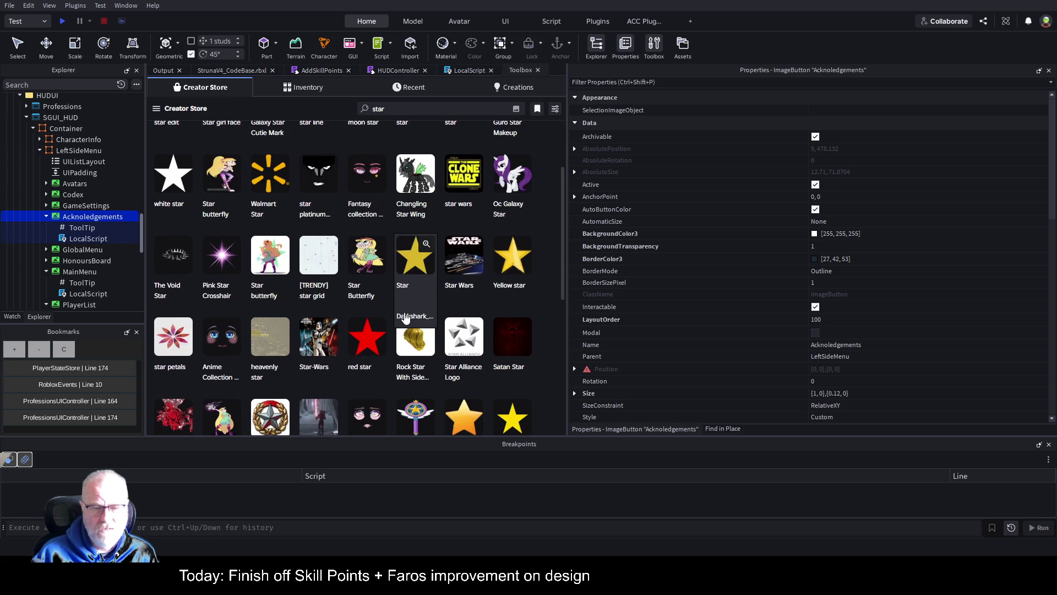
scroll(433, 293, "down", 2)
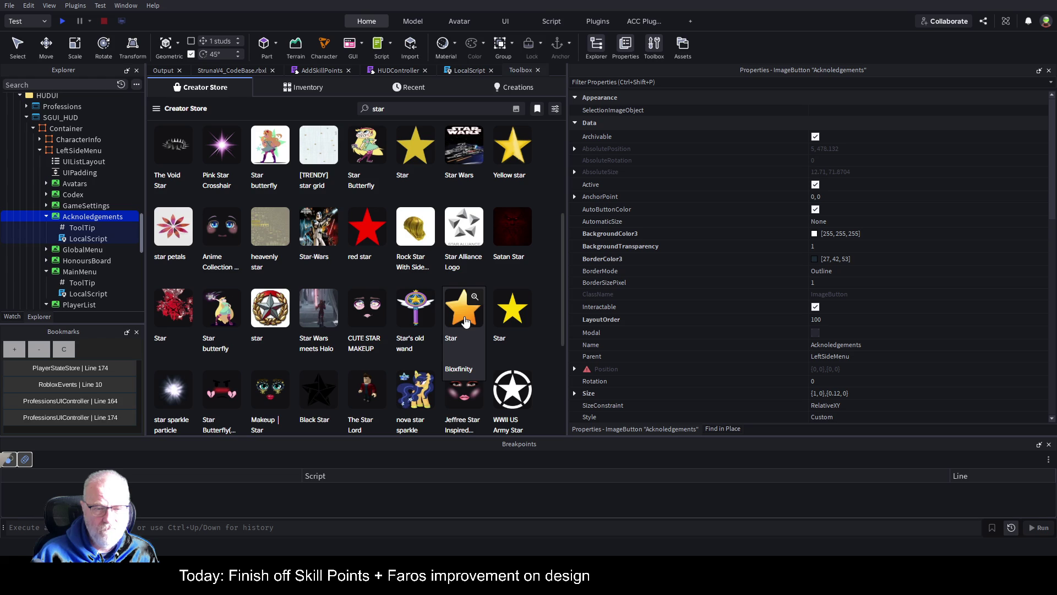
Insert the yellow star decal under Acknoledgements and copy its image address.
left_click(465, 321)
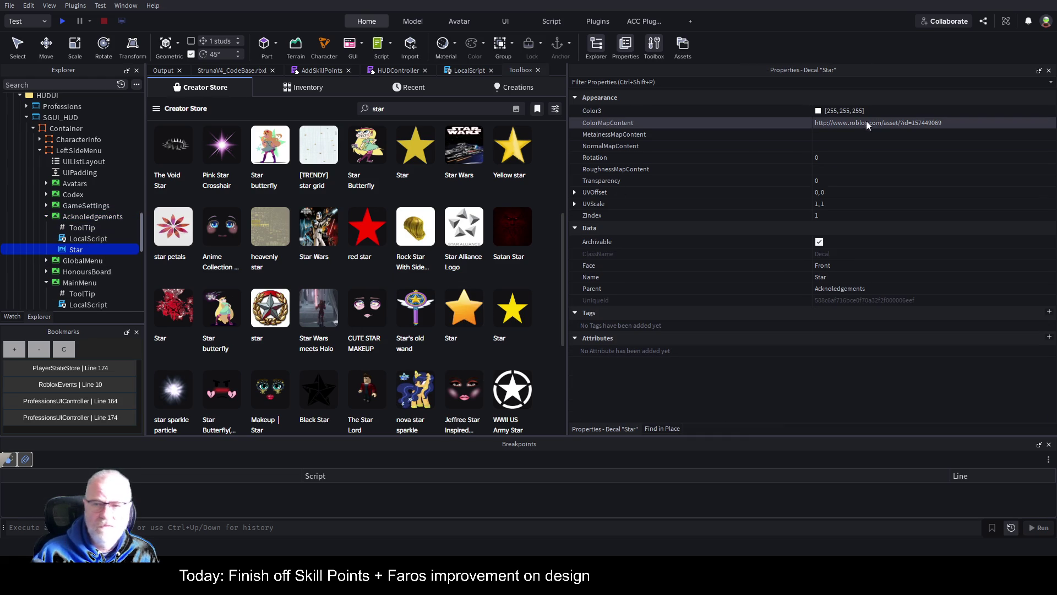
left_click(935, 129)
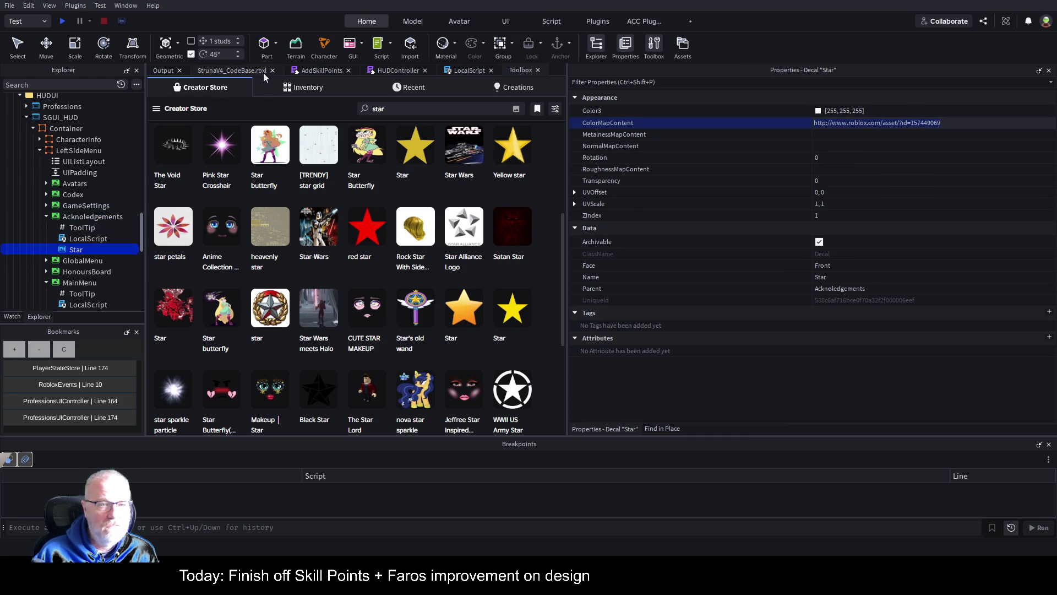
left_click(230, 70)
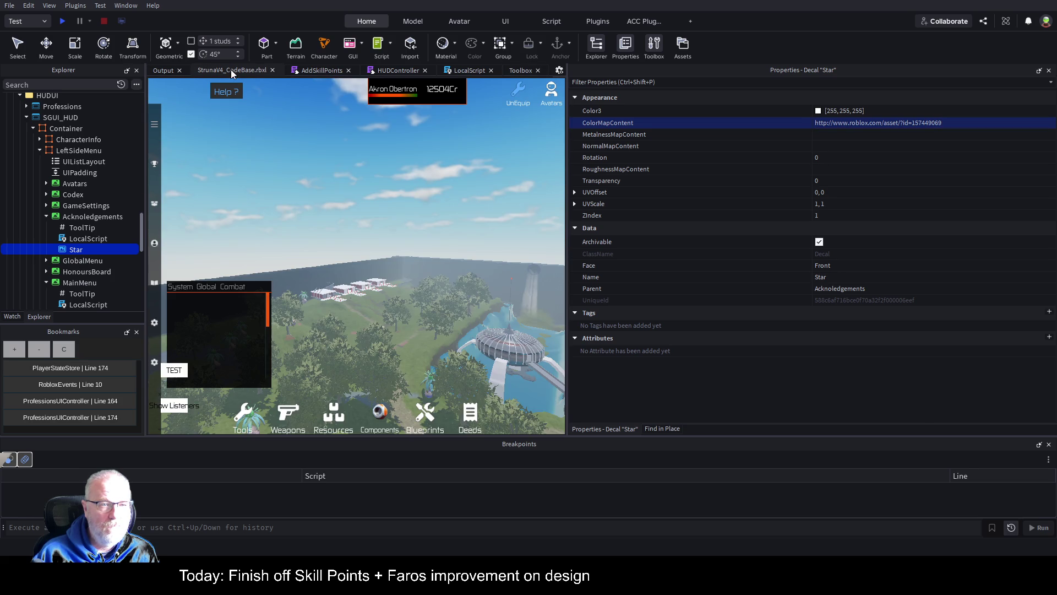
Paste star asset 157449069 into the Acknoledgements button's Image and ImageContent, then save.
left_click(86, 219)
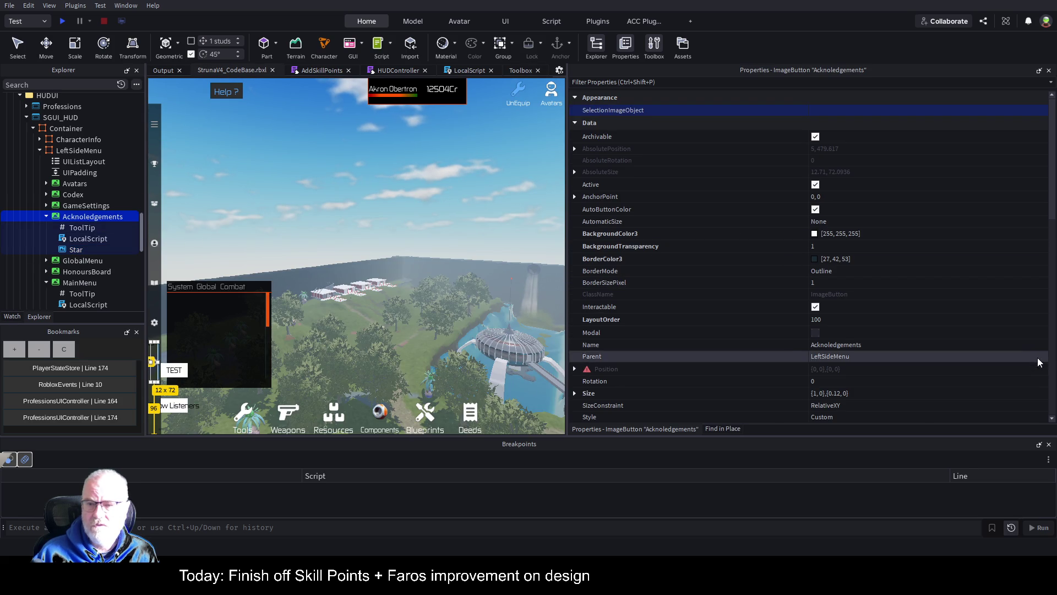
scroll(996, 293, "down", 3)
scroll(984, 291, "down", 9)
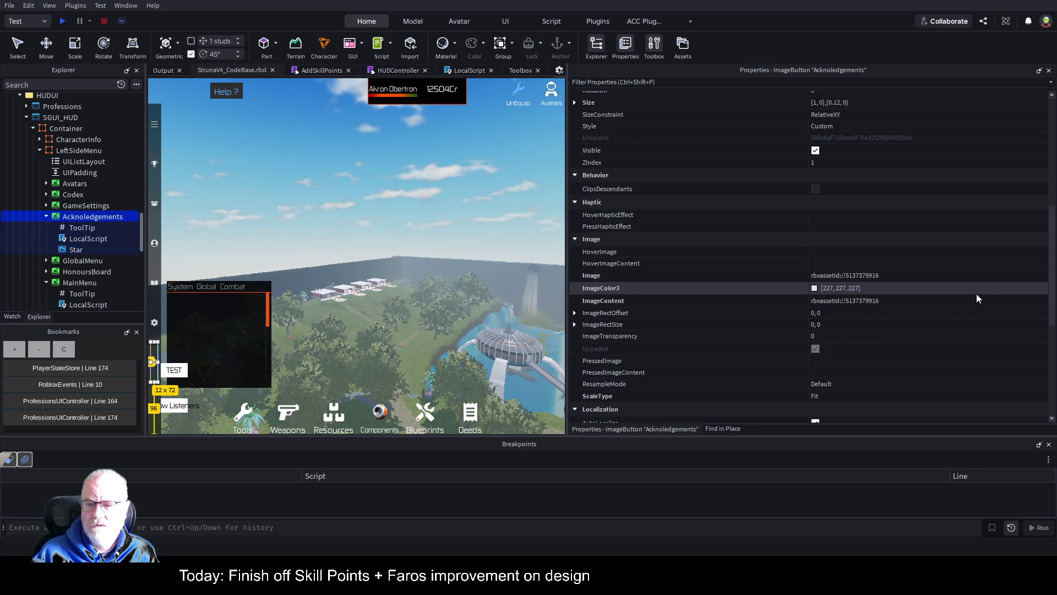
left_click(887, 131)
type("http://www.roblox.com/asset/?id=157449069")
key("Return")
left_click(889, 154)
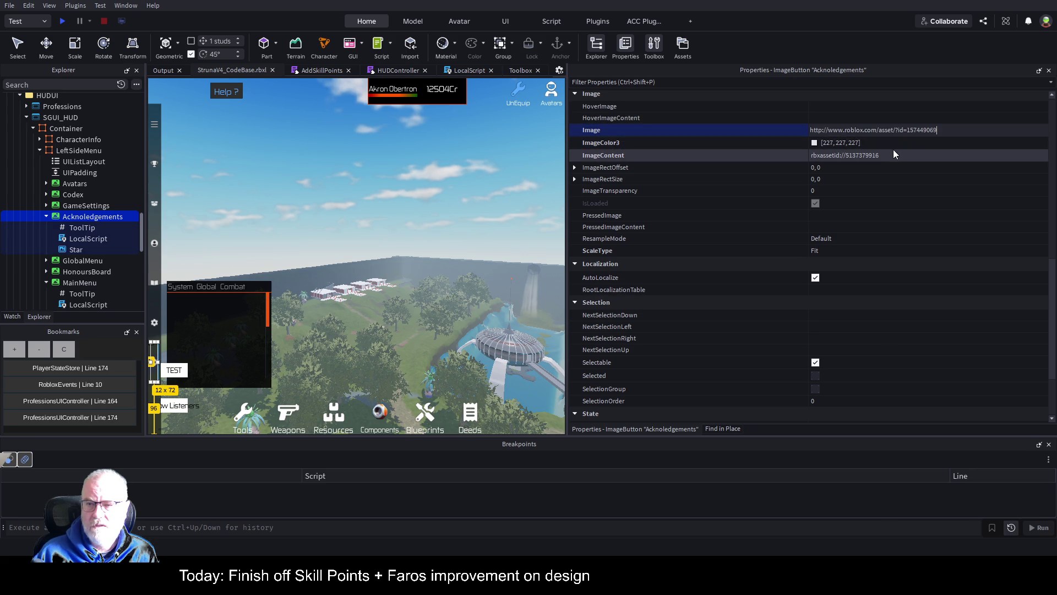
type("http://www.roblox.com/asset/?id=157449069")
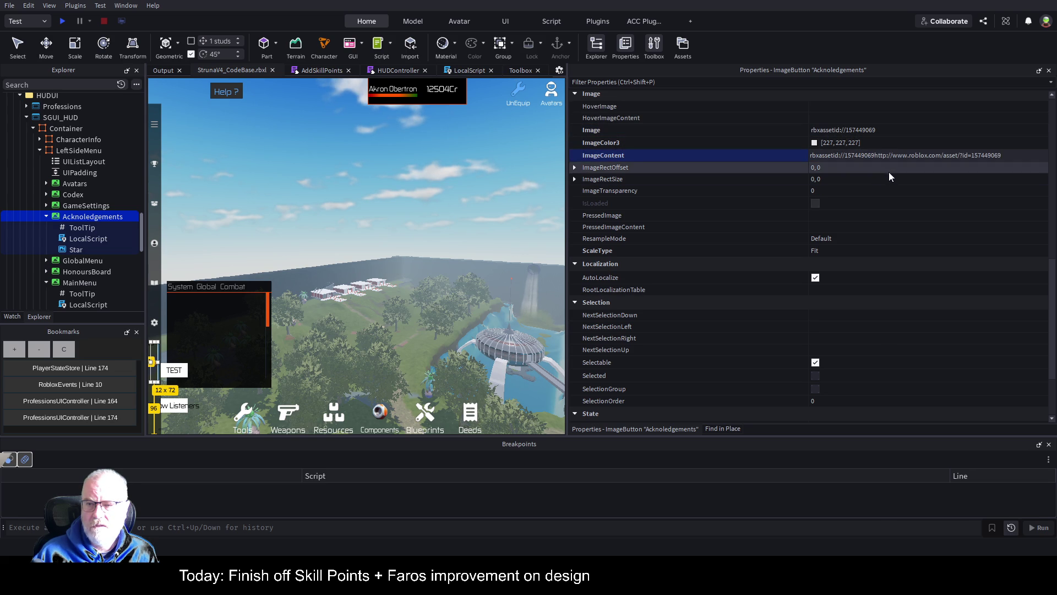
left_click(889, 178)
key("ctrl+s")
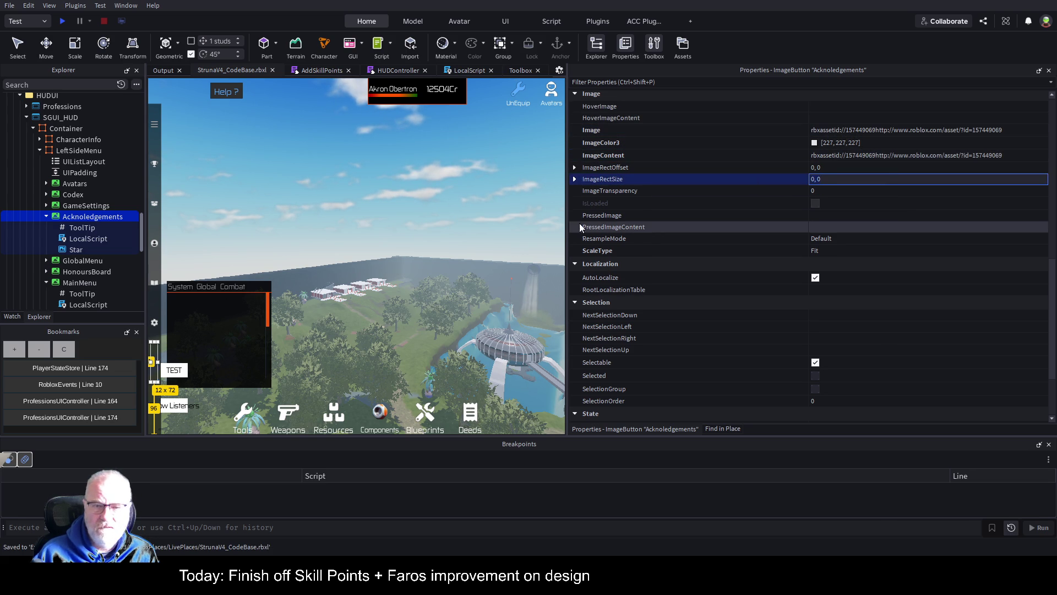
Delete the temporary Star decal, reselect Acknoledgements and start a play test.
left_click_drag(568, 226, 920, 226)
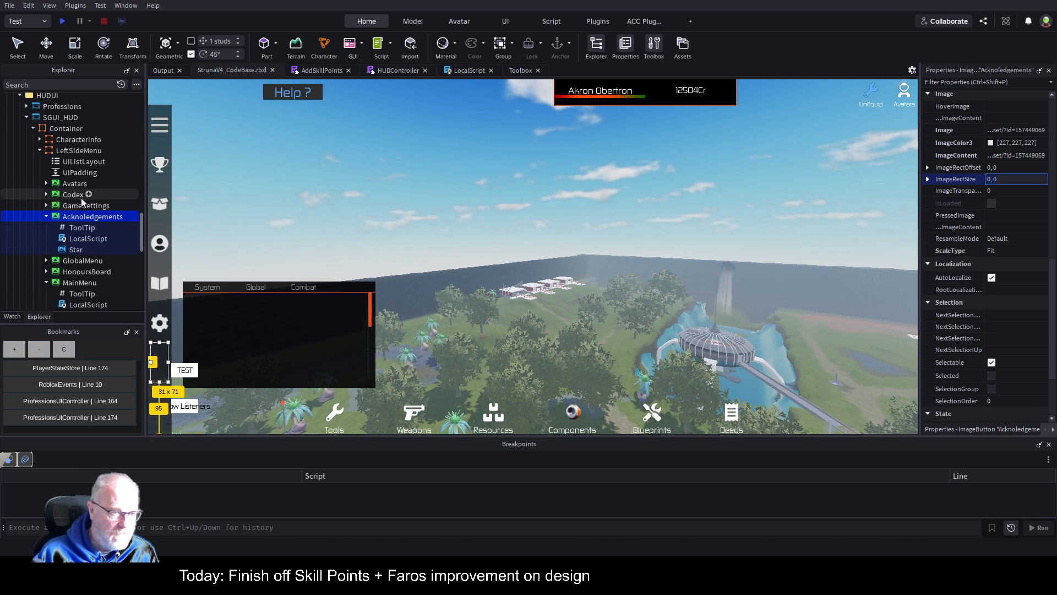
left_click(63, 250)
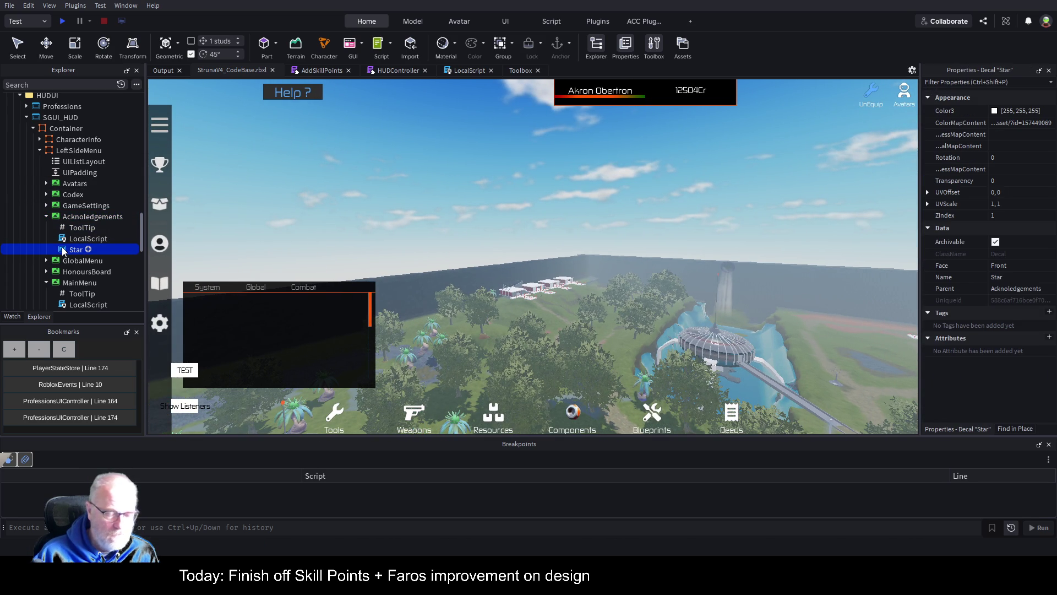
key("Delete")
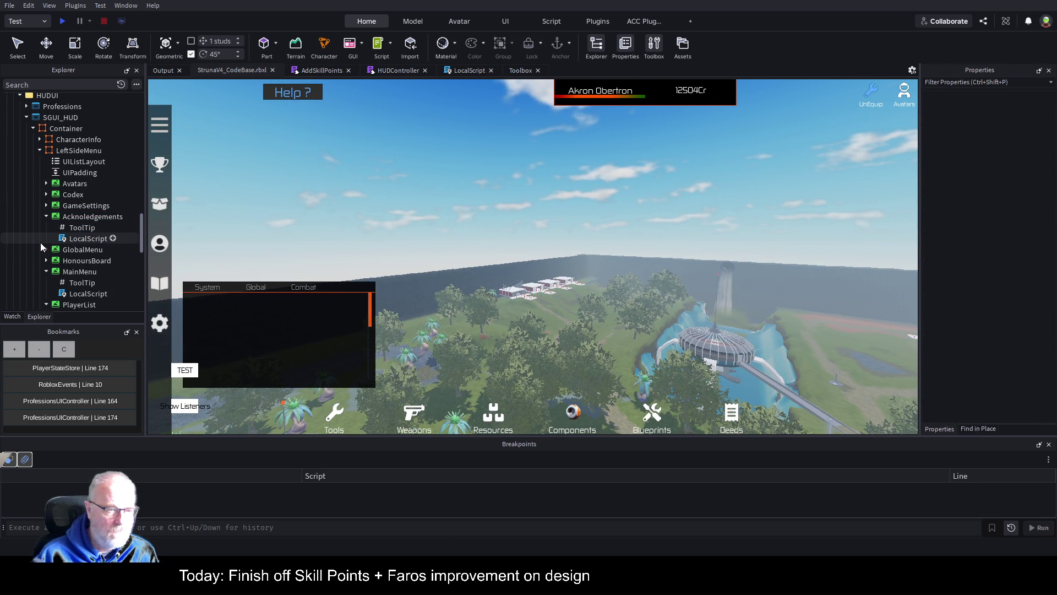
left_click(100, 217)
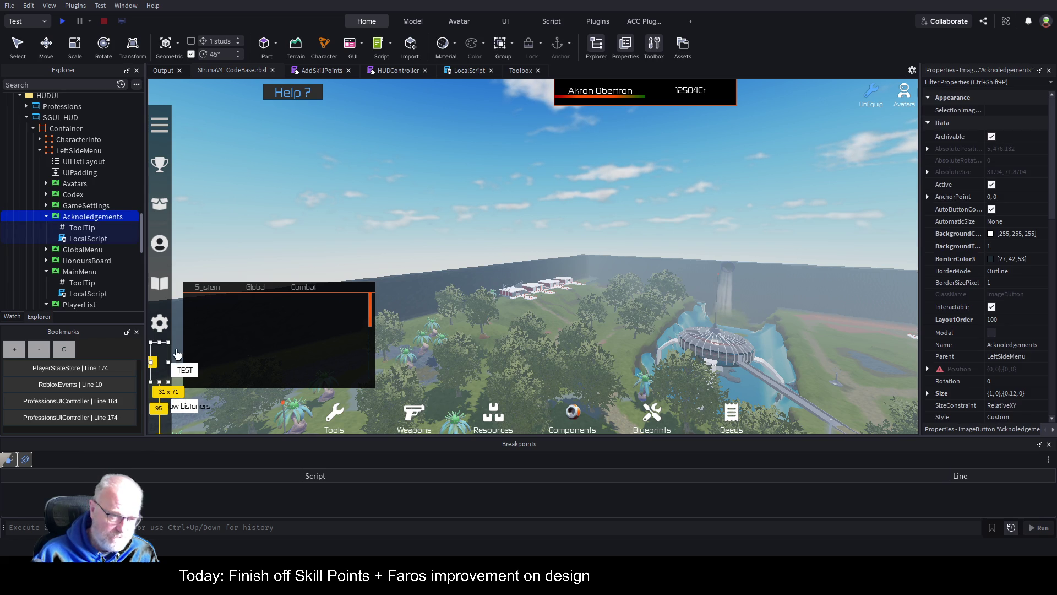
left_click(60, 21)
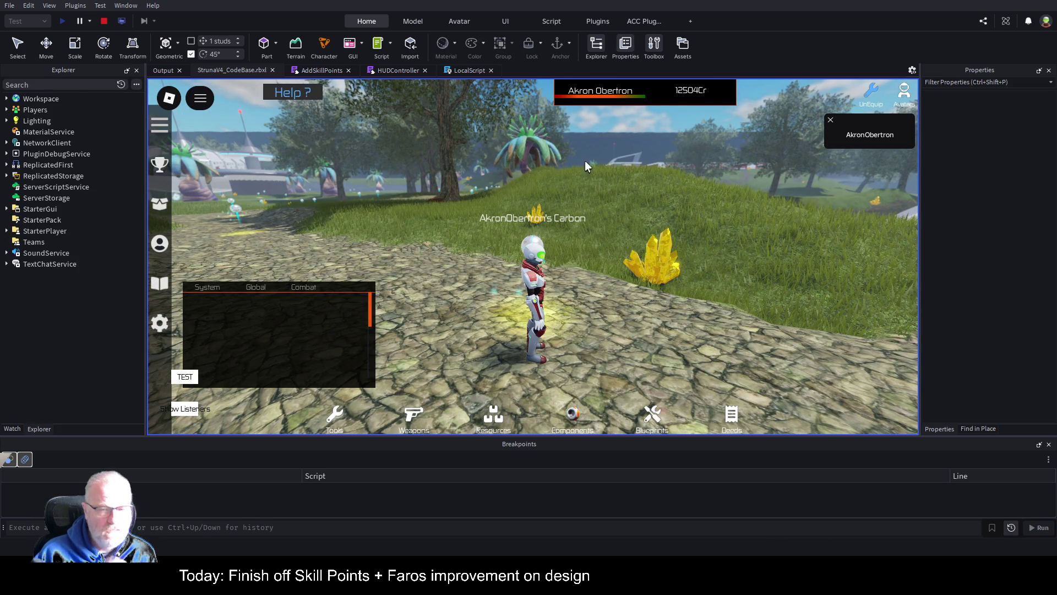
Stop the play test and bring the Toolbox back to the Creator Store home page.
left_click(109, 21)
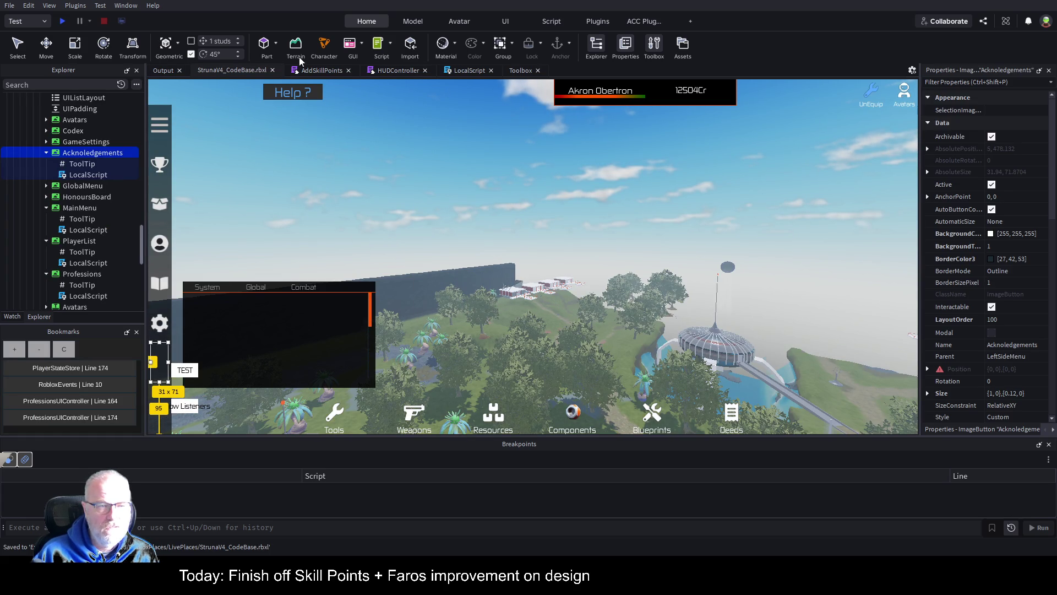
left_click(520, 71)
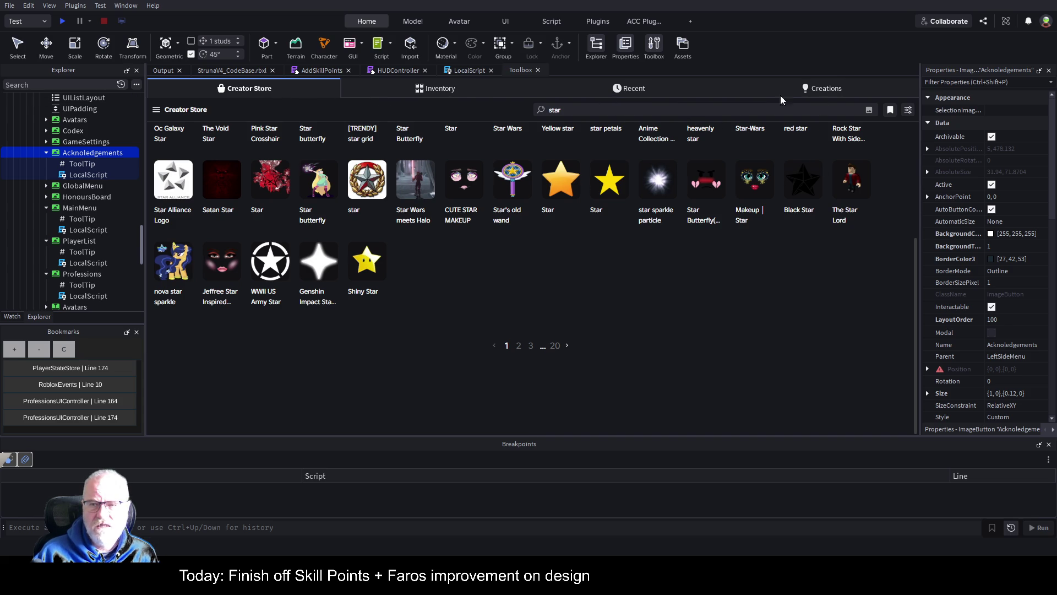
left_click(252, 91)
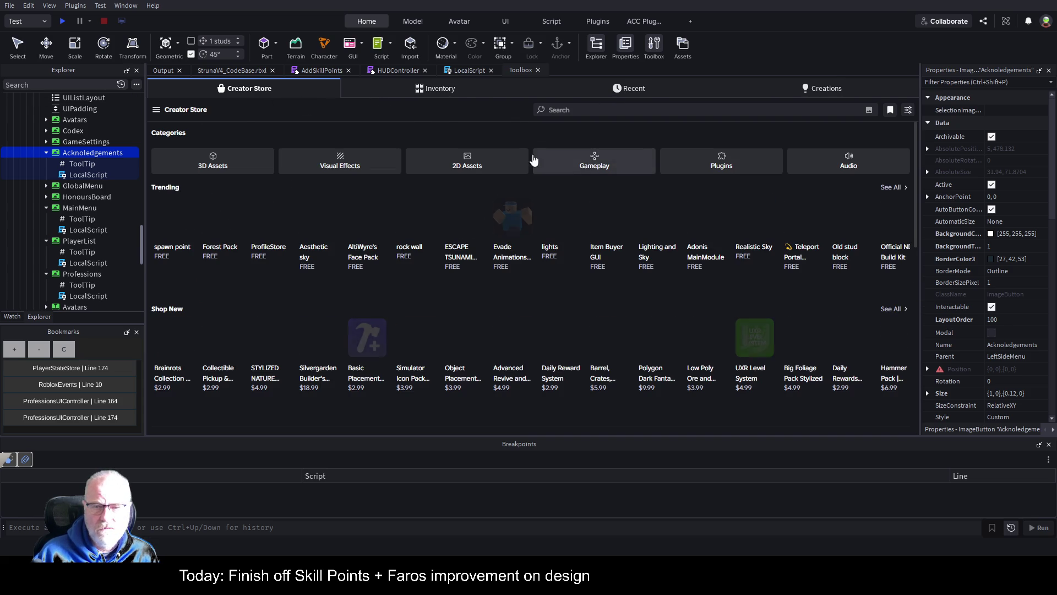
Browse the Creator Store's 2D Assets and Fonts categories.
left_click(466, 162)
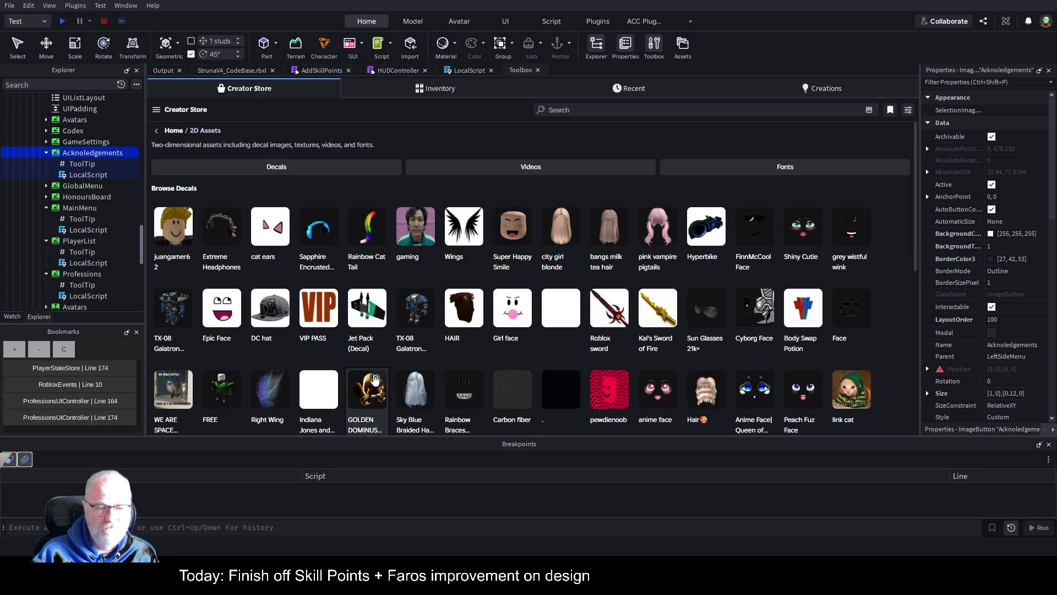
scroll(480, 345, "down", 1)
scroll(481, 346, "down", 4)
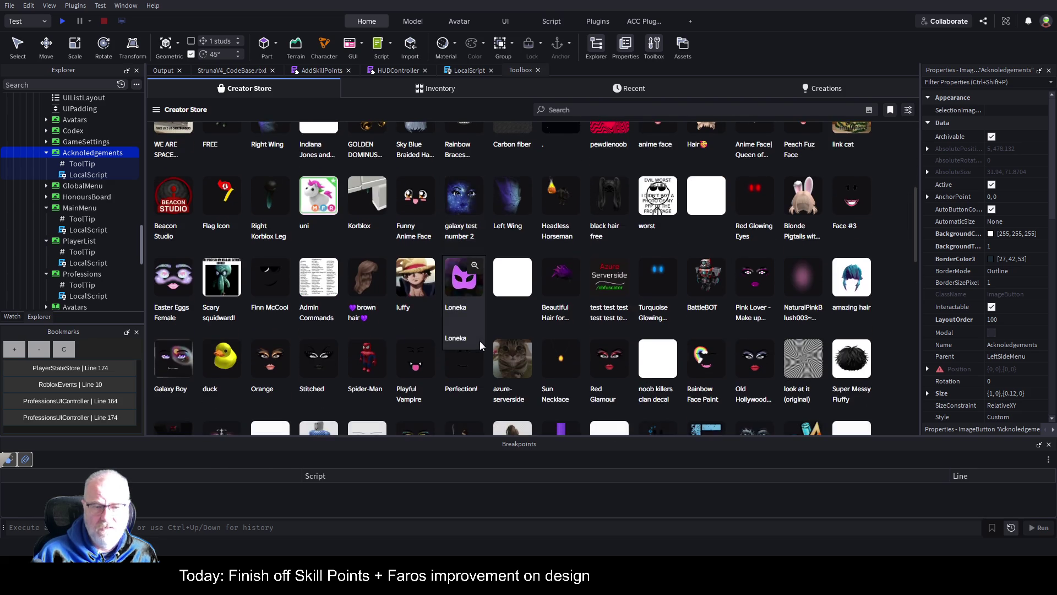
scroll(474, 343, "up", 6)
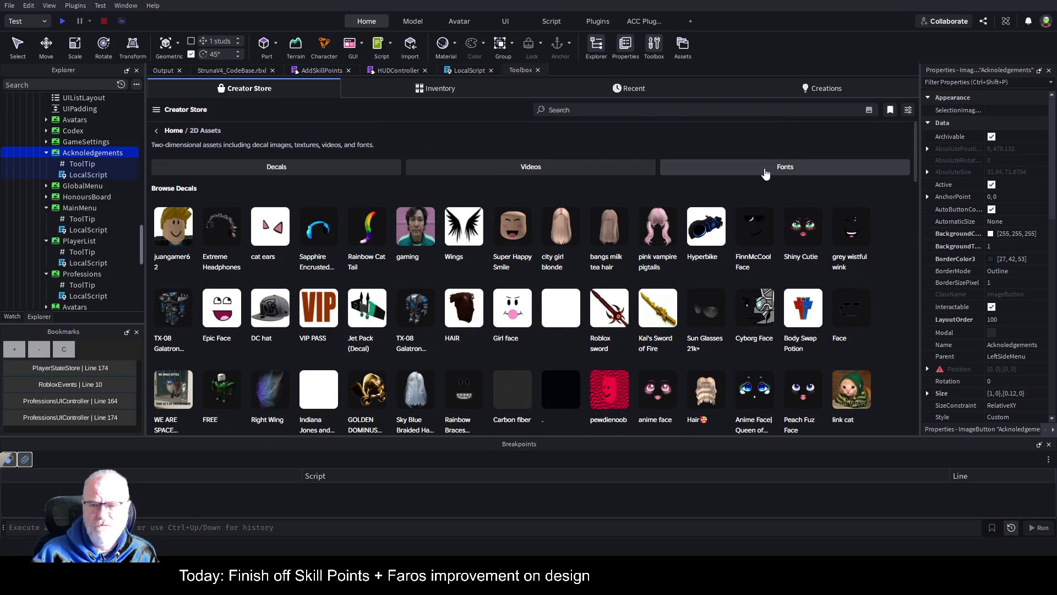
left_click(765, 174)
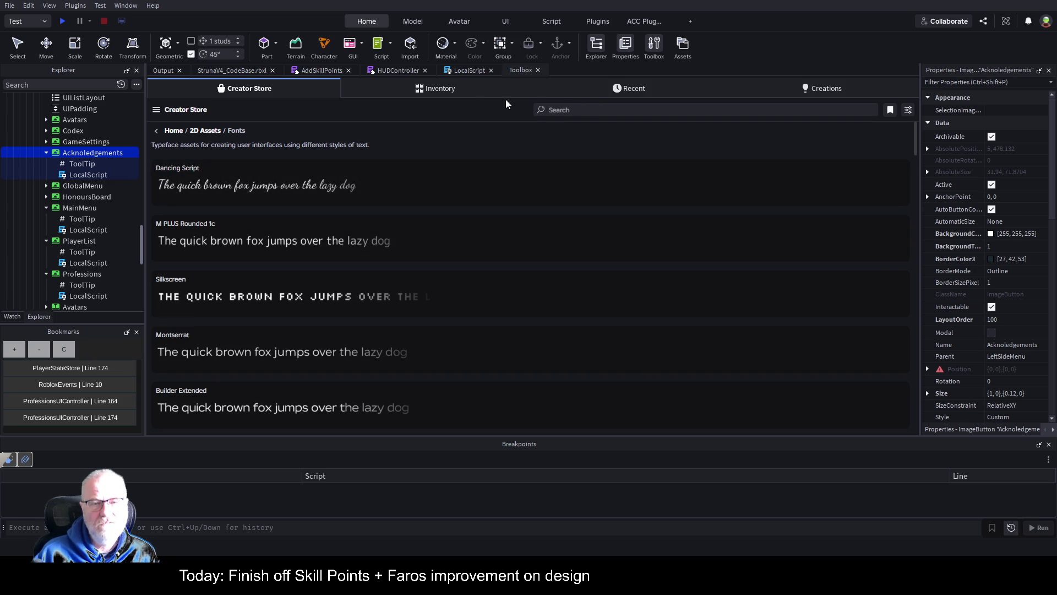
Pick the Decals subcategory of 2D Assets from the category list.
left_click(157, 110)
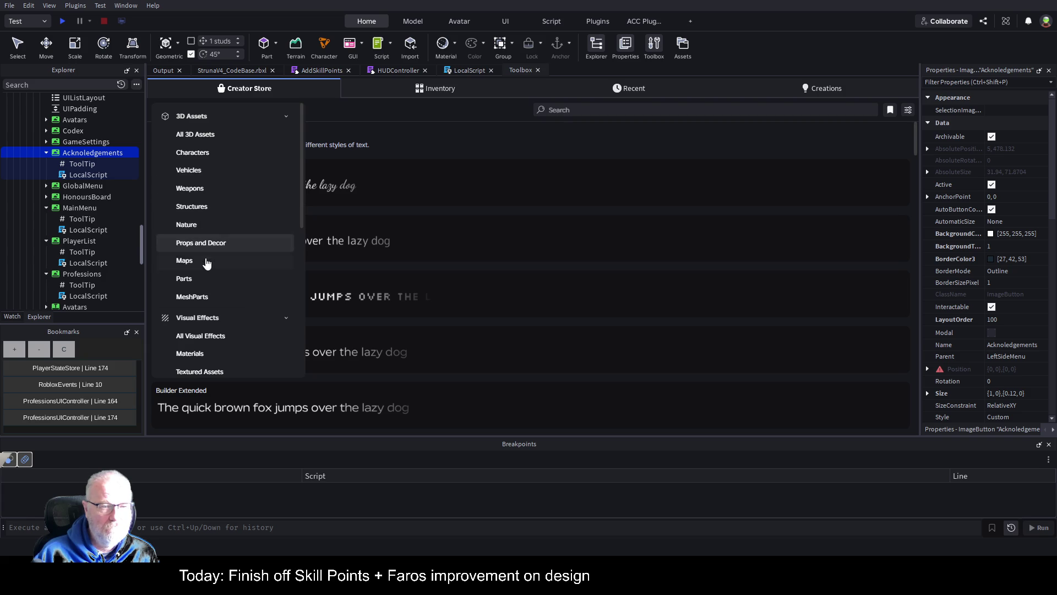
scroll(228, 258, "down", 5)
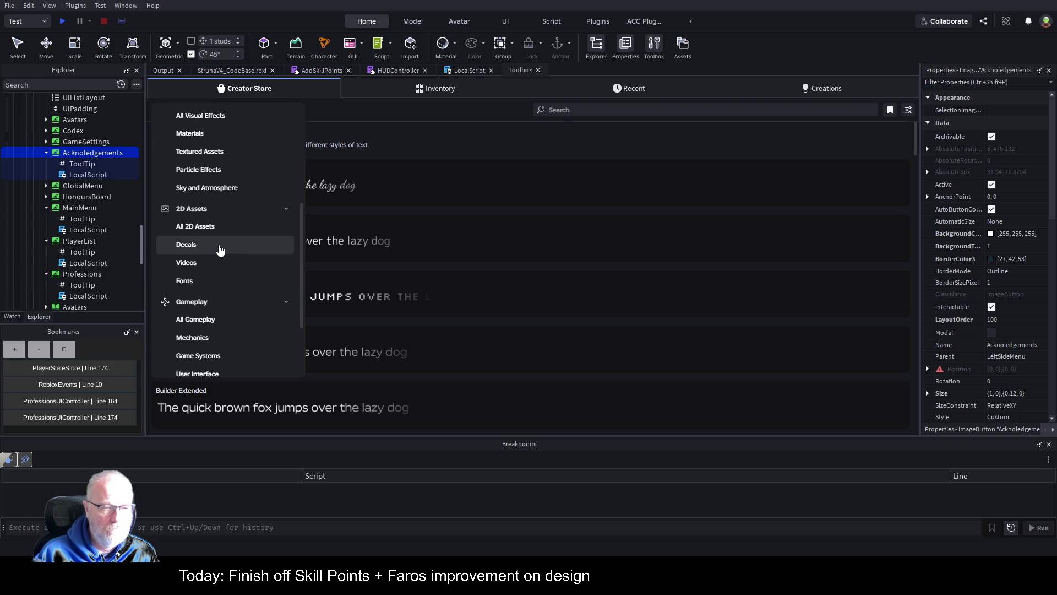
scroll(193, 342, "down", 3)
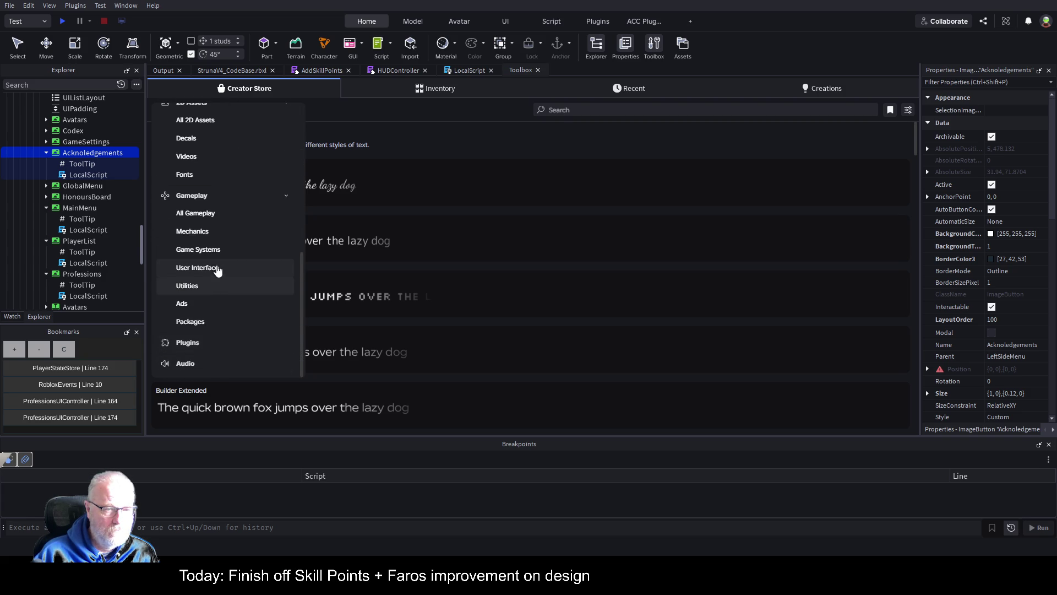
scroll(217, 190, "up", 3)
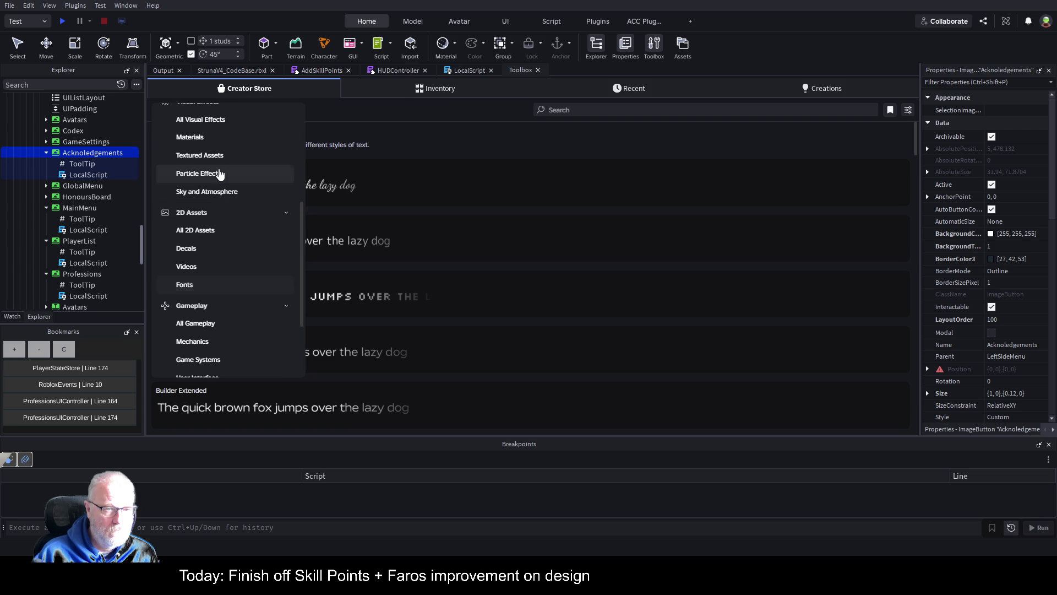
scroll(220, 173, "up", 3)
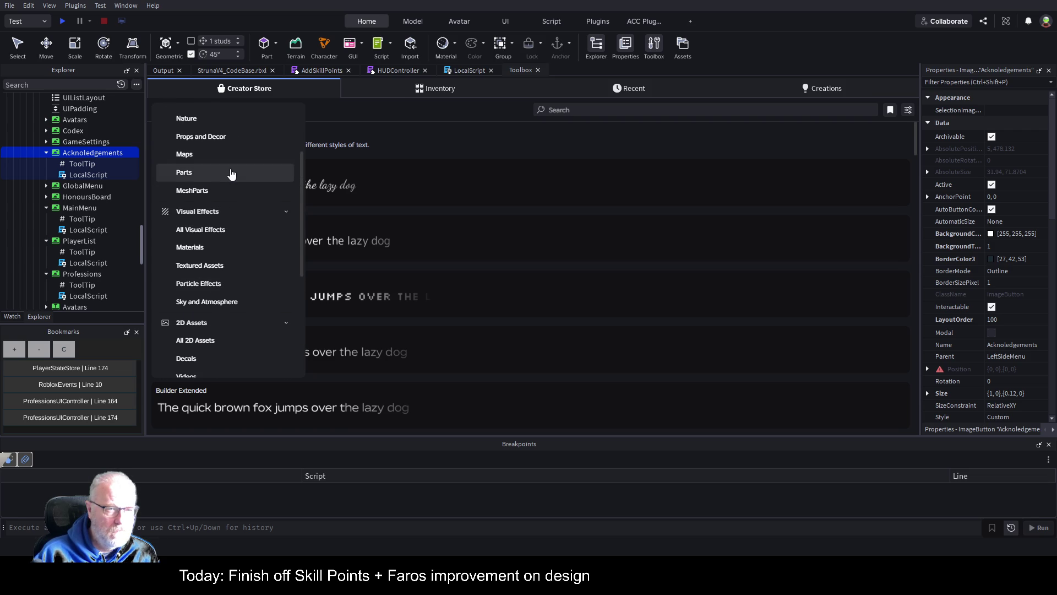
scroll(230, 165, "up", 2)
scroll(220, 138, "up", 2)
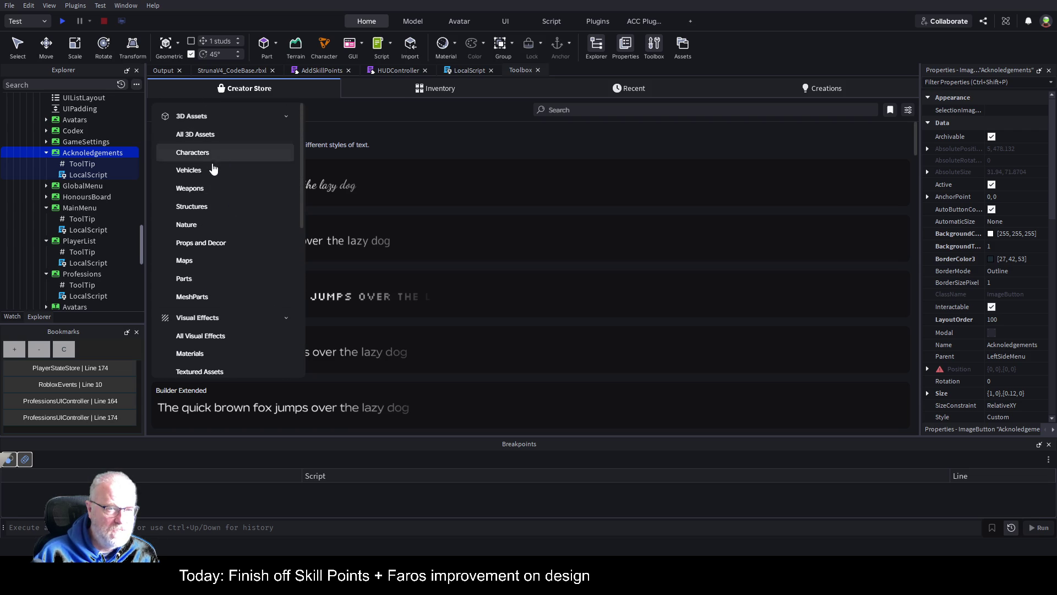
scroll(239, 312, "down", 2)
scroll(239, 312, "down", 2)
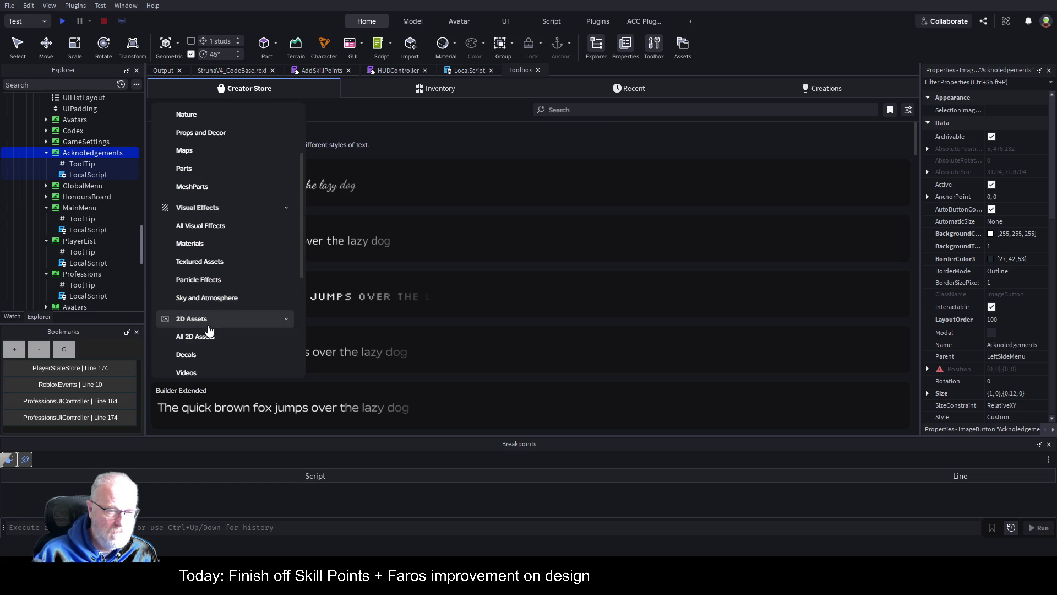
left_click(187, 355)
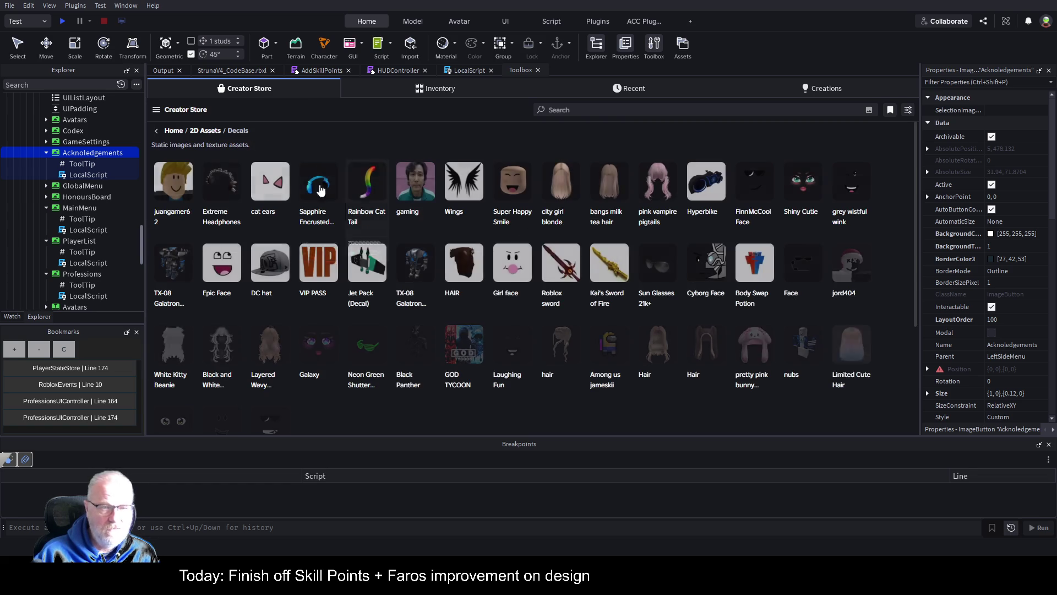
Search decals for 'star', insert the white star decal and copy its ColorMapContent link.
left_click(595, 114)
type("star")
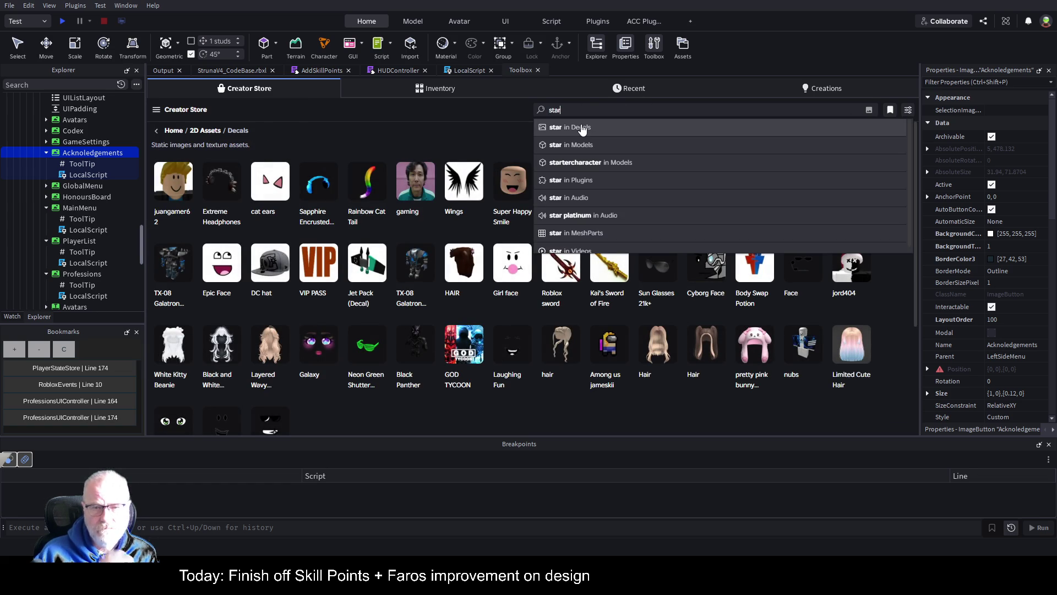
left_click(582, 127)
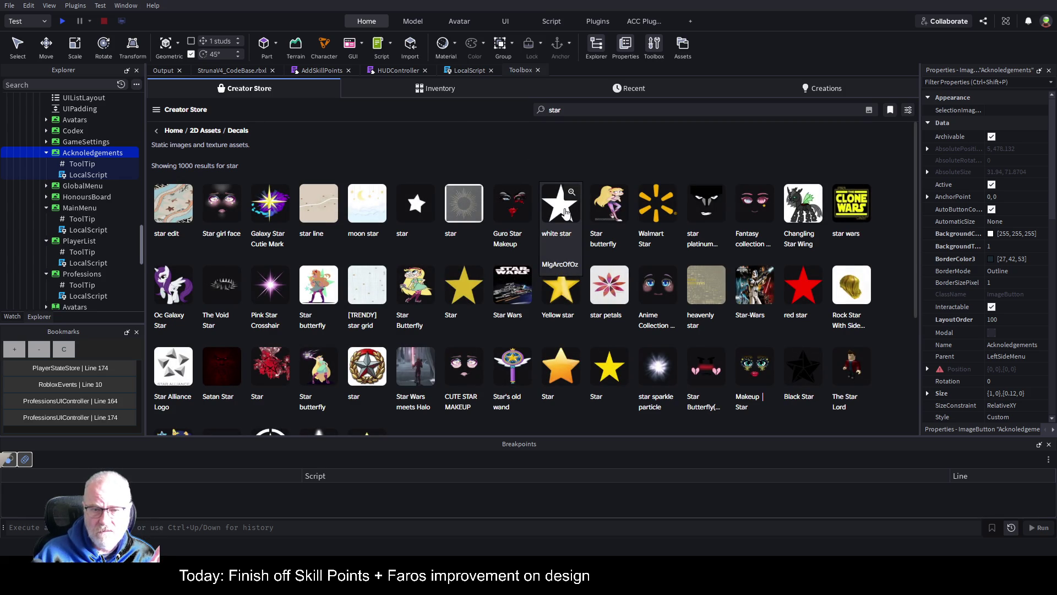
left_click(565, 212)
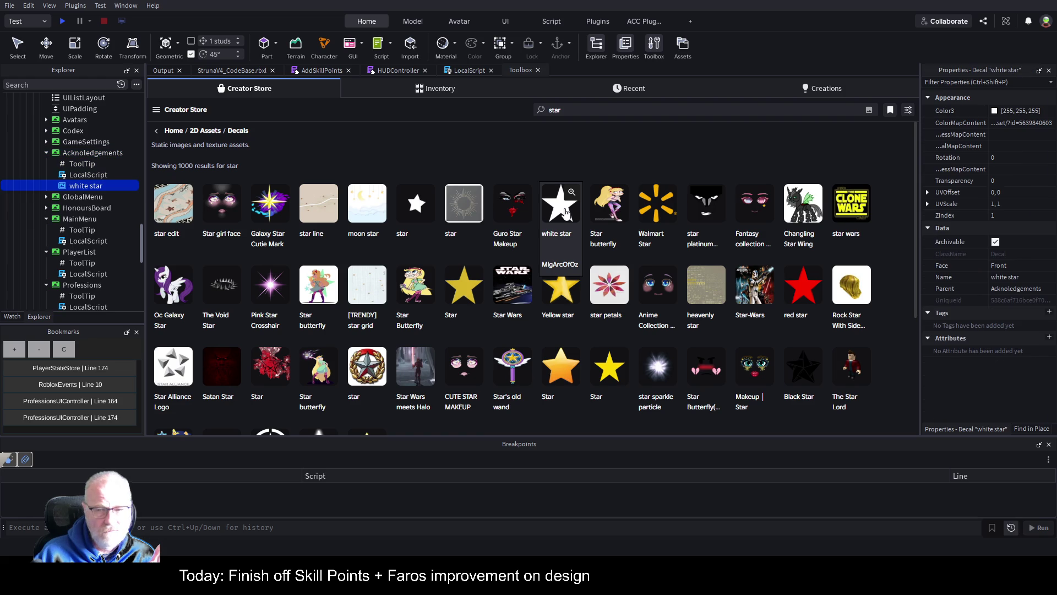
left_click(1018, 122)
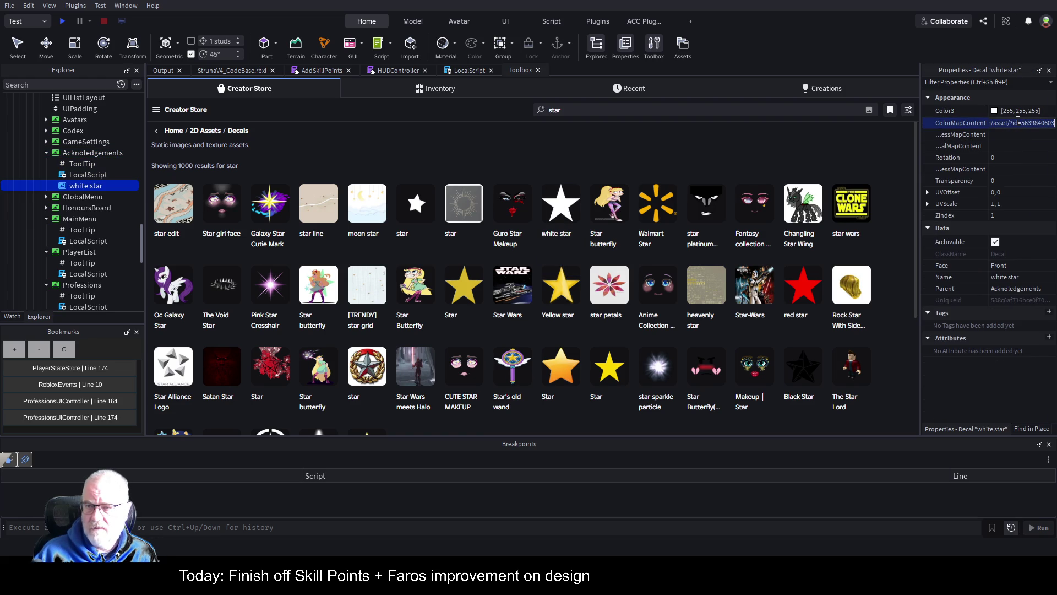
left_click(107, 153)
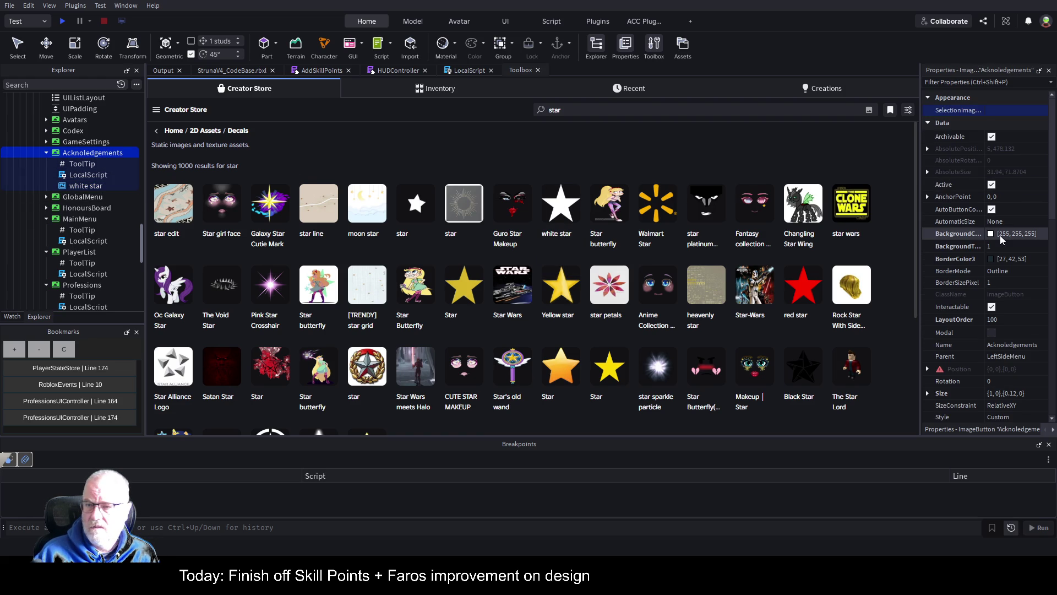
left_click(241, 74)
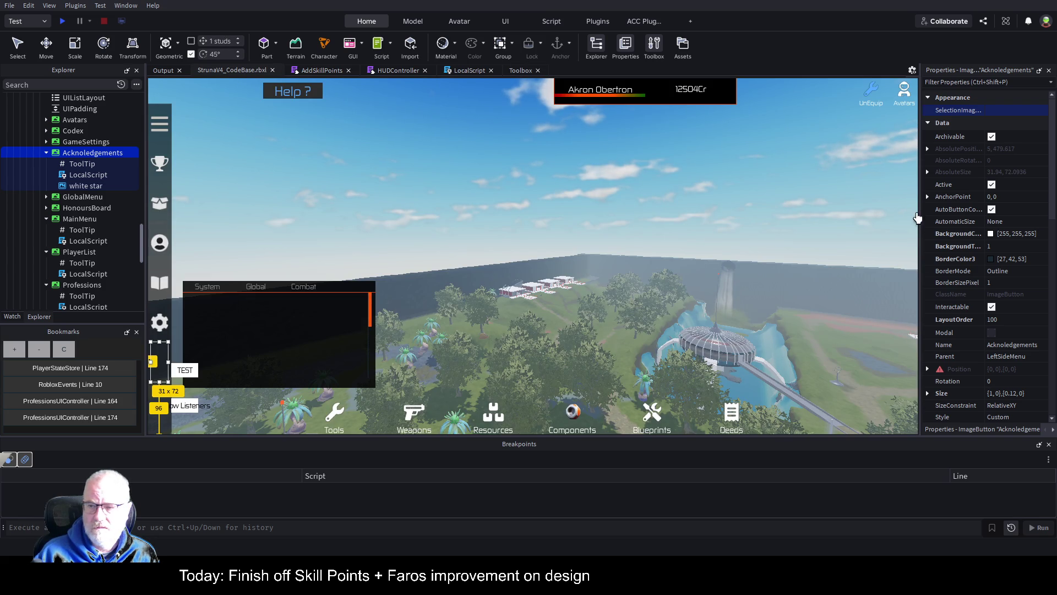
left_click_drag(918, 212, 513, 215)
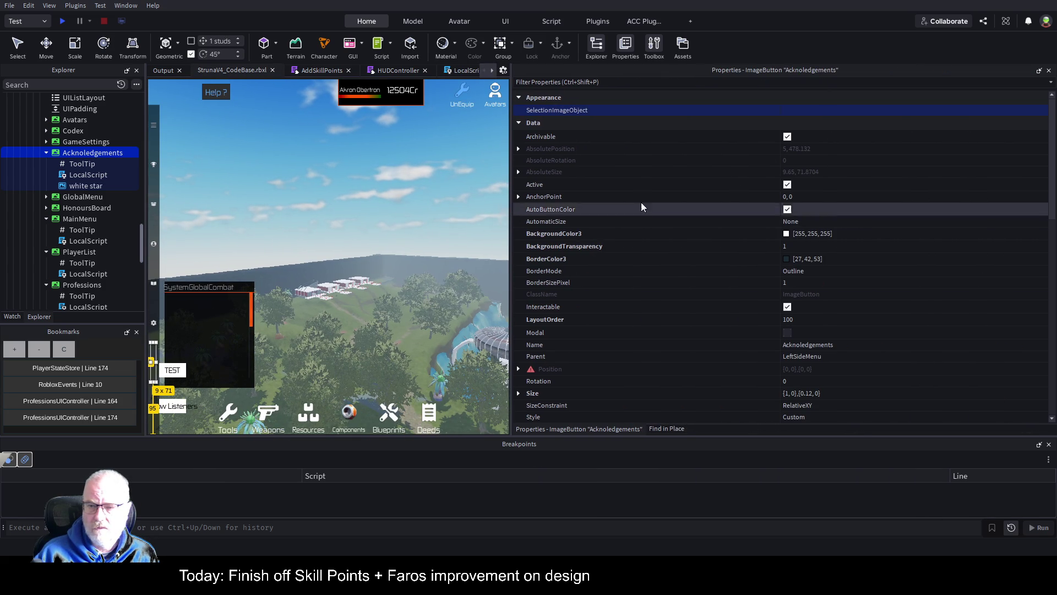
scroll(880, 231, "down", 6)
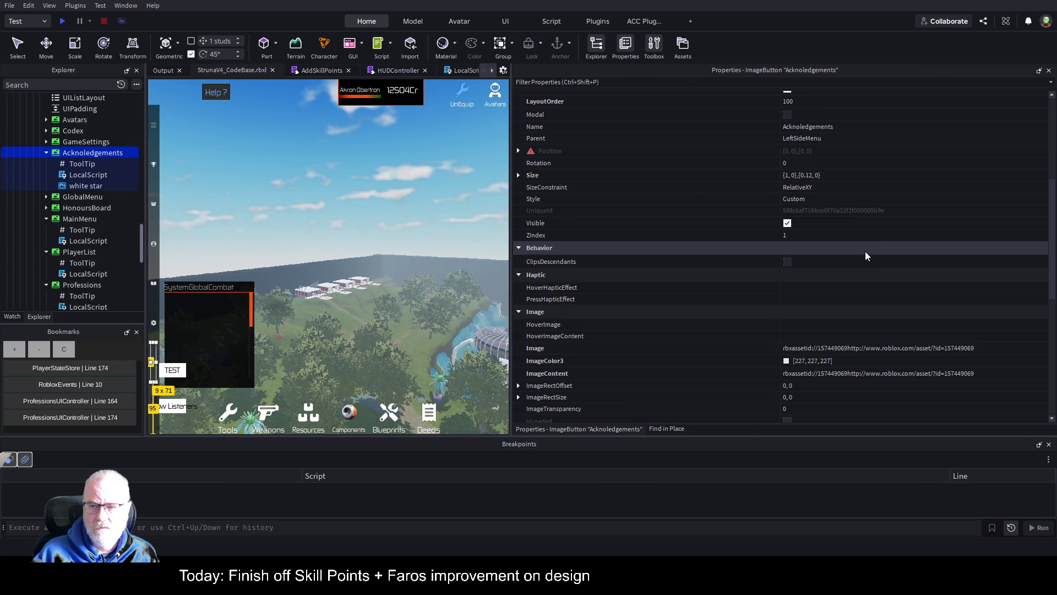
left_click(937, 351)
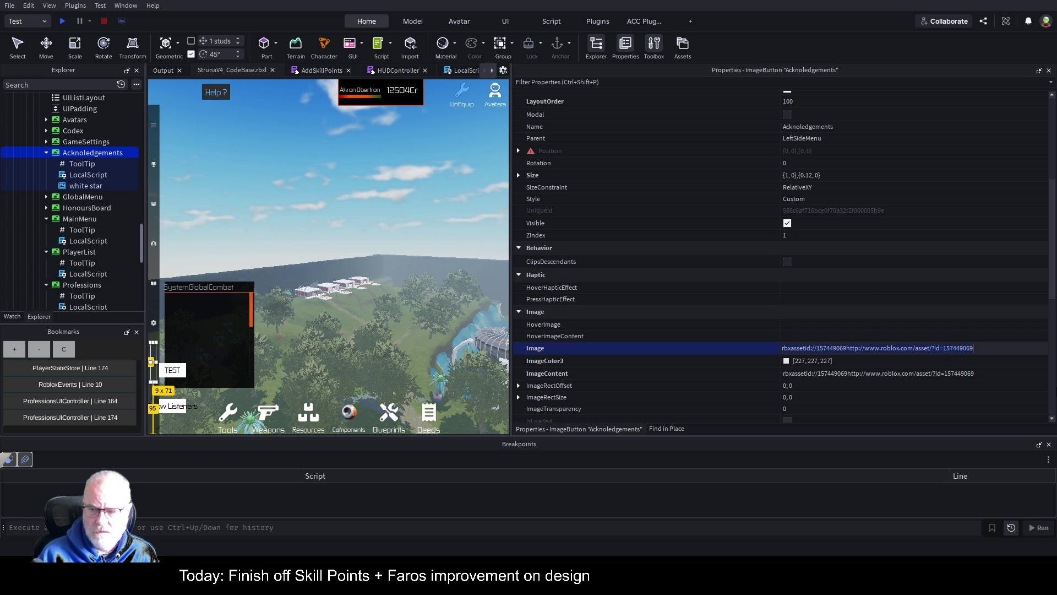
key("BackSpace")
key("ctrl+v")
key("Return")
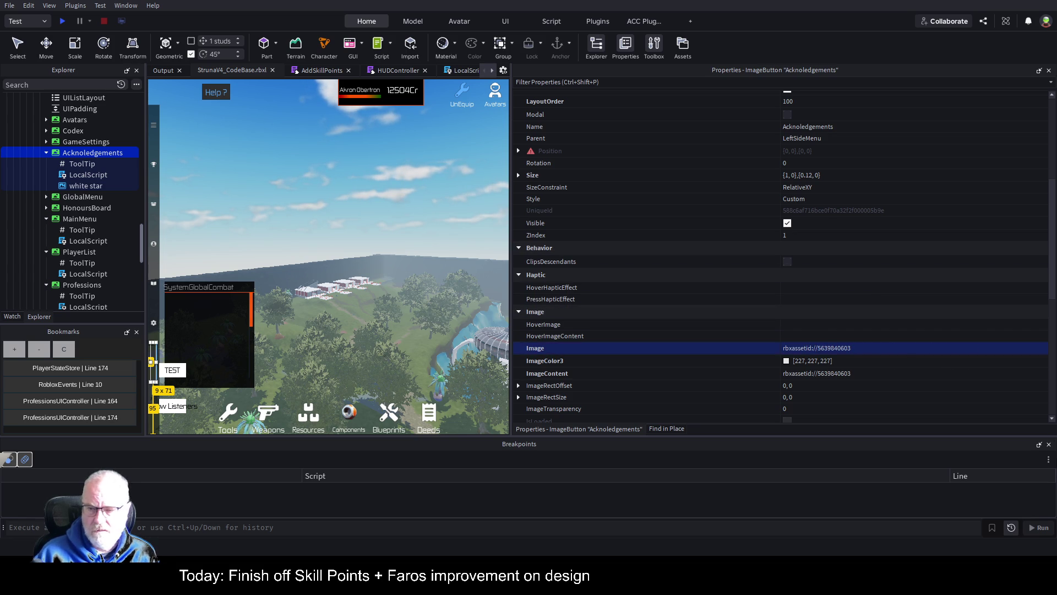
left_click(819, 375)
key("BackSpace")
key("ctrl+v")
key("Return")
key("ctrl+s")
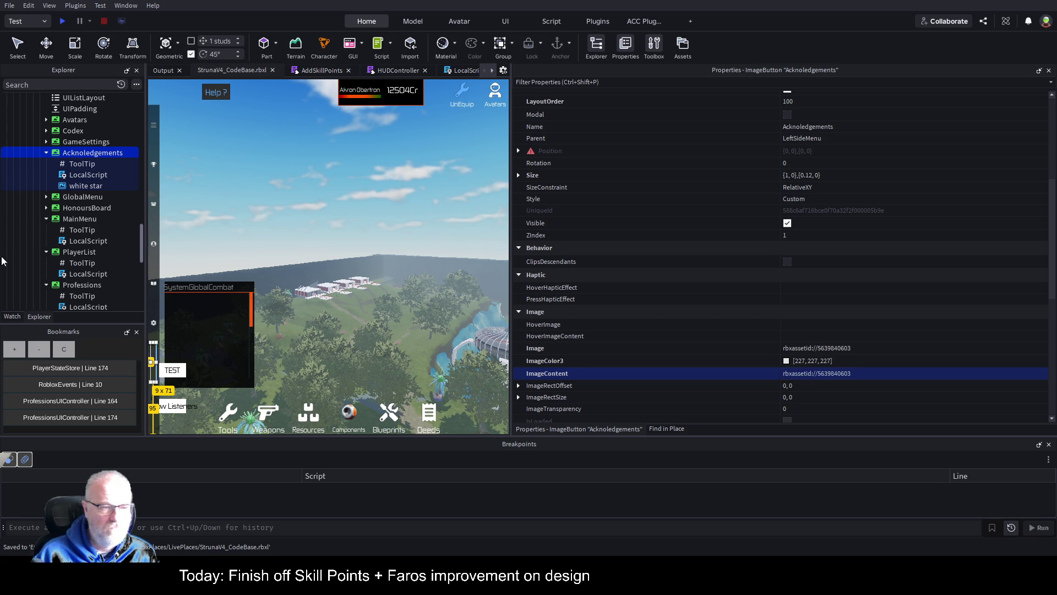
Delete the temporary white star decal and reselect the Acknoledgements button.
left_click(84, 187)
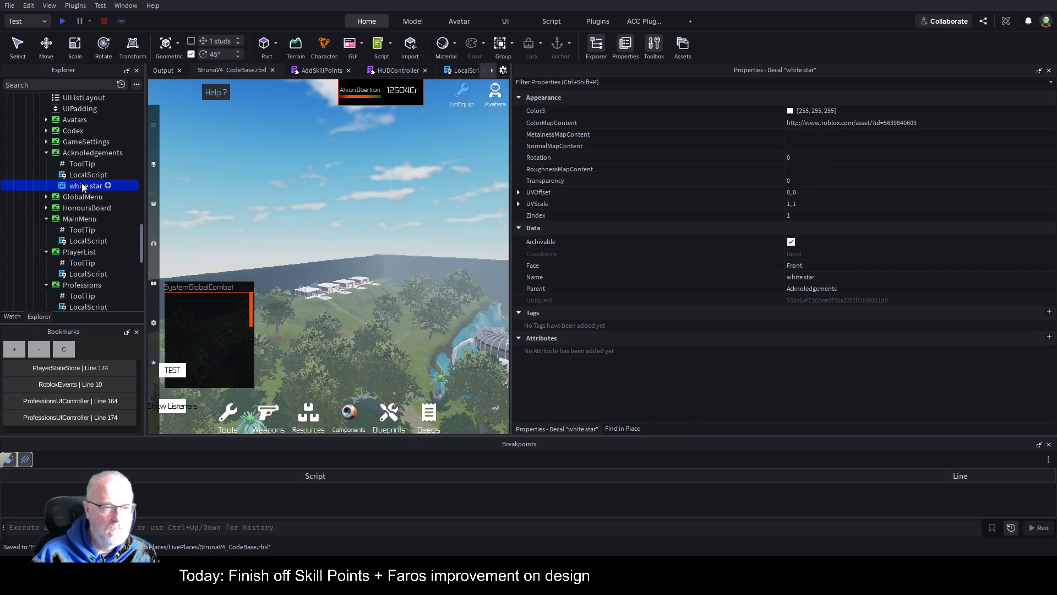
key("Delete")
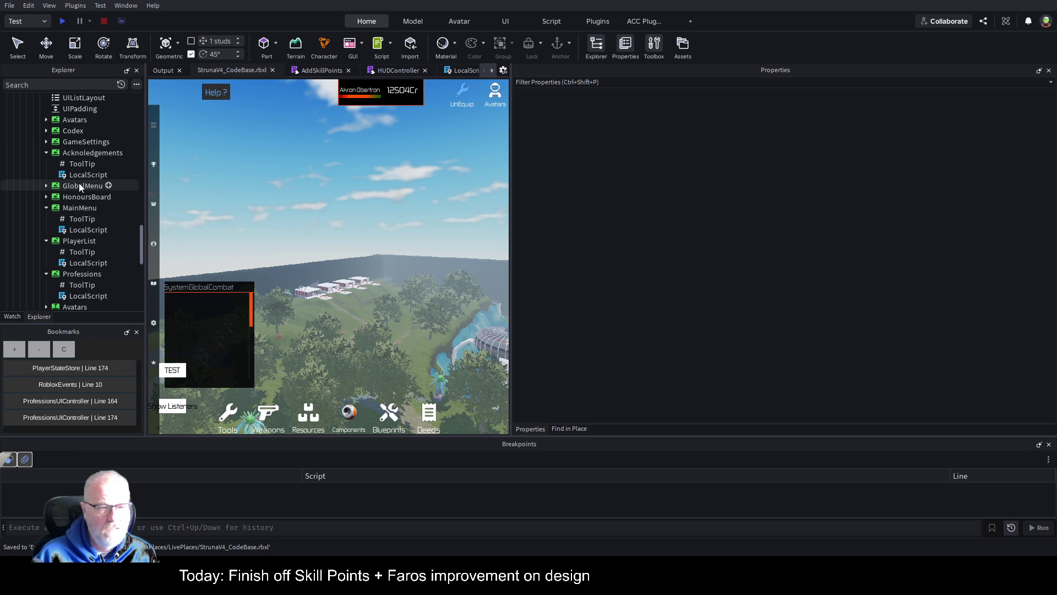
left_click(91, 156)
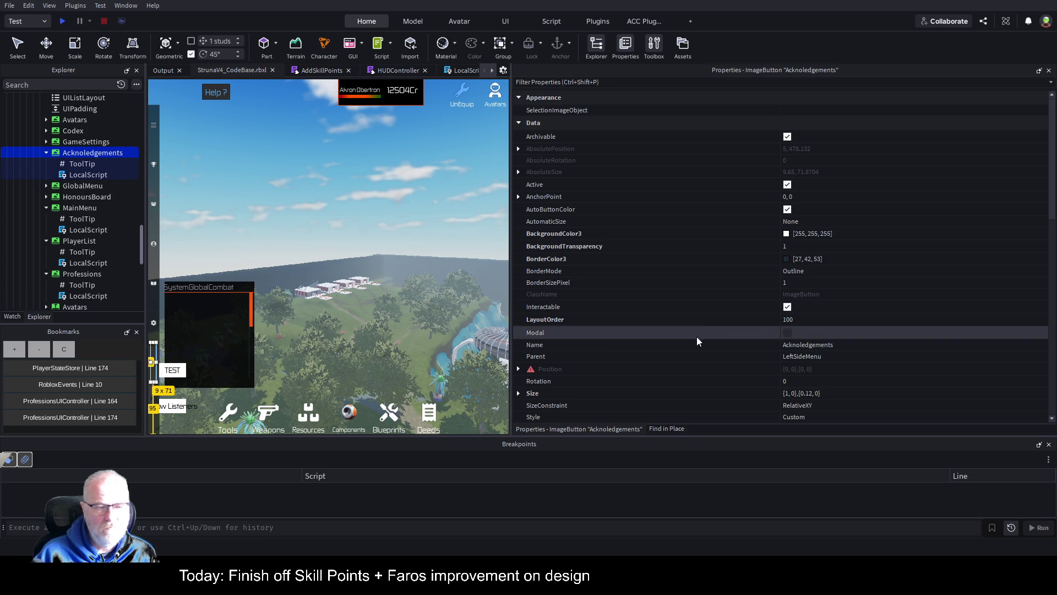
scroll(911, 306, "down", 6)
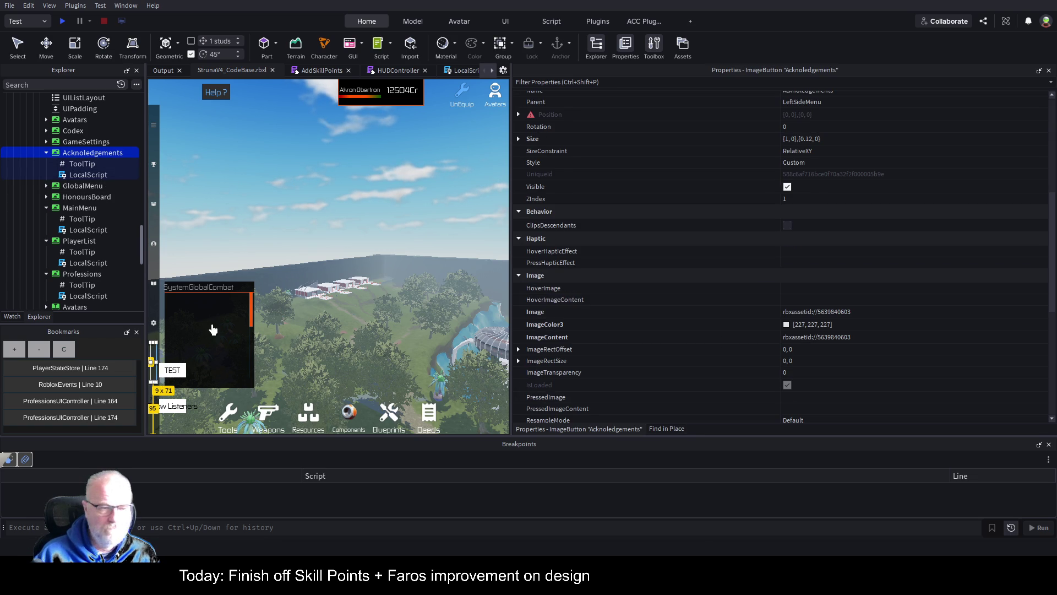
scroll(80, 155, "up", 3)
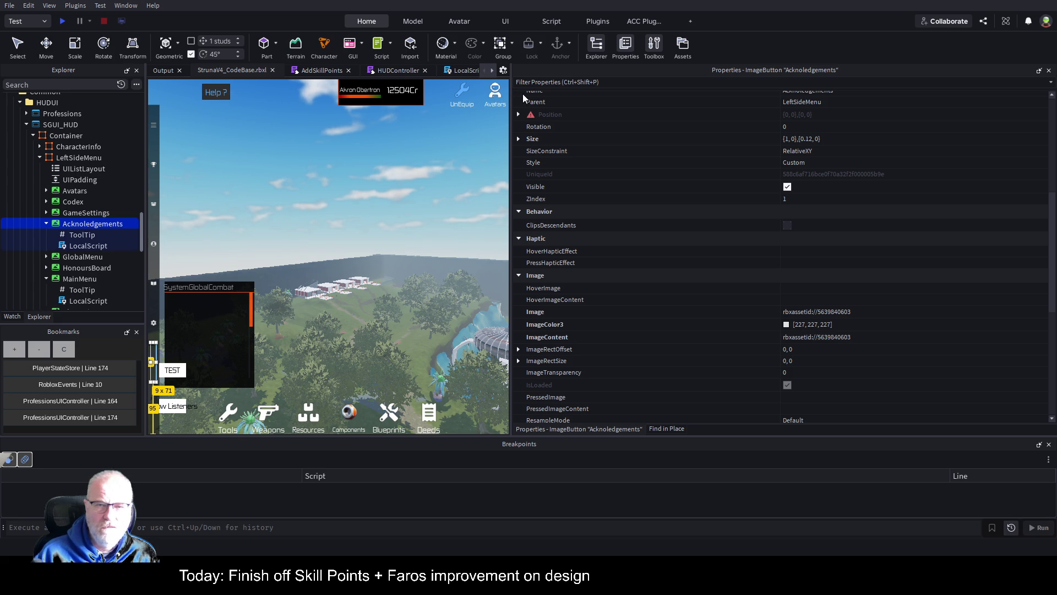
left_click(850, 214)
left_click(59, 207)
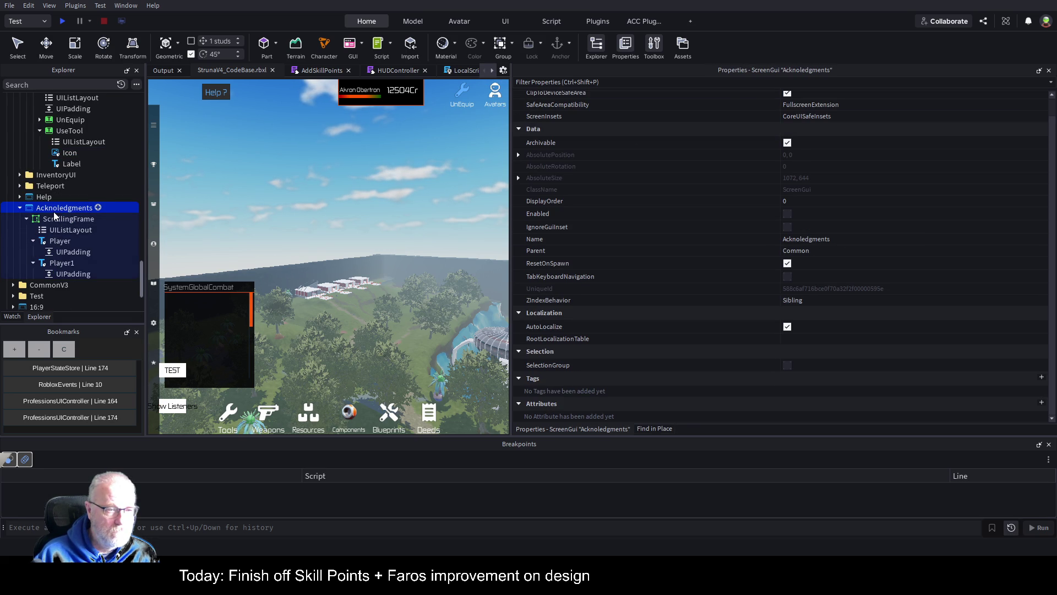
scroll(94, 198, "up", 3)
scroll(104, 184, "up", 3)
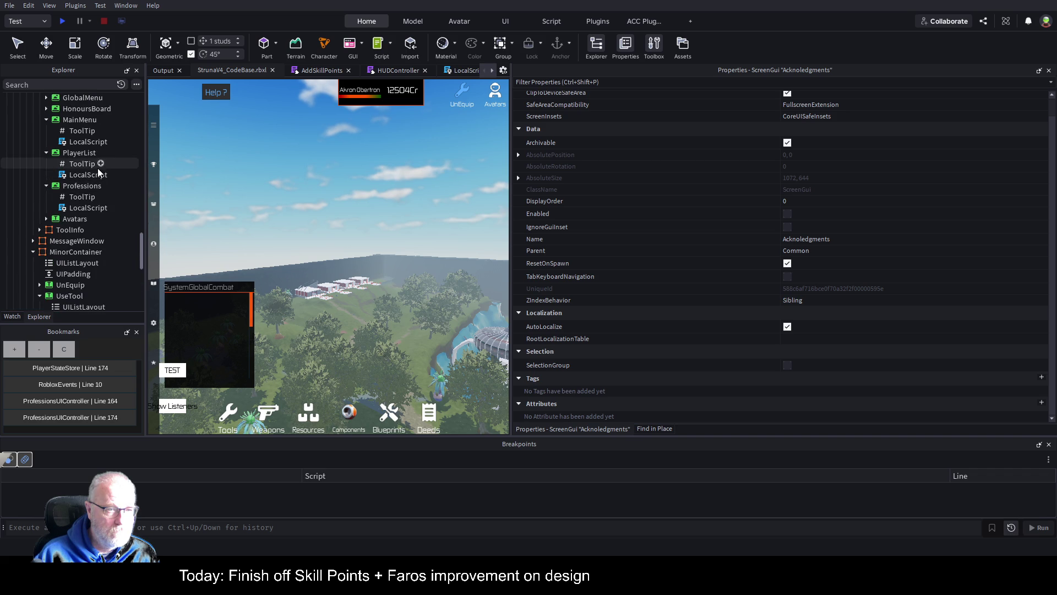
scroll(85, 153, "up", 3)
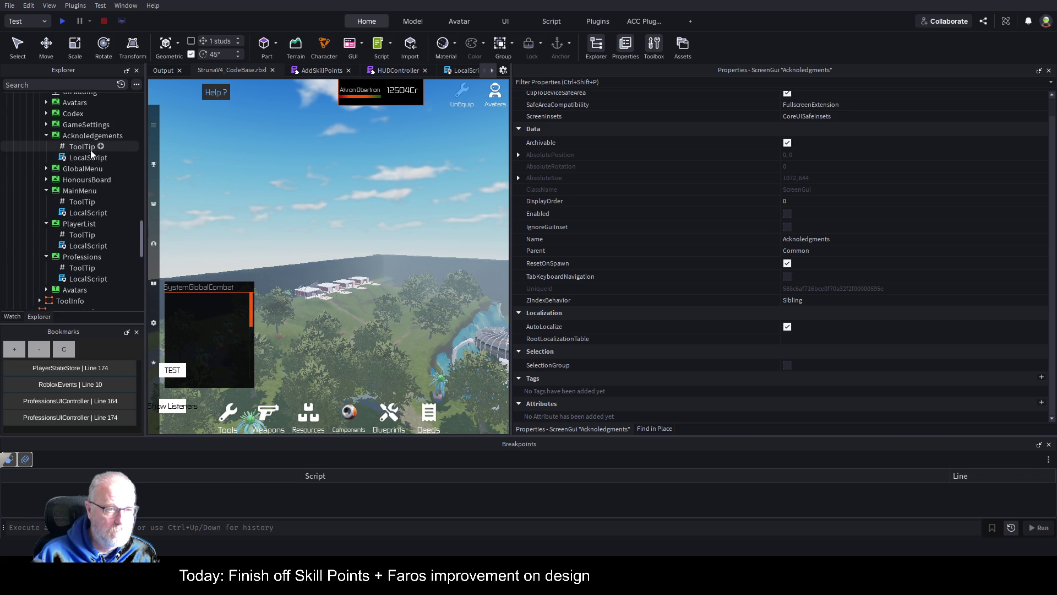
left_click(99, 144)
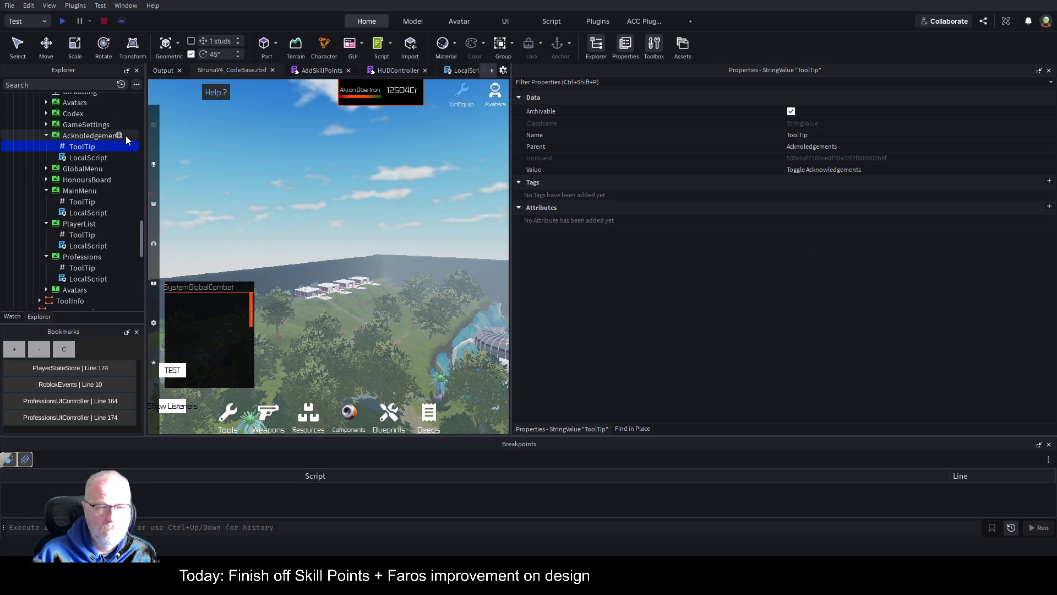
left_click(102, 137)
scroll(900, 303, "down", 5)
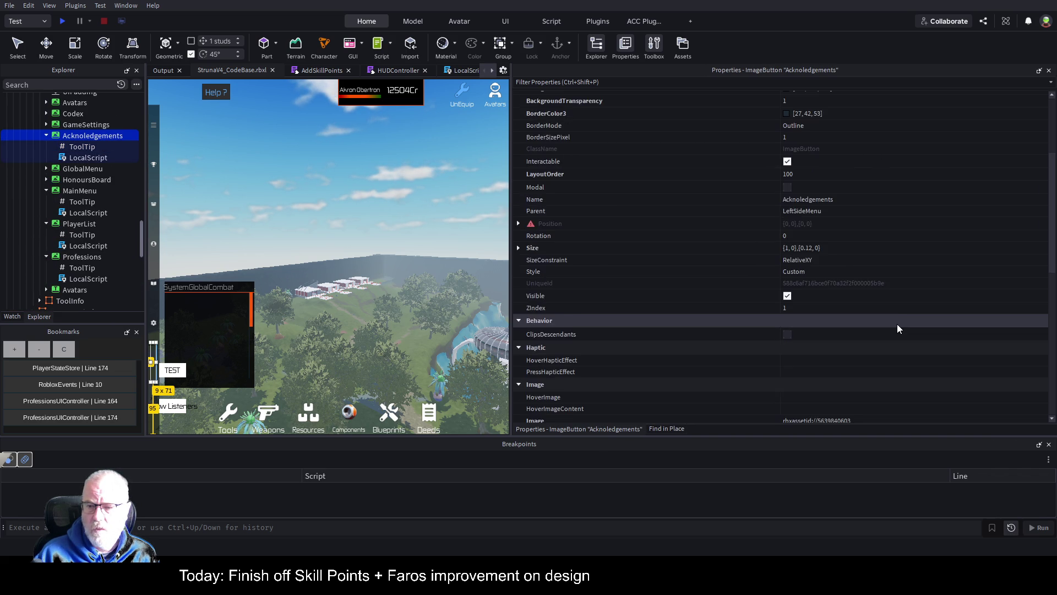
scroll(897, 323, "down", 3)
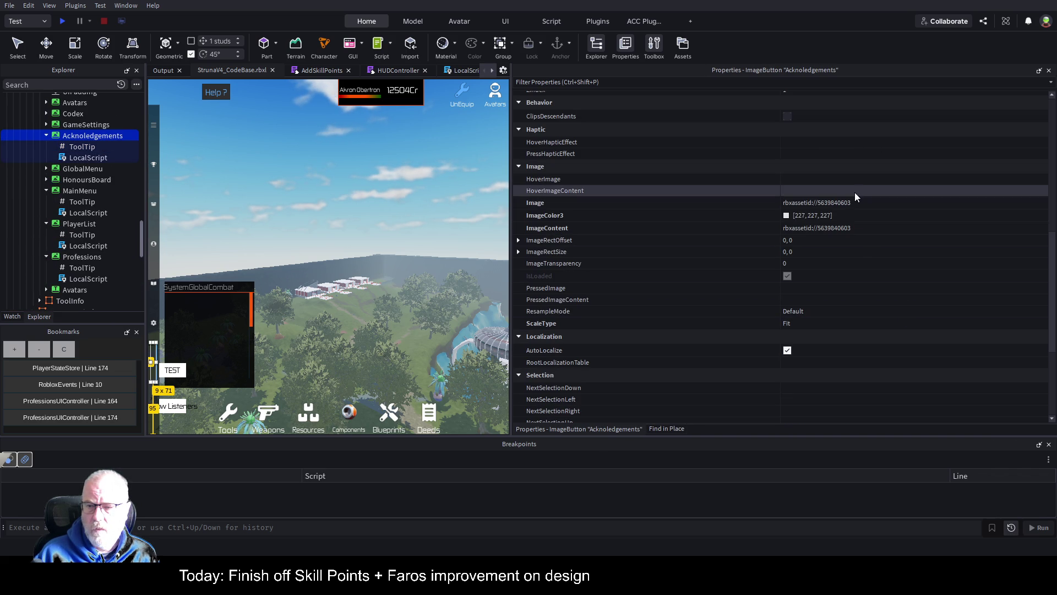
left_click(855, 228)
key("ctrl+v")
key("Return")
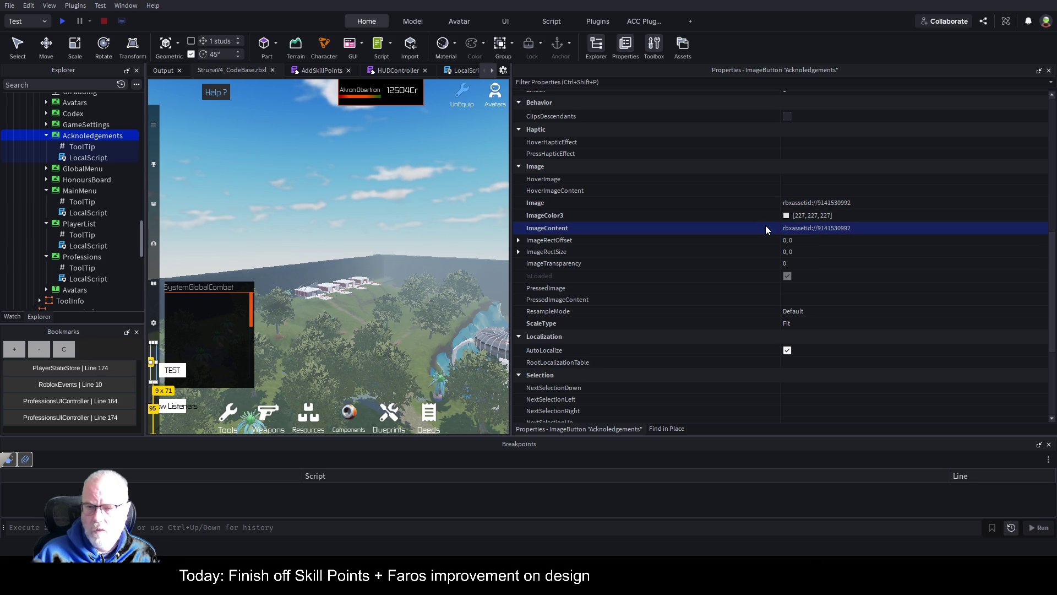
key("ctrl+s")
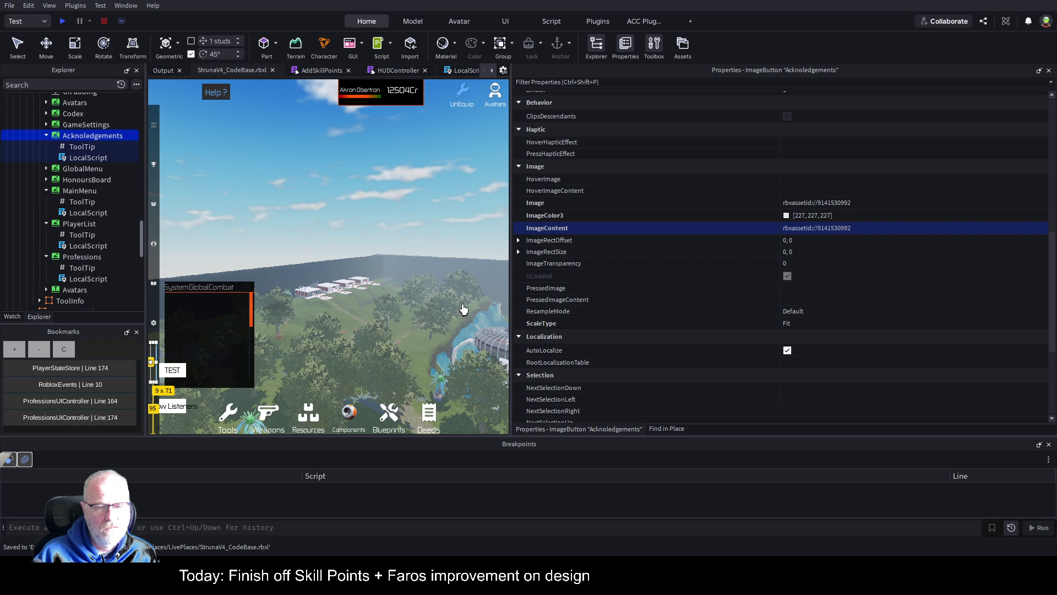
left_click_drag(511, 270, 883, 273)
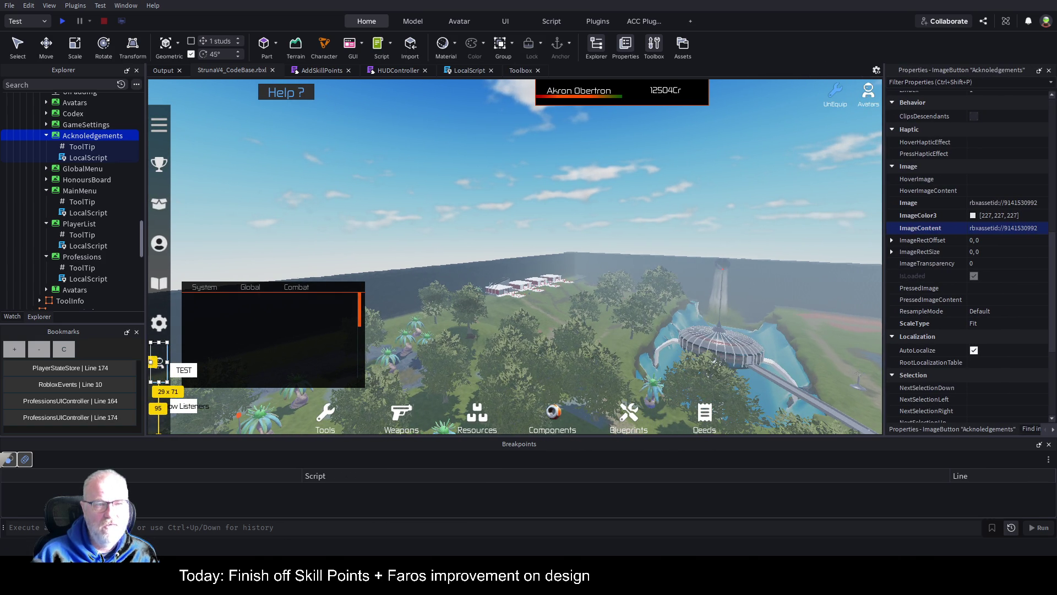
Start a play test and toggle the credits panel with the new button image.
left_click(58, 24)
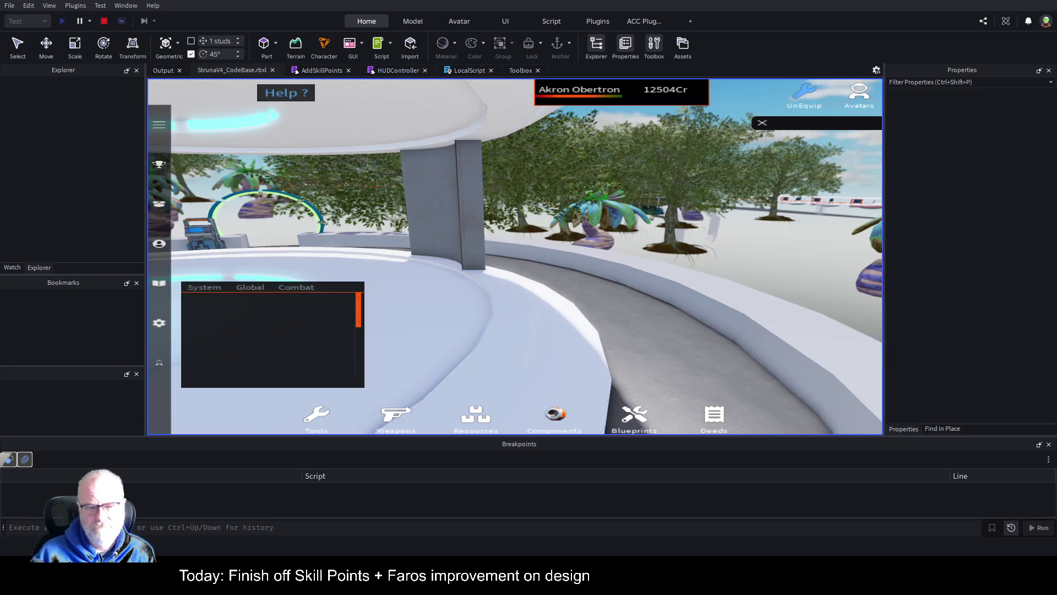
left_click(159, 364)
left_click(159, 365)
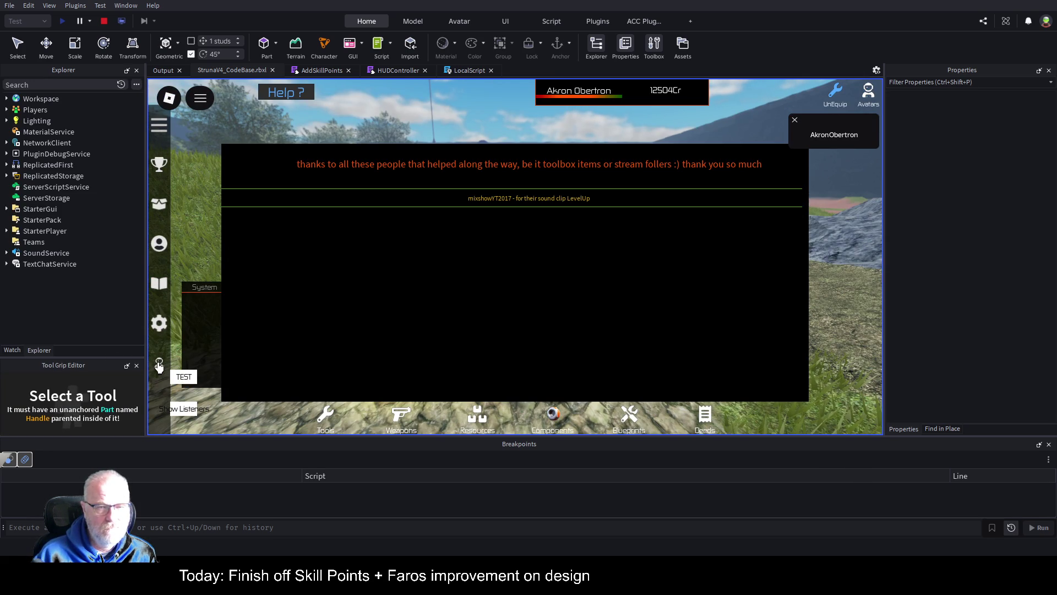
left_click(159, 365)
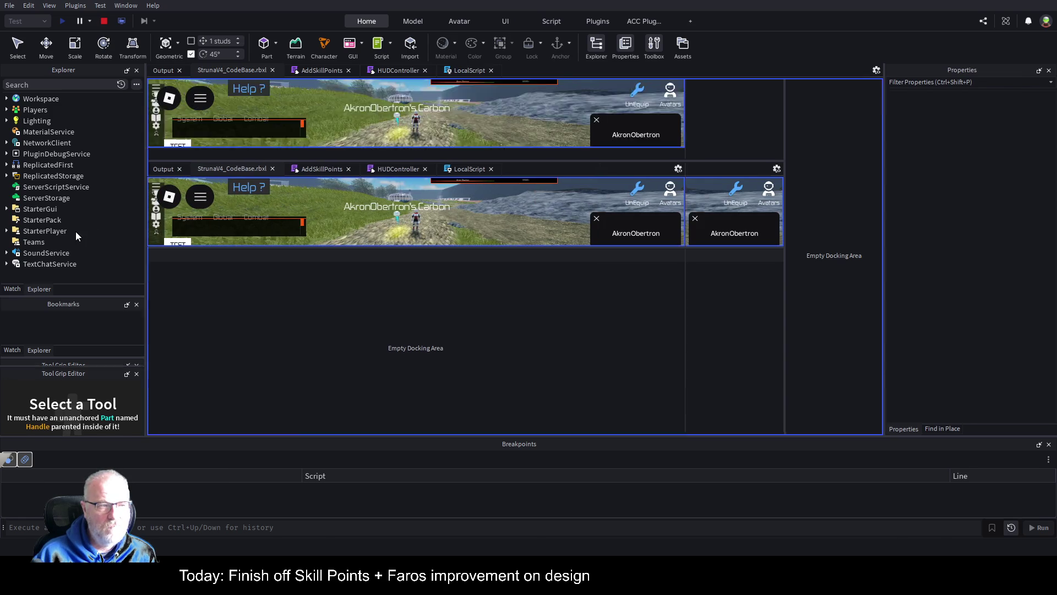
Walk the character along the path, stop the play test and focus the Explorer search.
key("w")
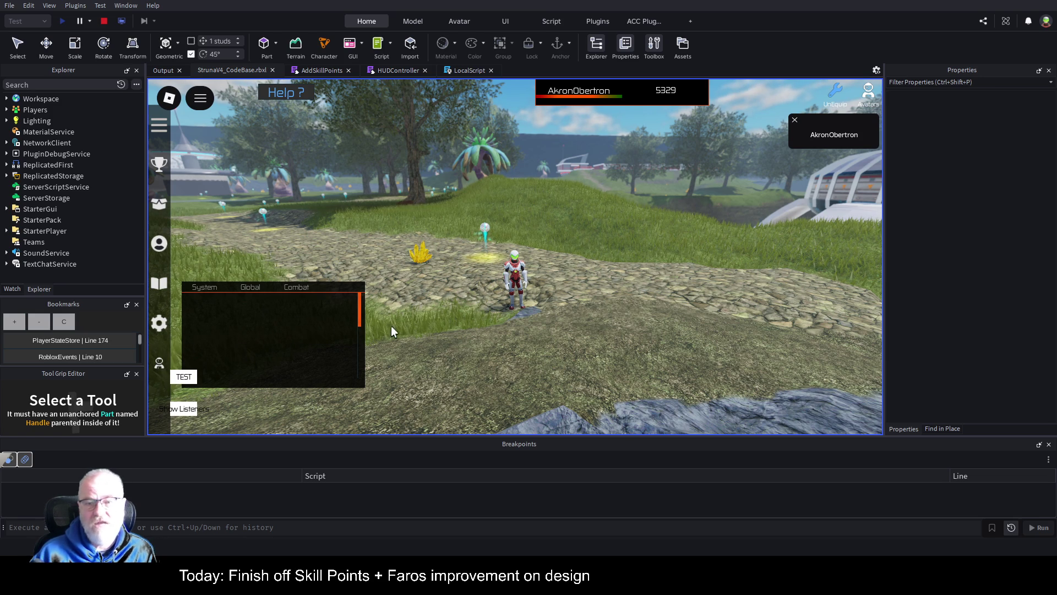
left_click(103, 21)
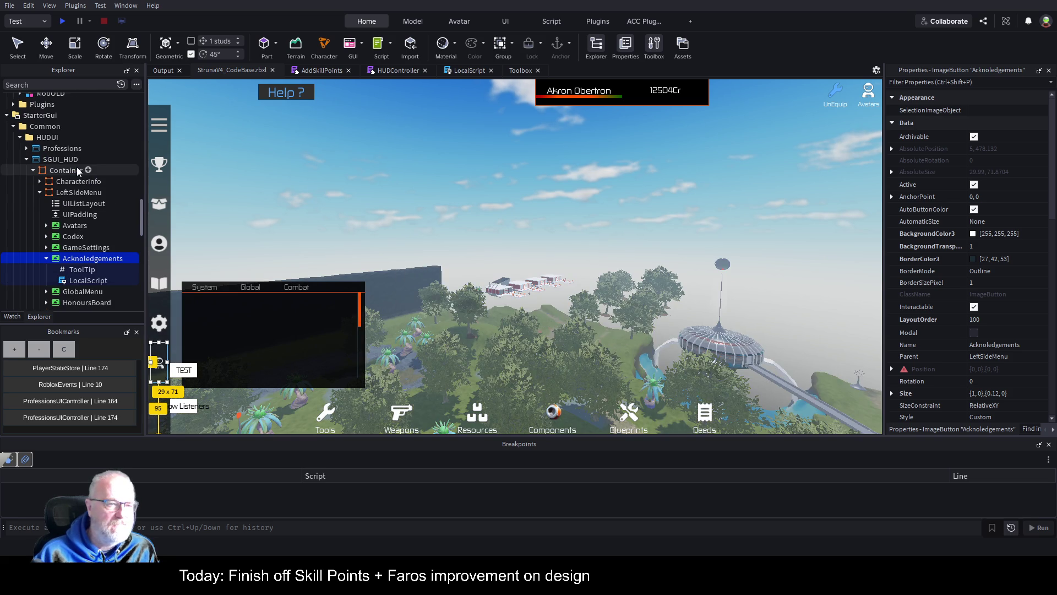
left_click(89, 84)
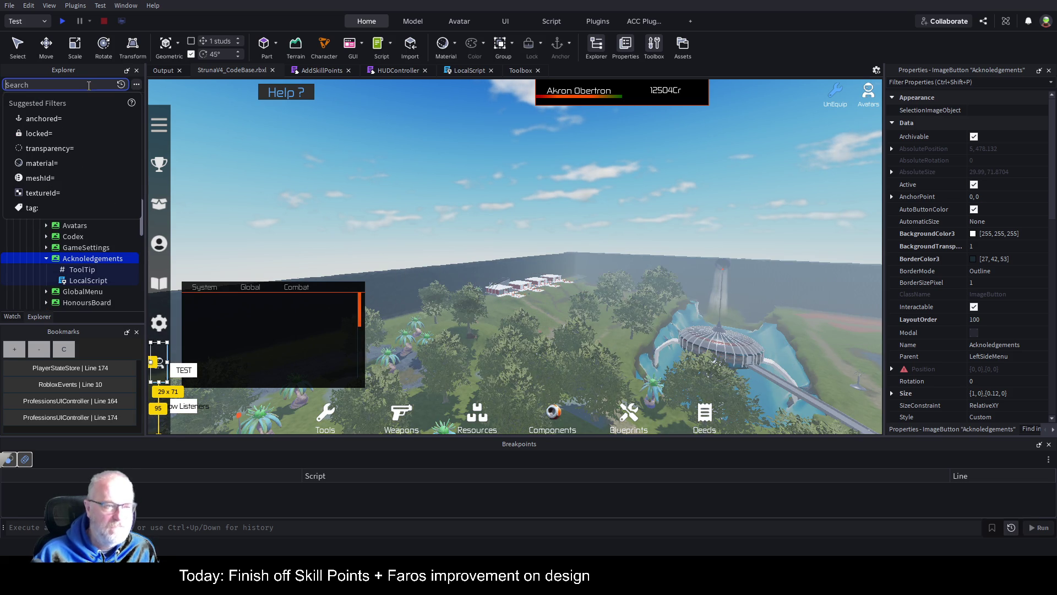
Filter the Explorer for 'Level', select the SkillLevelUp sound, then clear the filter.
type("Level")
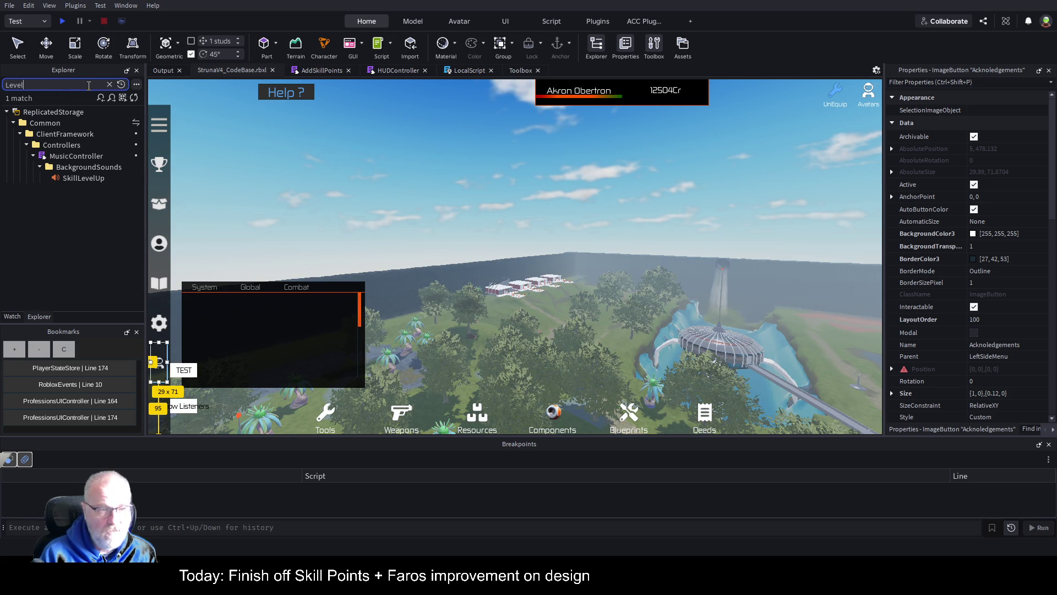
left_click(60, 175)
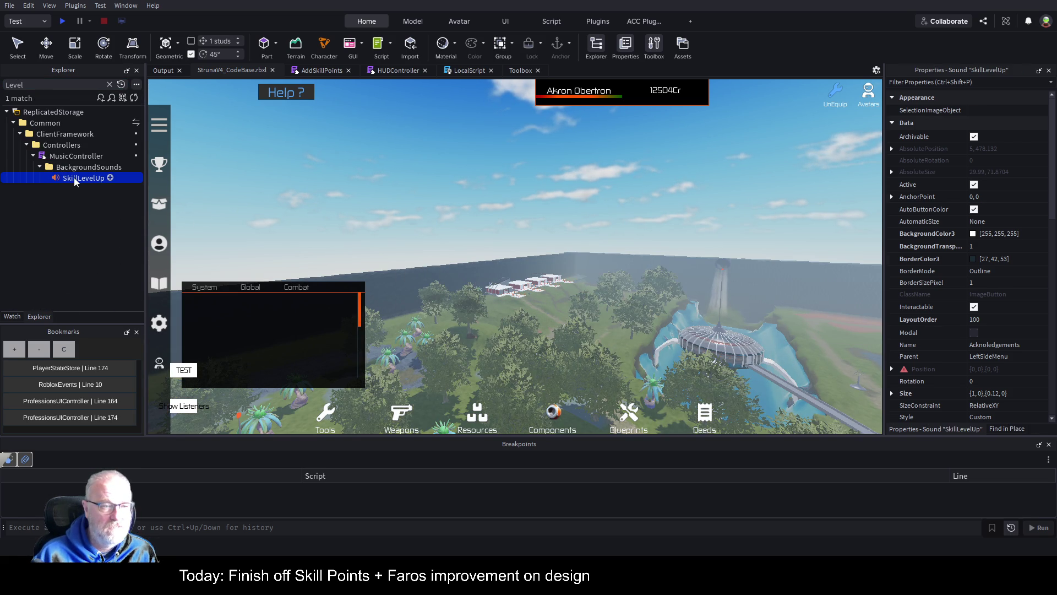
left_click(109, 84)
Go back to the AddSkillPoints script tab and open the MusicController script from the Explorer.
left_click(342, 70)
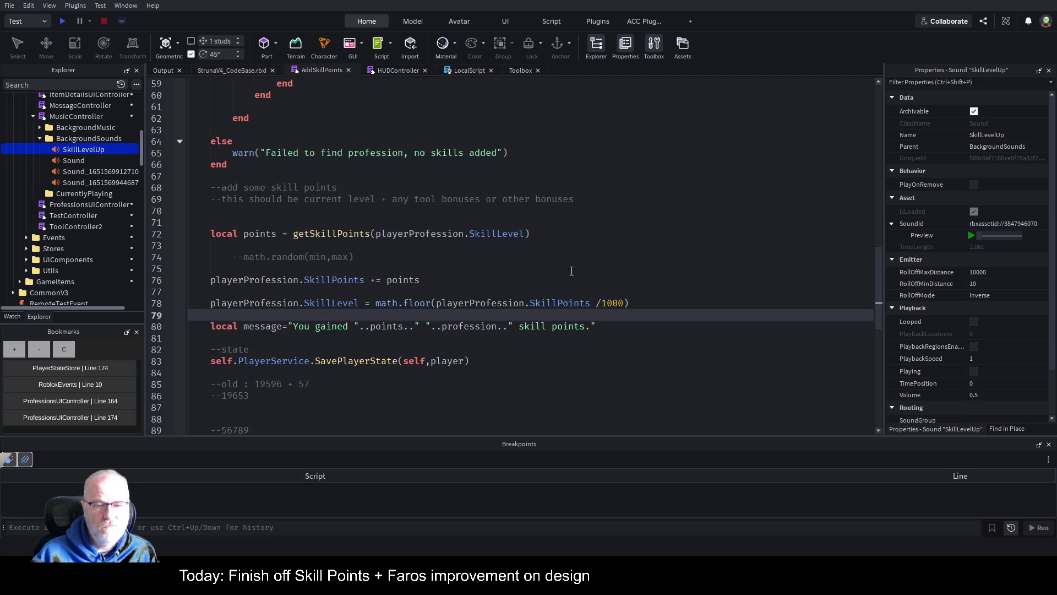
scroll(75, 239, "up", 6)
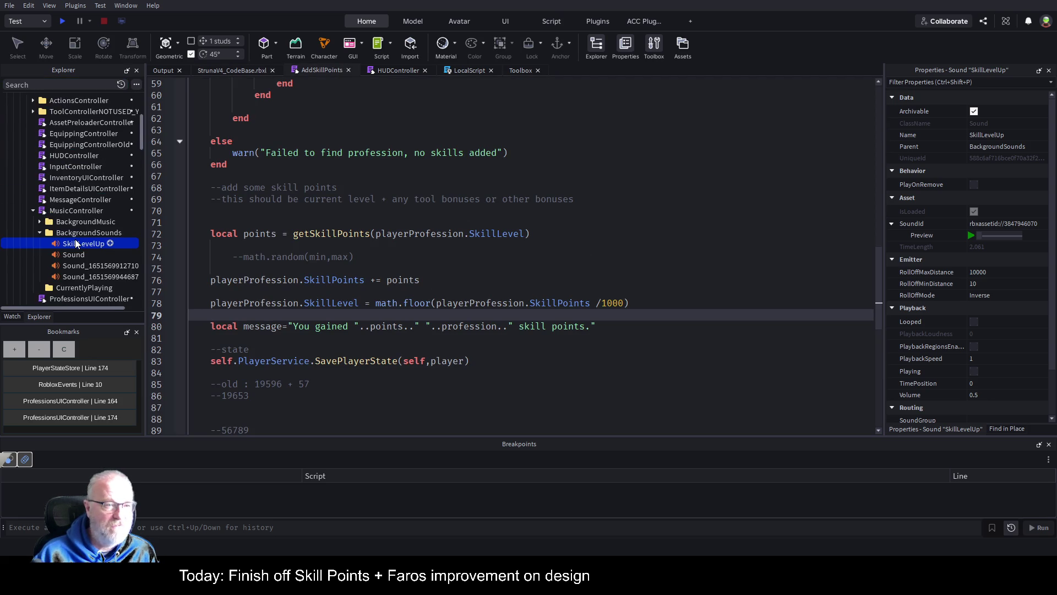
scroll(75, 242, "down", 3)
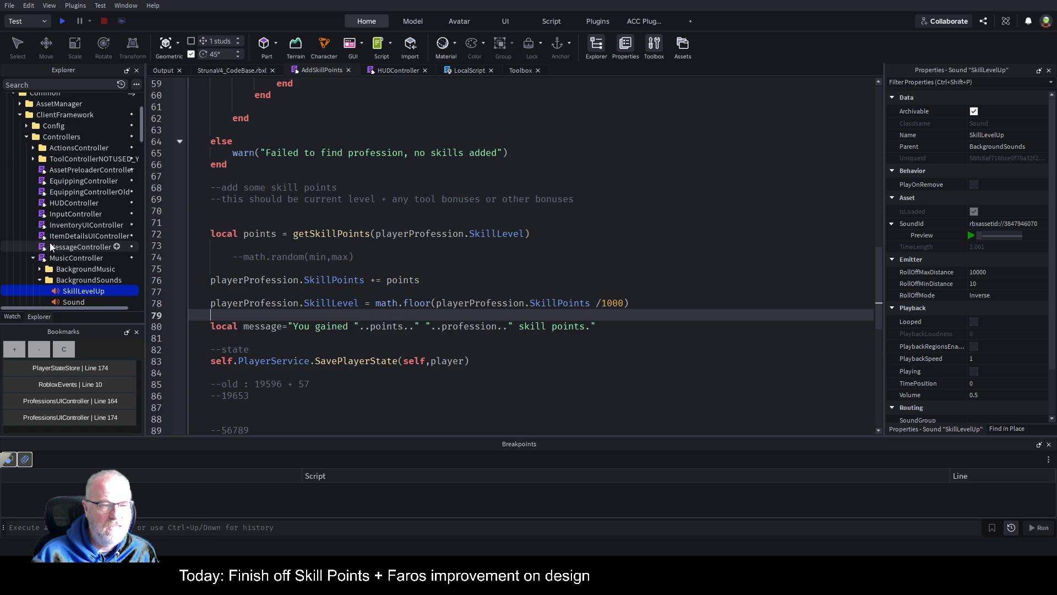
double_click(94, 259)
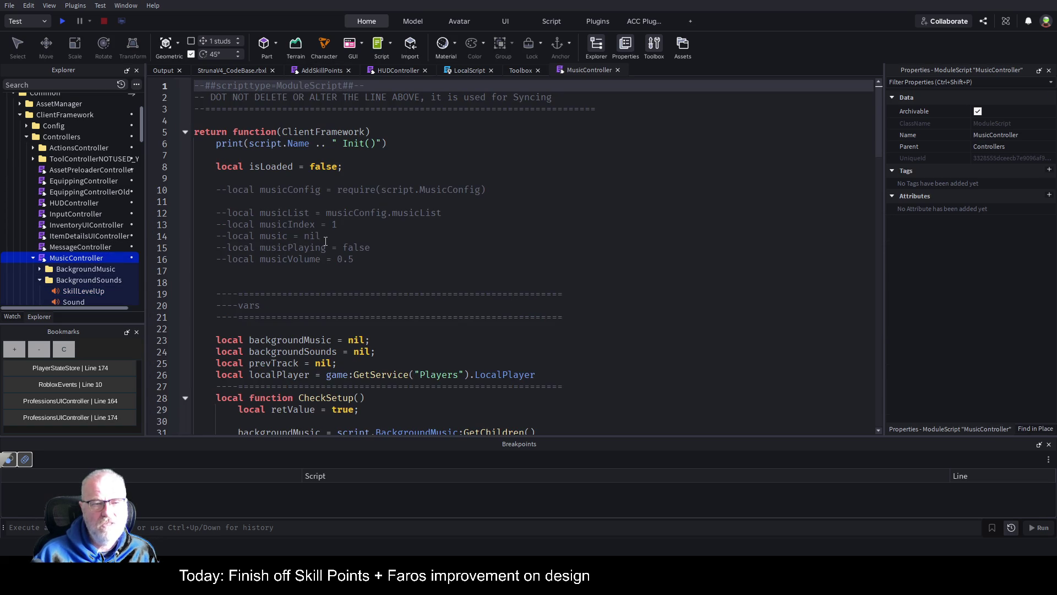
Read through MusicController's sound-playing code, then switch back to the AddSkillPoints tab.
scroll(325, 241, "down", 3)
scroll(330, 263, "up", 3)
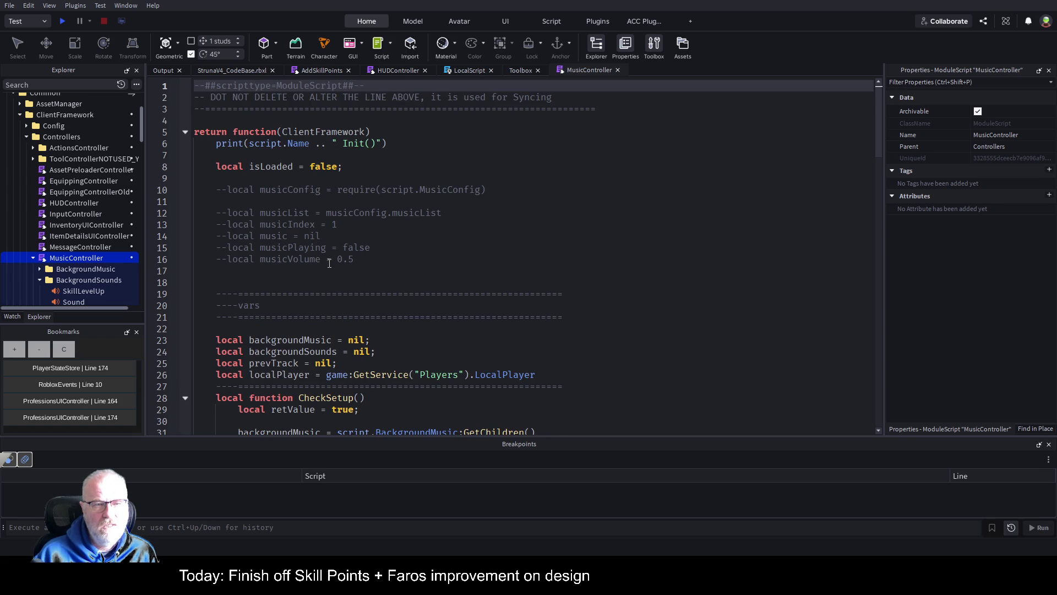
scroll(329, 263, "down", 8)
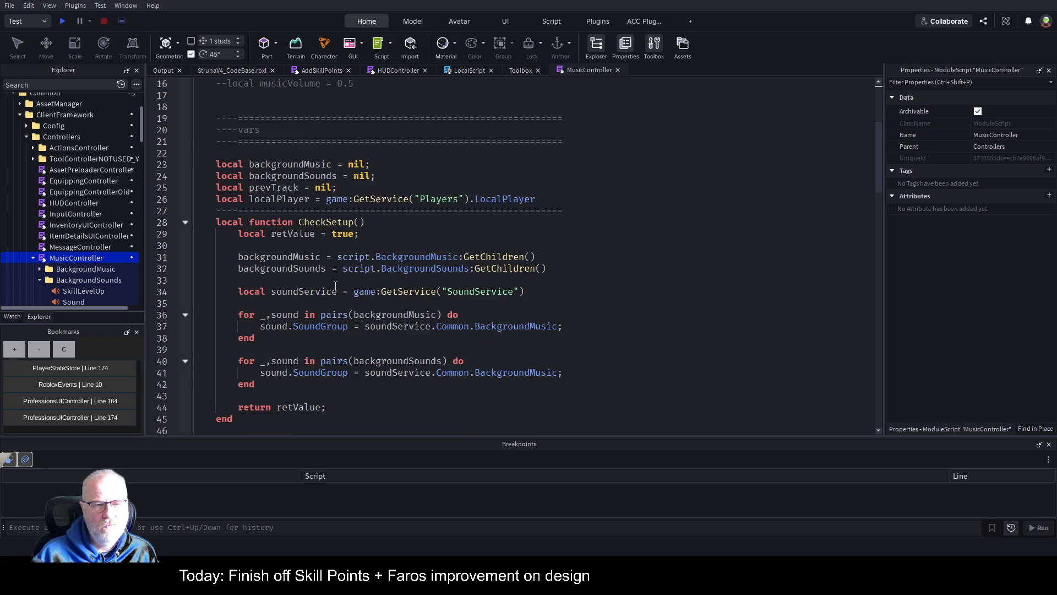
scroll(335, 285, "down", 3)
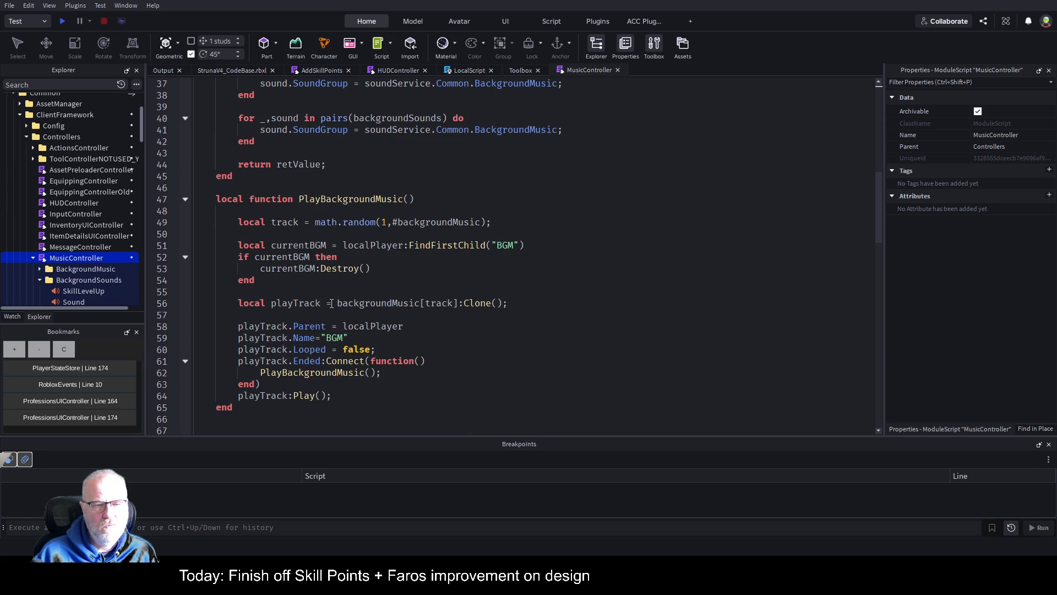
scroll(331, 304, "down", 12)
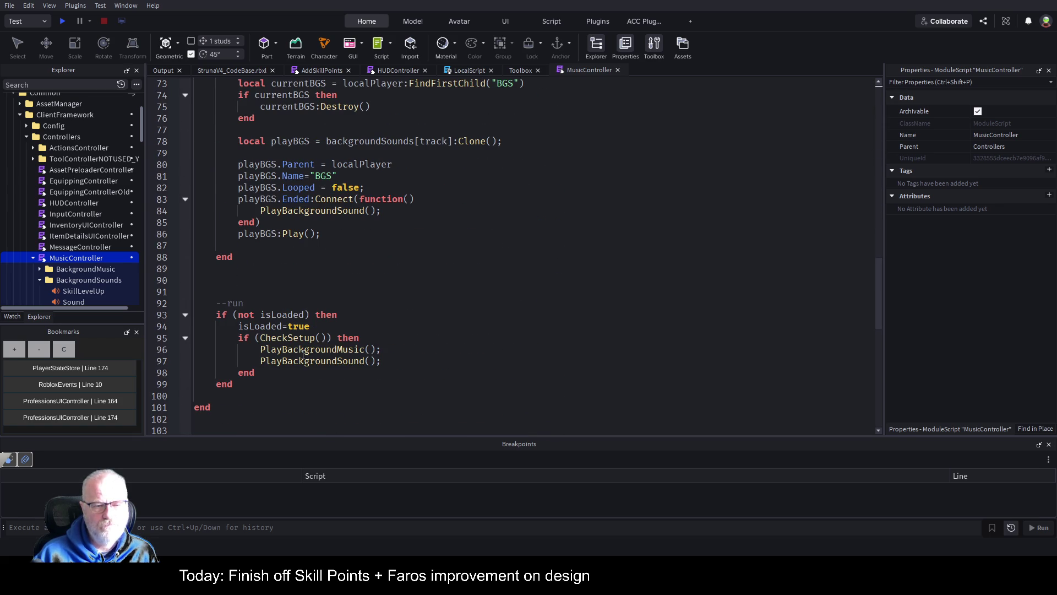
scroll(304, 354, "down", 9)
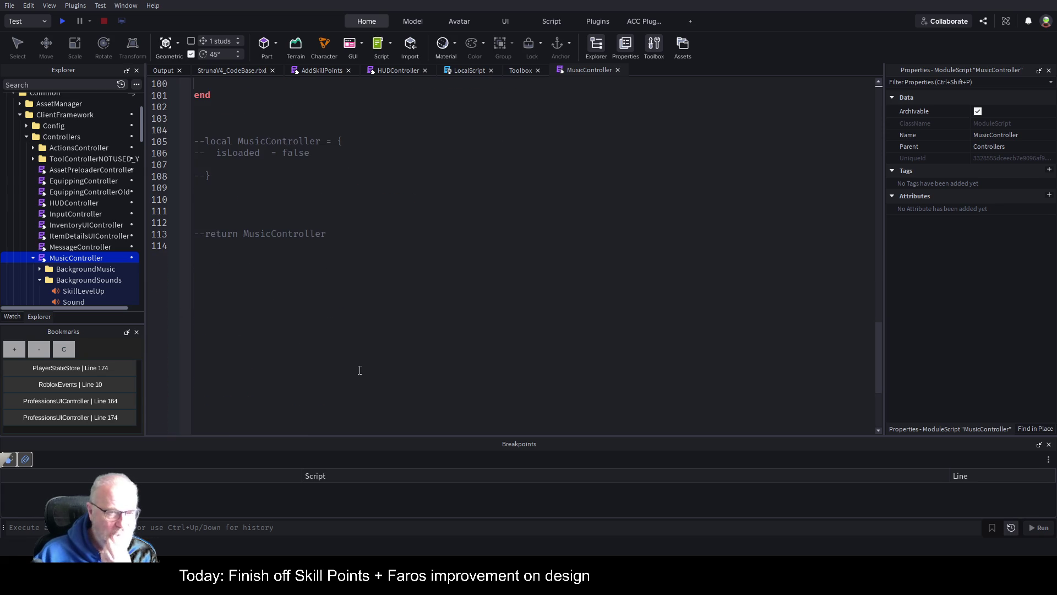
scroll(353, 371, "up", 8)
scroll(331, 356, "up", 11)
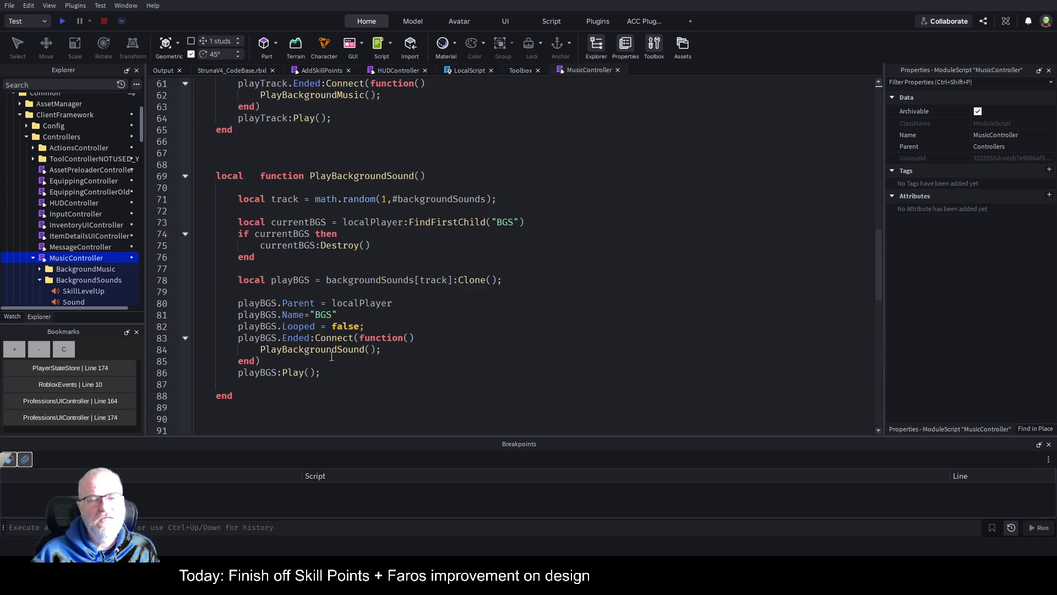
scroll(332, 357, "up", 14)
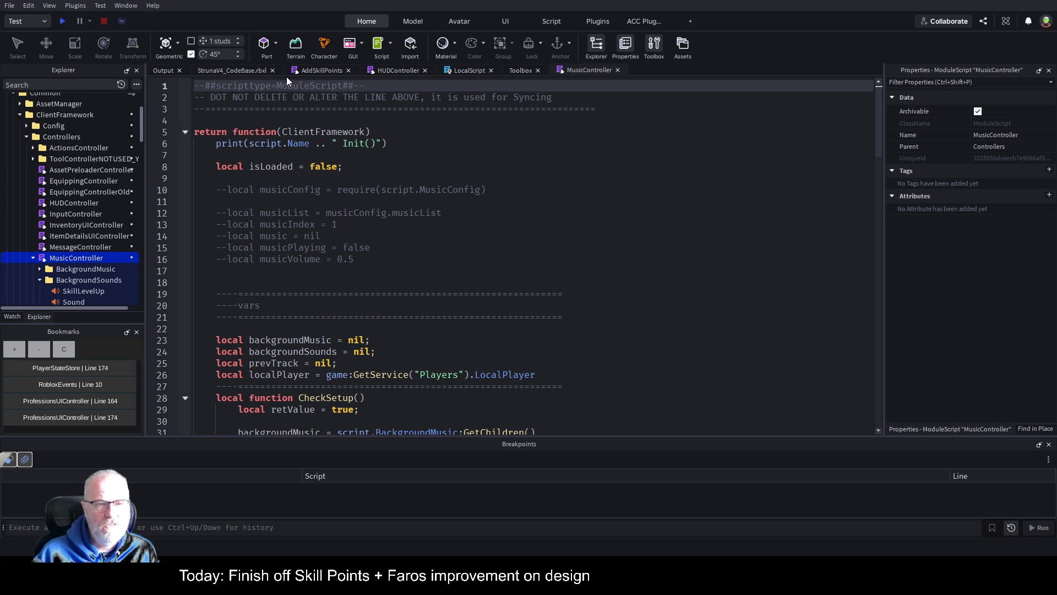
left_click(305, 69)
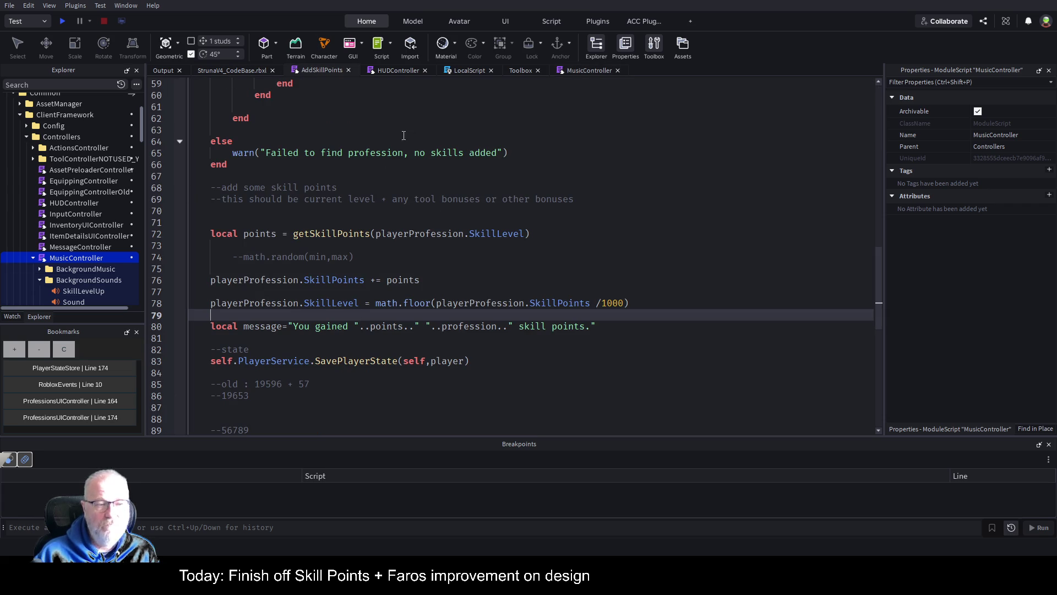
Switch to the MusicController tab and scroll to its CheckSetup function near line 13.
left_click(580, 71)
scroll(537, 231, "down", 4)
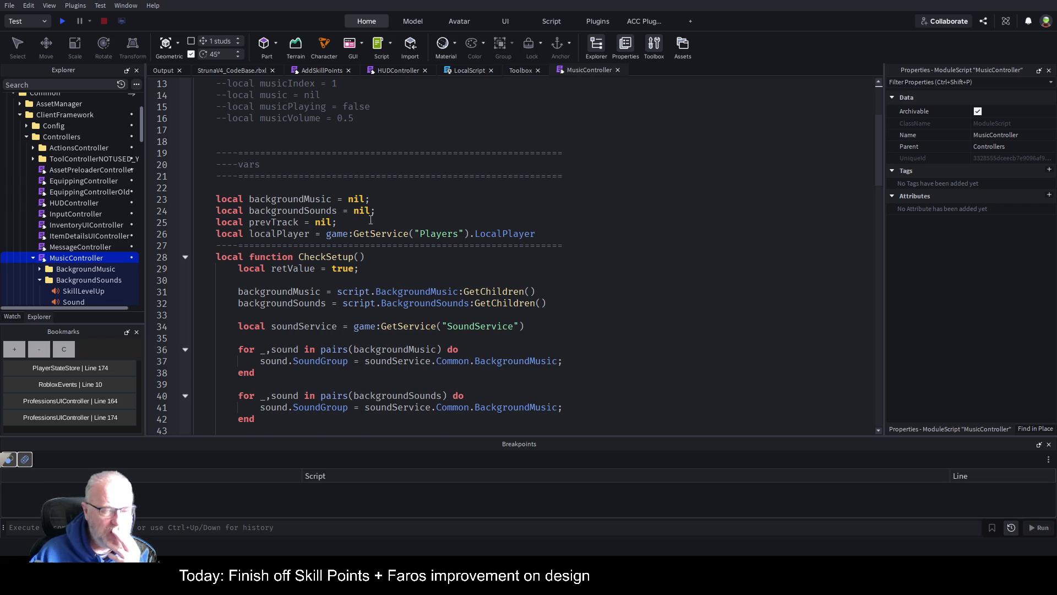
Add a breakpoint on MusicController's line 6 Init print statement and start a play test.
scroll(385, 220, "up", 4)
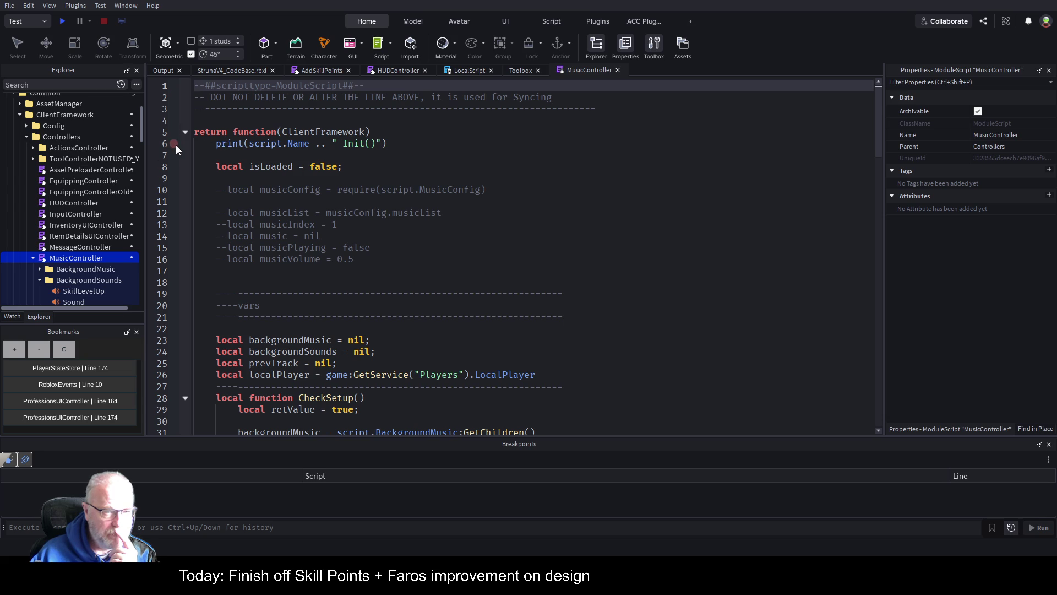
left_click(174, 144)
left_click(61, 22)
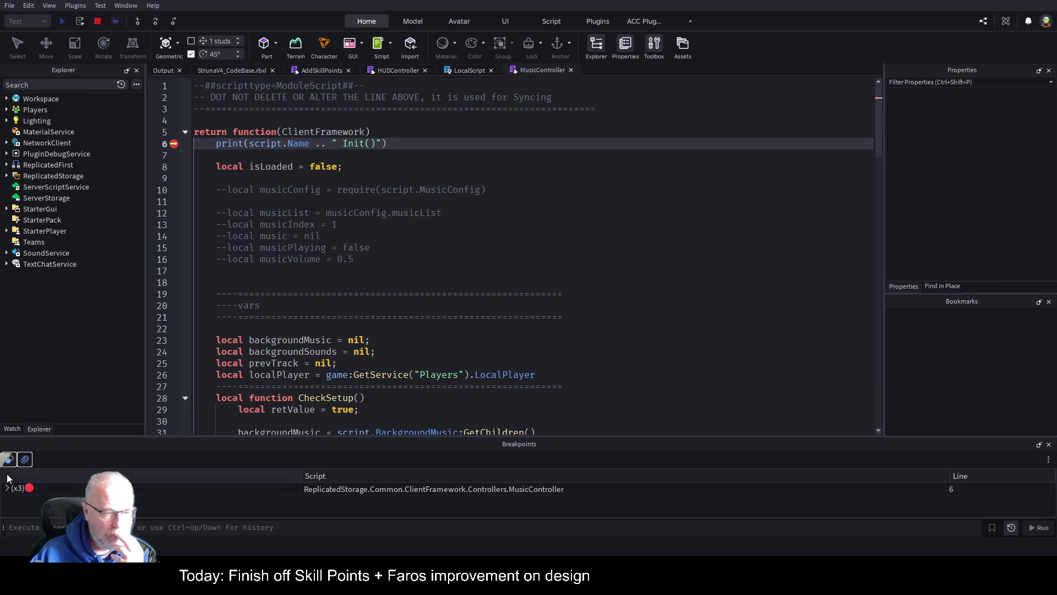
Show the paused debugger's Watch > Variables list and expand ClientFramework to see its members.
left_click(12, 428)
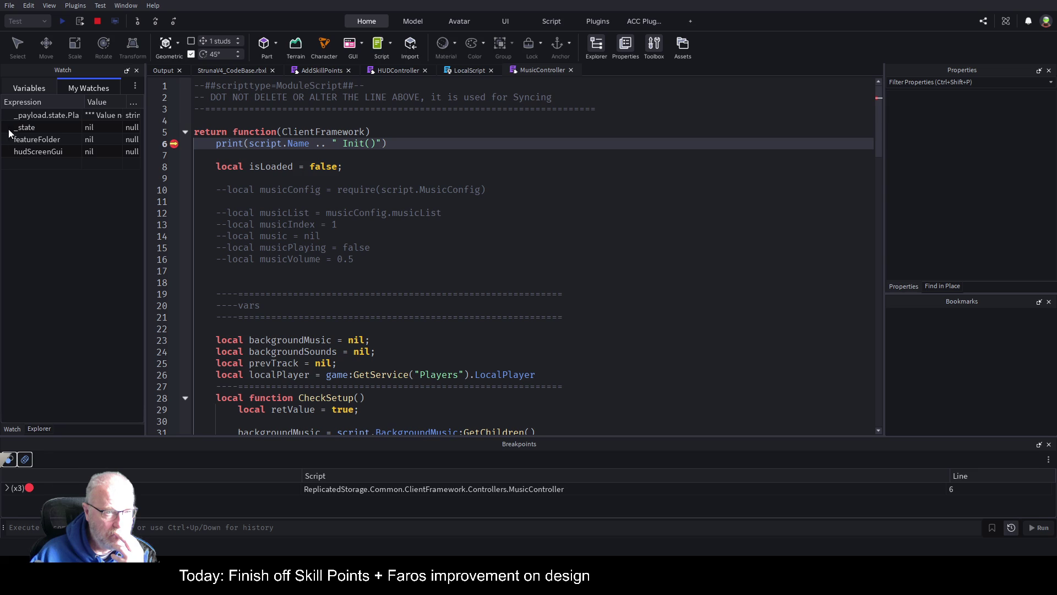
left_click(32, 87)
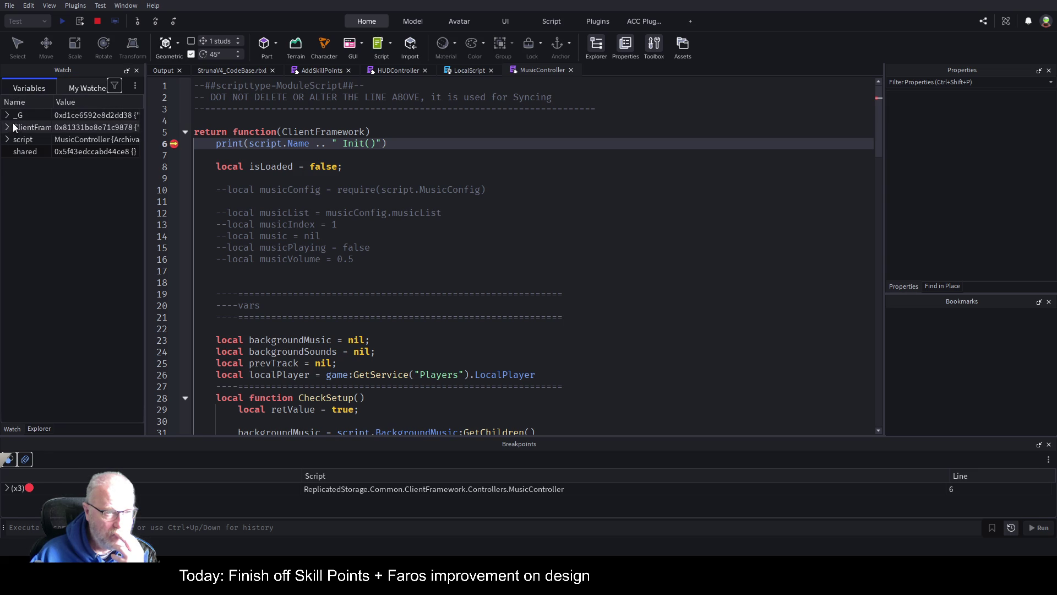
left_click(8, 128)
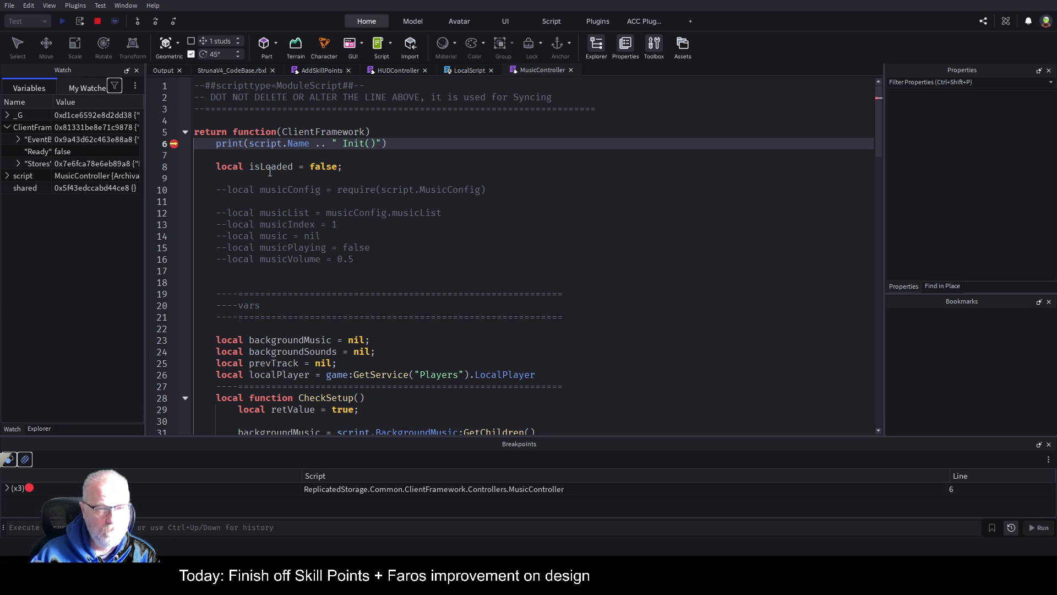
Add 'local EventBus = ClientFramework.EventBus' on line 7 of MusicController.
left_click(270, 157)
type("lcoal")
key("BackSpace")
key("BackSpace")
key("BackSpace")
type("ocal EventBus = ")
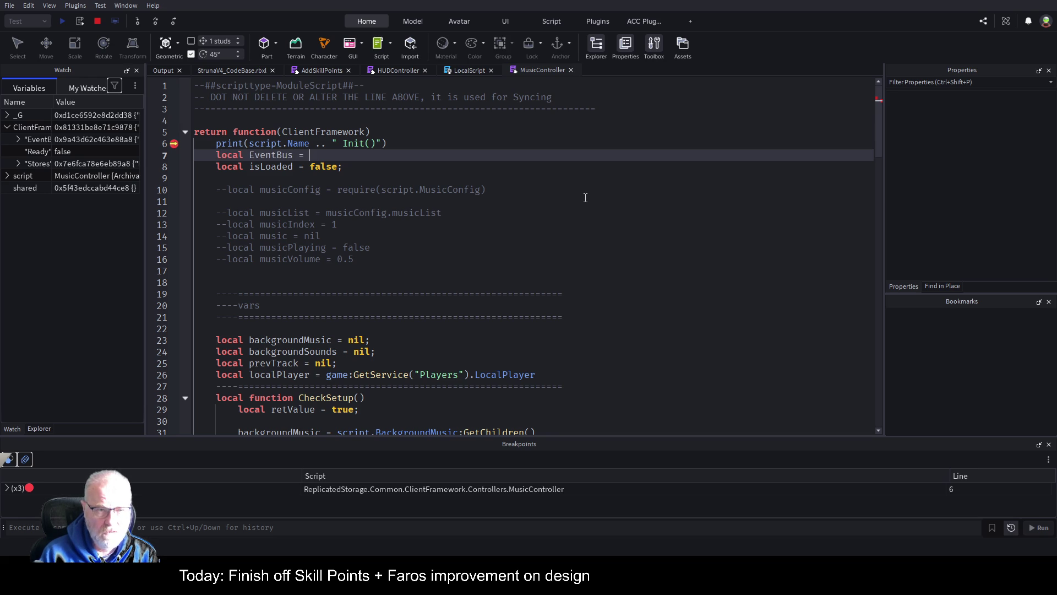
type("ClientFramework.EventB")
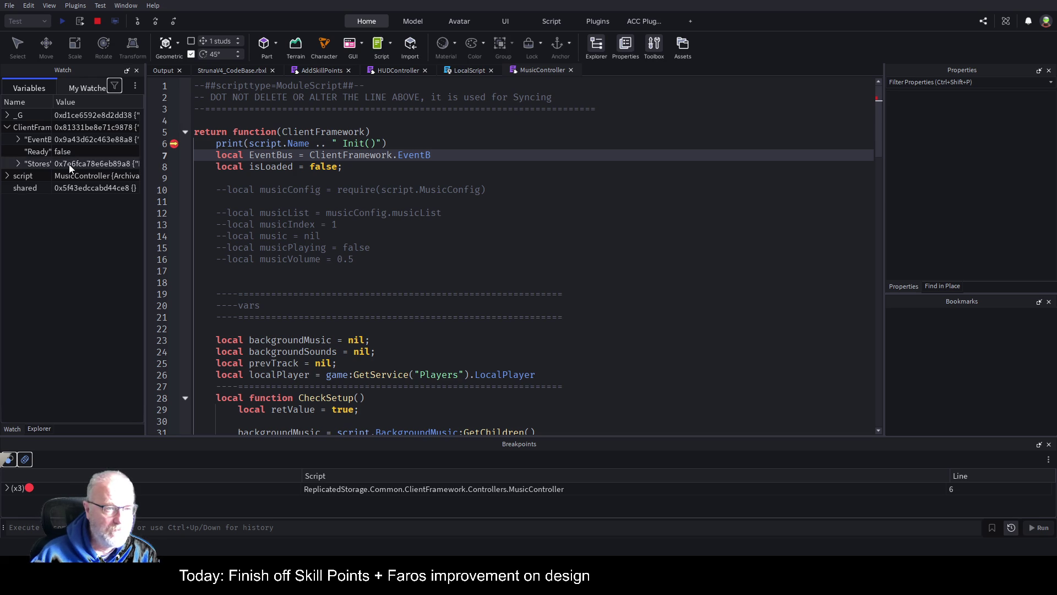
left_click_drag(54, 102, 100, 103)
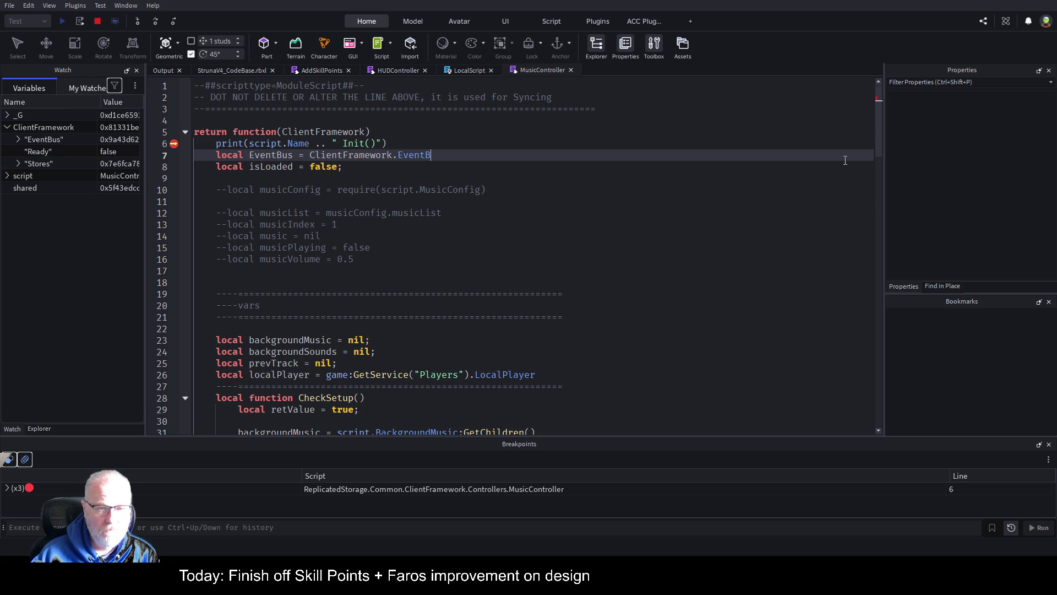
type("us")
key("Return")
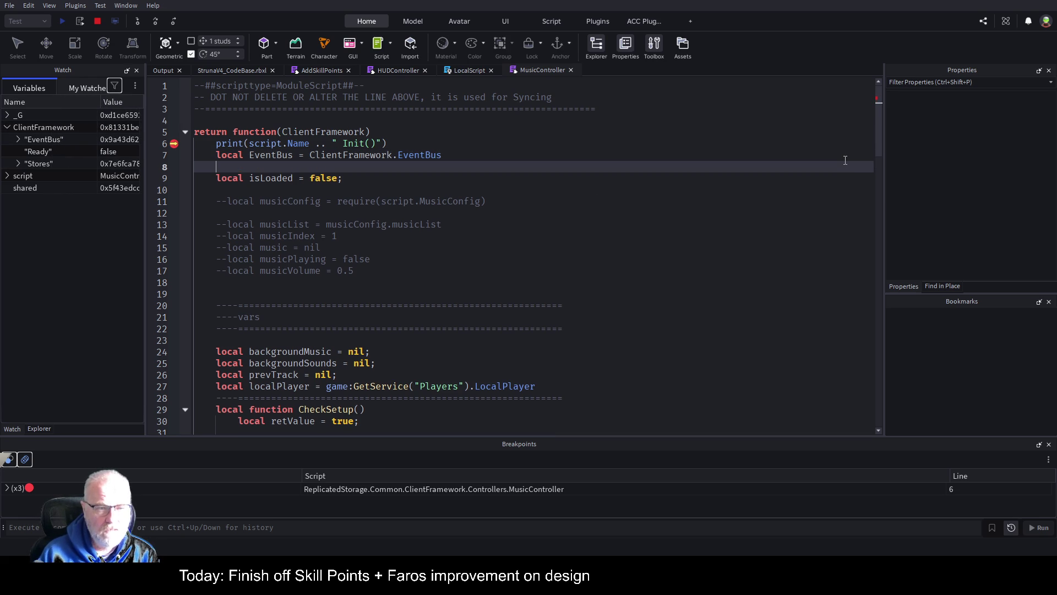
Resume the paused play test past the breakpoint with F5.
double_click(287, 157)
left_click(98, 21)
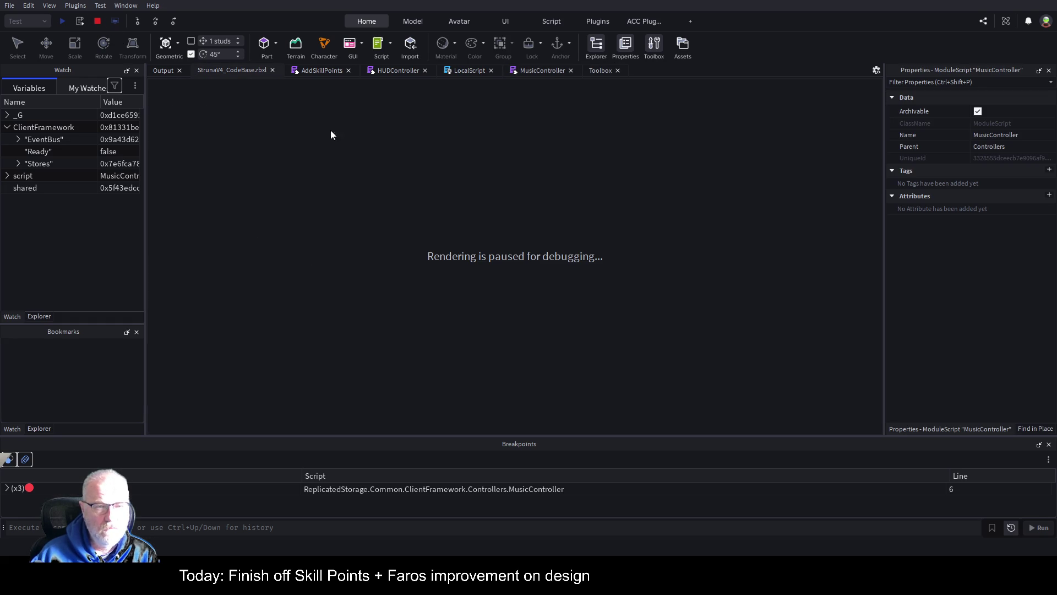
key("F5")
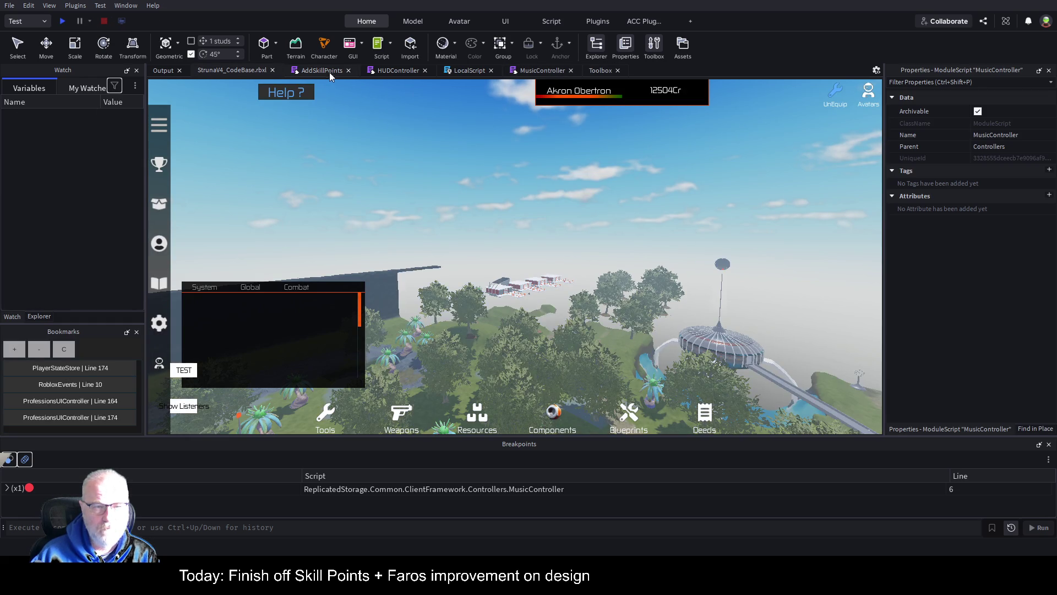
Collapse the PlayBackgroundMusic and PlayBackgroundSound function bodies in MusicController.
left_click(547, 69)
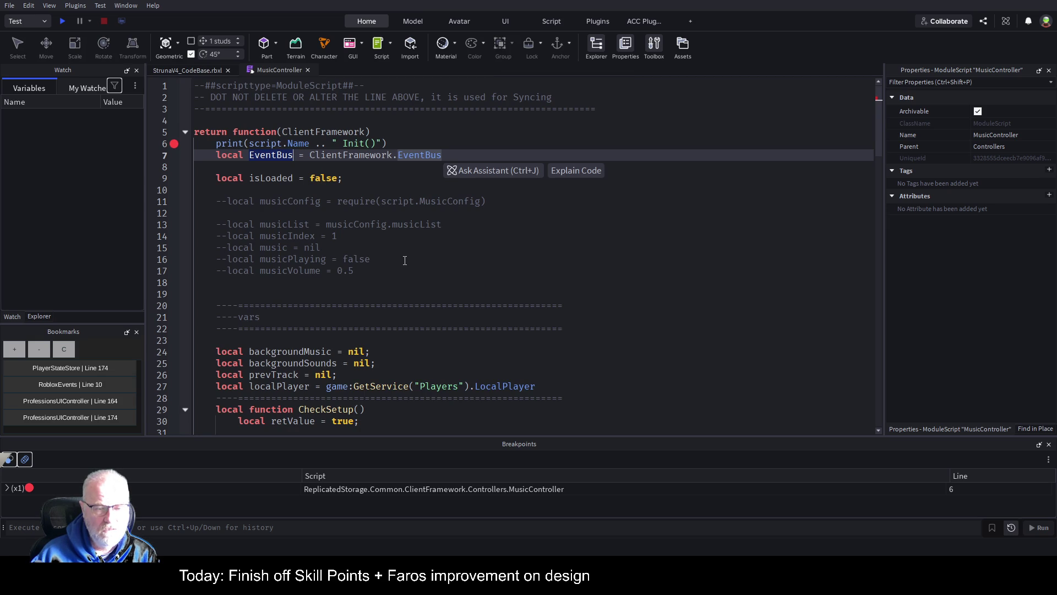
scroll(406, 260, "down", 4)
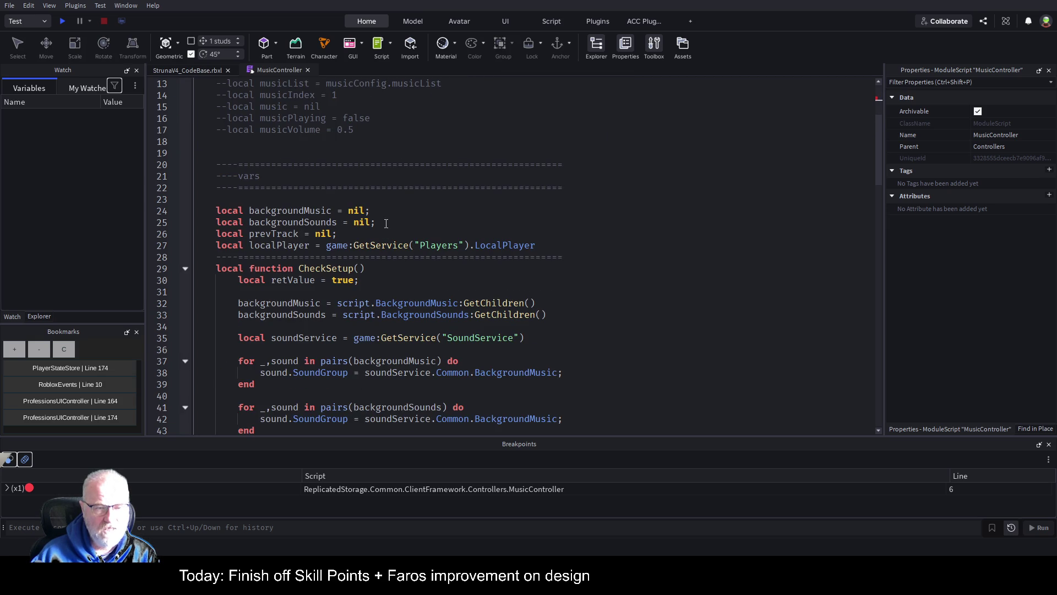
scroll(370, 291, "up", 4)
scroll(370, 290, "down", 8)
scroll(375, 290, "down", 4)
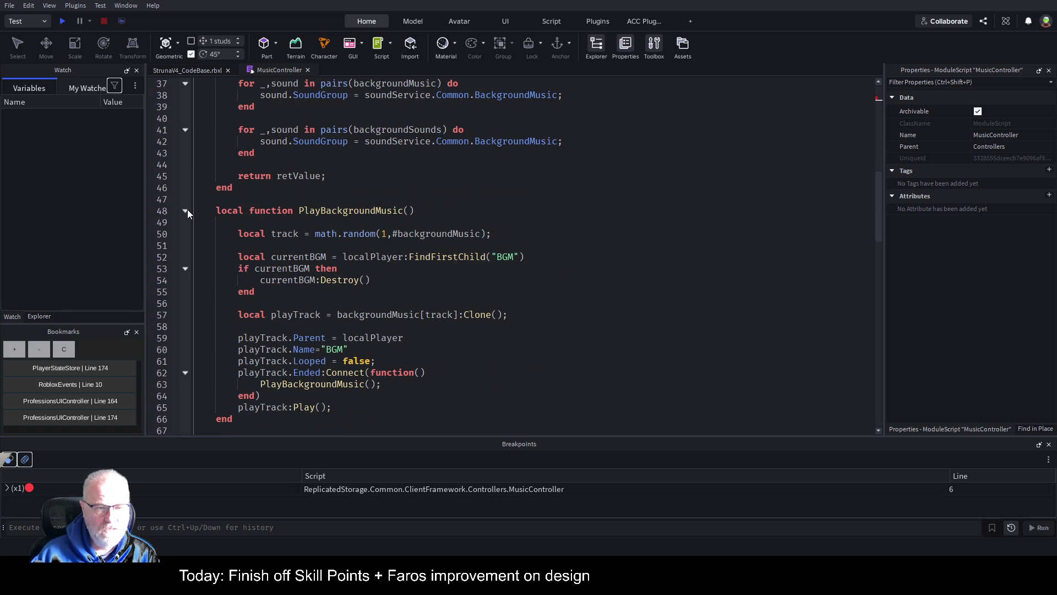
left_click(186, 210)
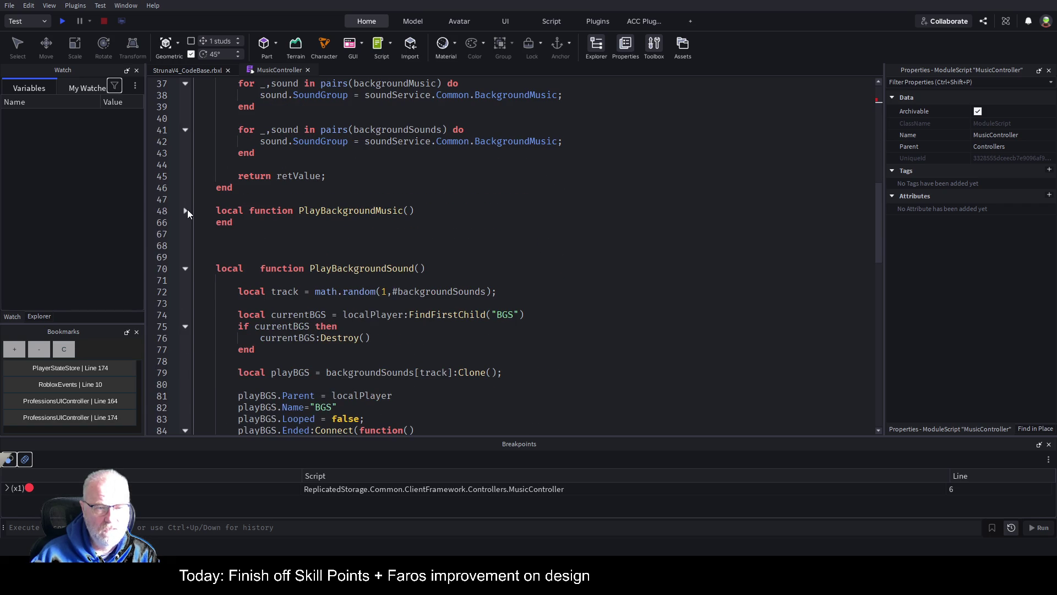
left_click(186, 269)
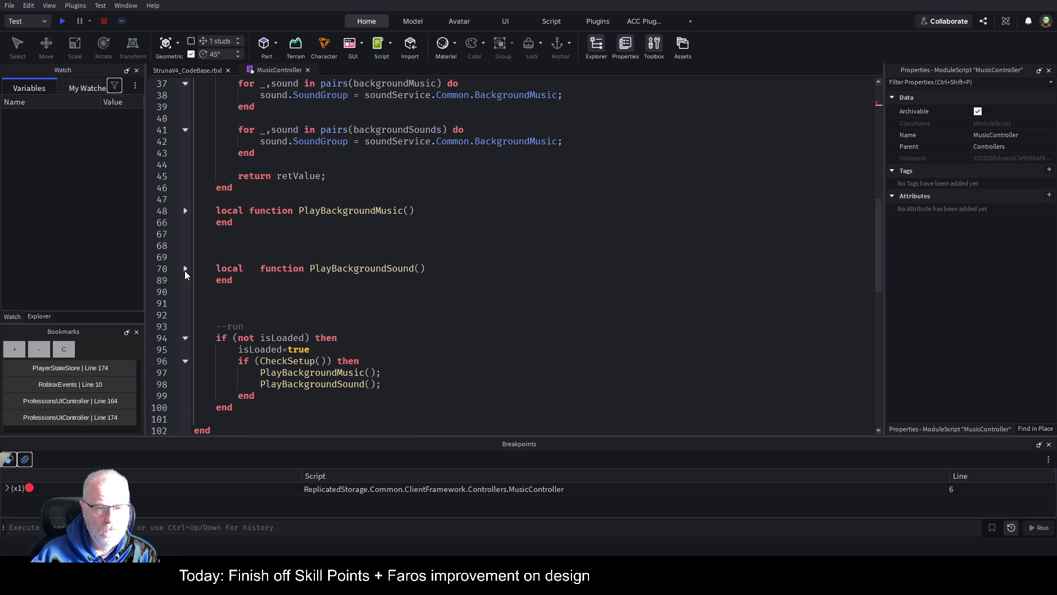
left_click(185, 268)
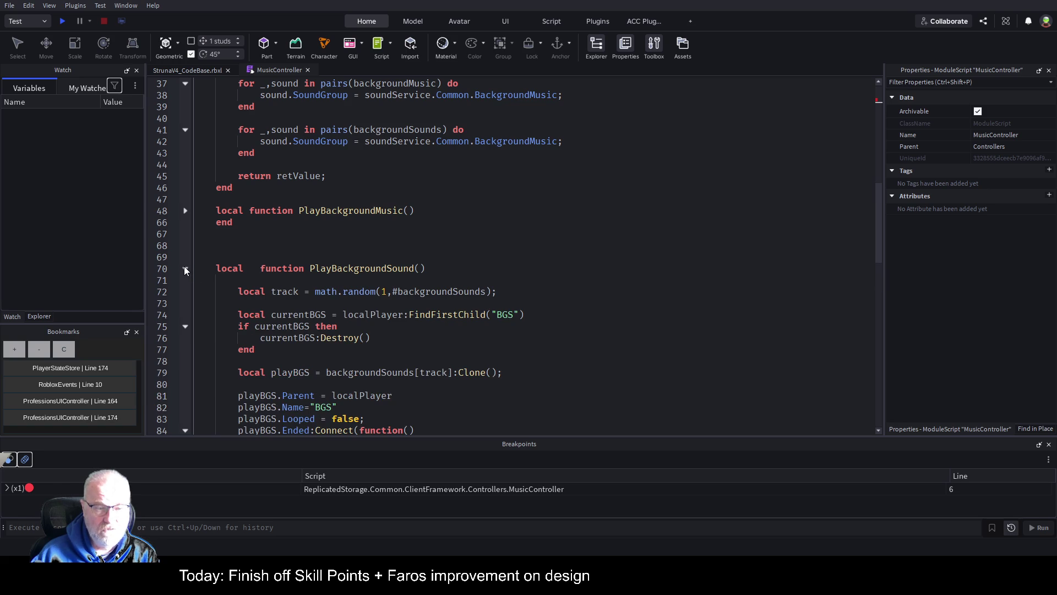
left_click(185, 269)
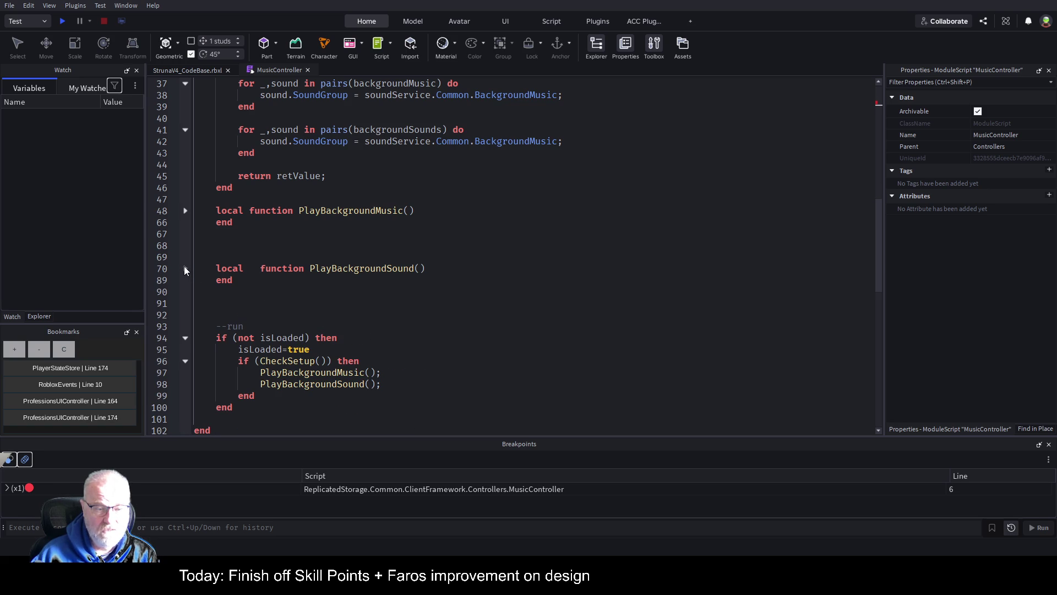
scroll(271, 234, "down", 2)
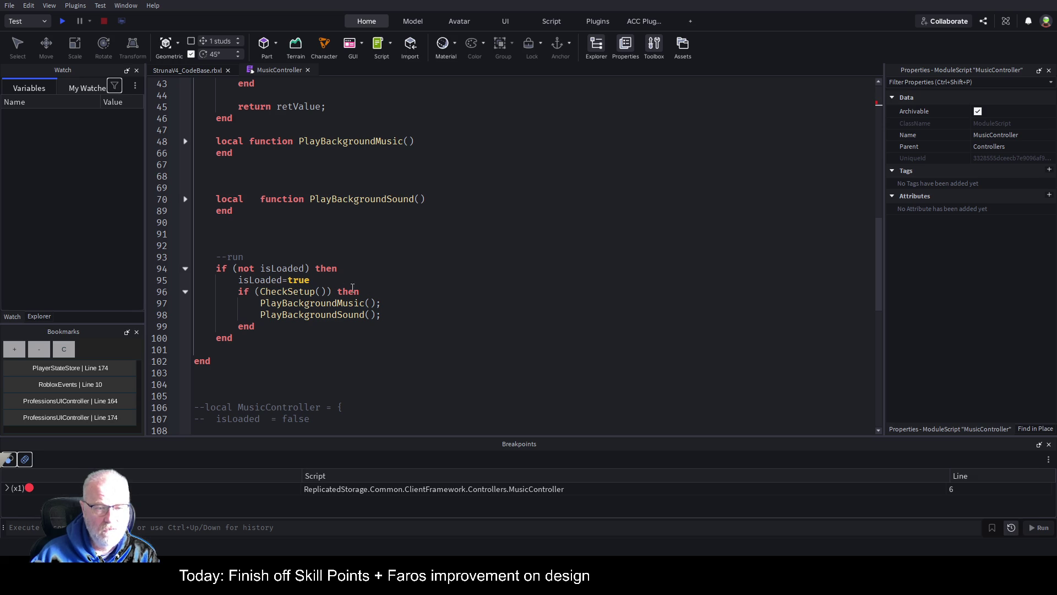
left_click(375, 291)
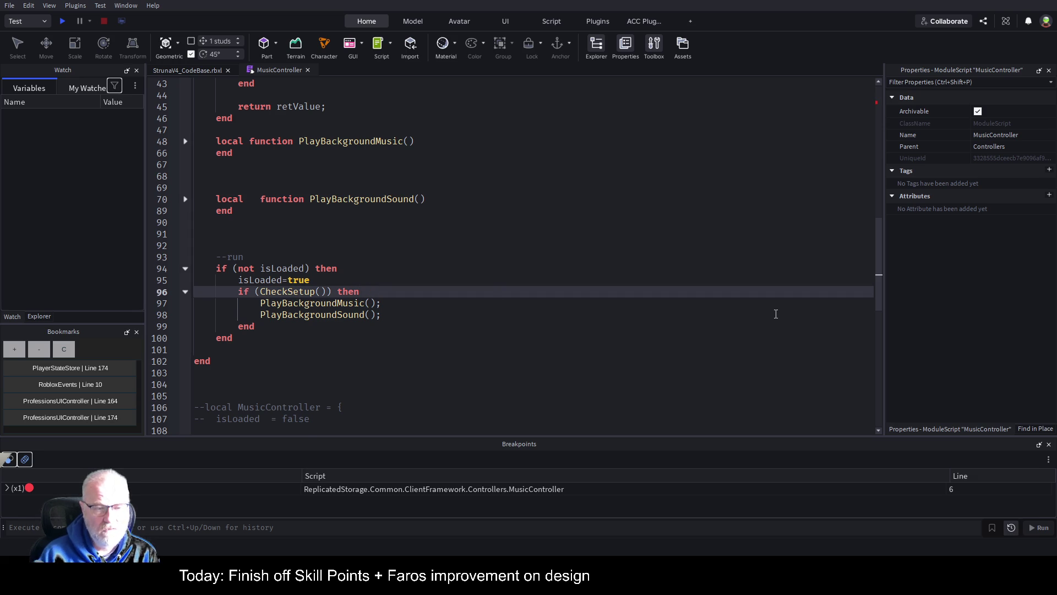
Call SetupEvents() right after CheckSetup in MusicController's run block.
key("Return")
type("Setup")
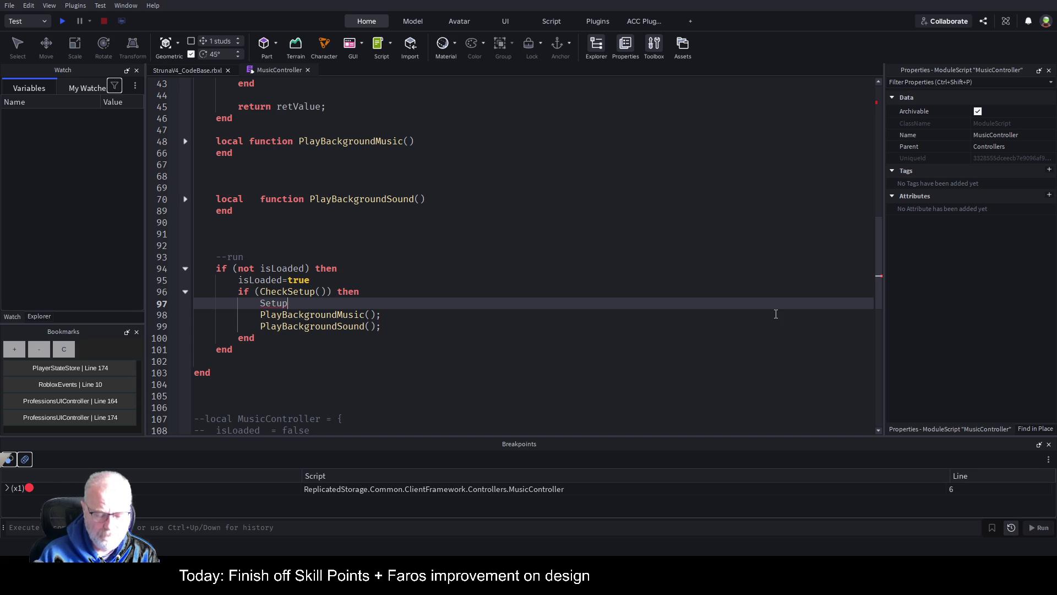
type("Events()")
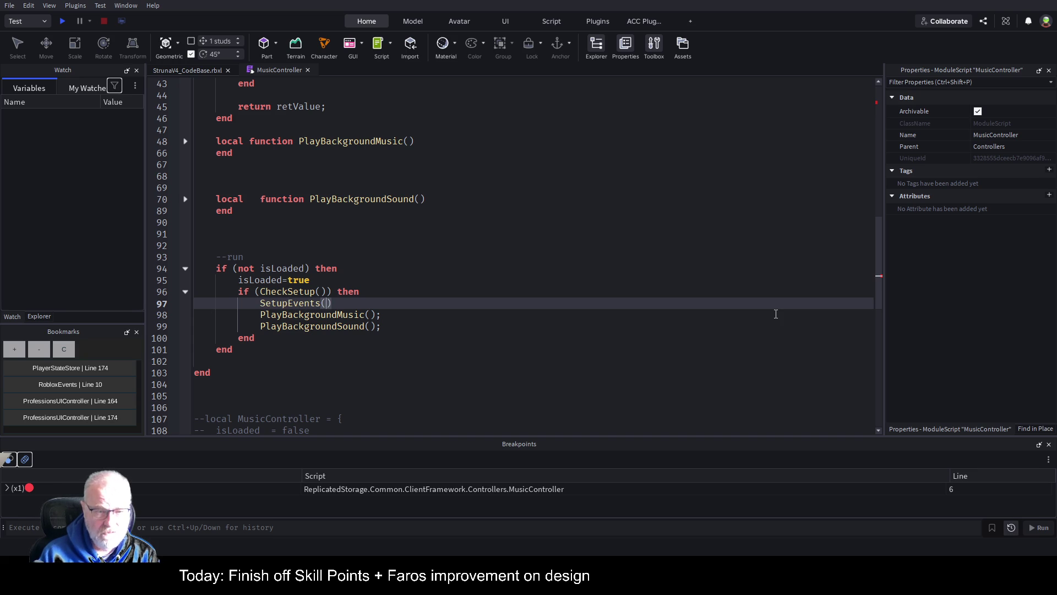
key("Up")
key("Up")
key("Up")
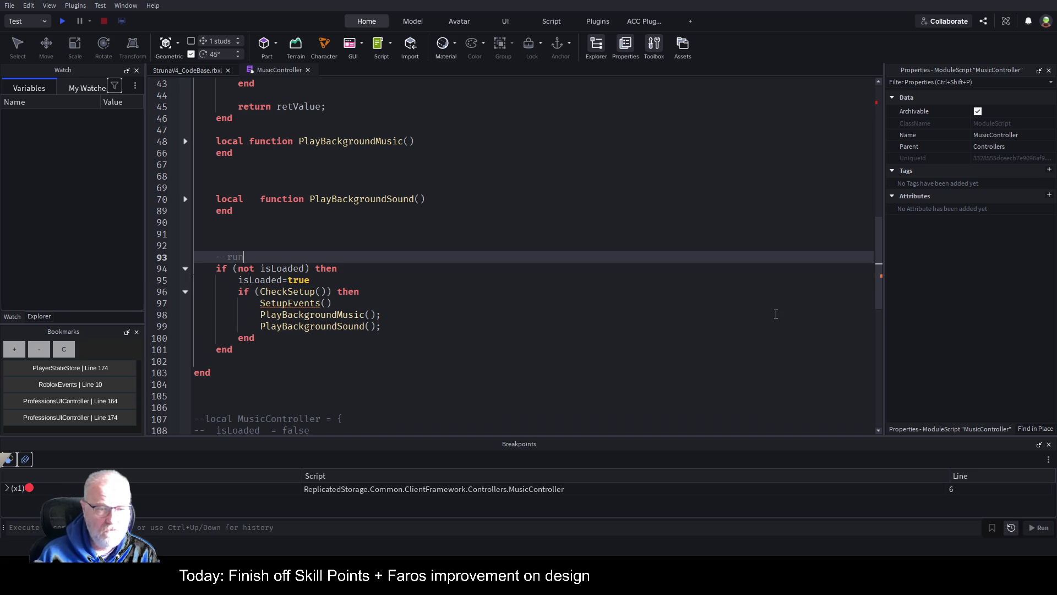
Declare a new local function SetupEvents() below the CheckSetup function.
scroll(830, 360, "up", 7)
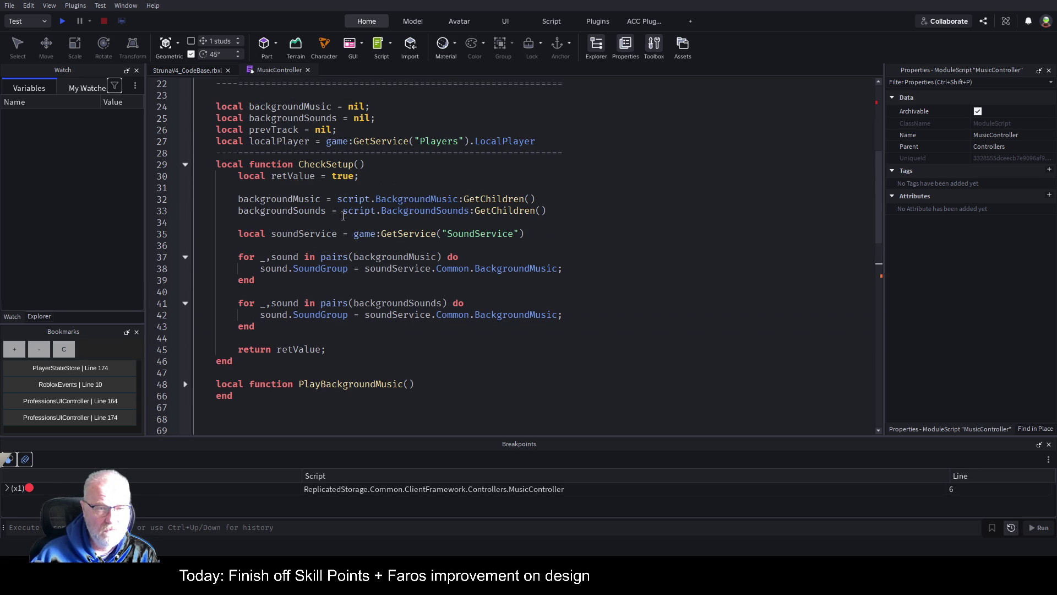
left_click(185, 164)
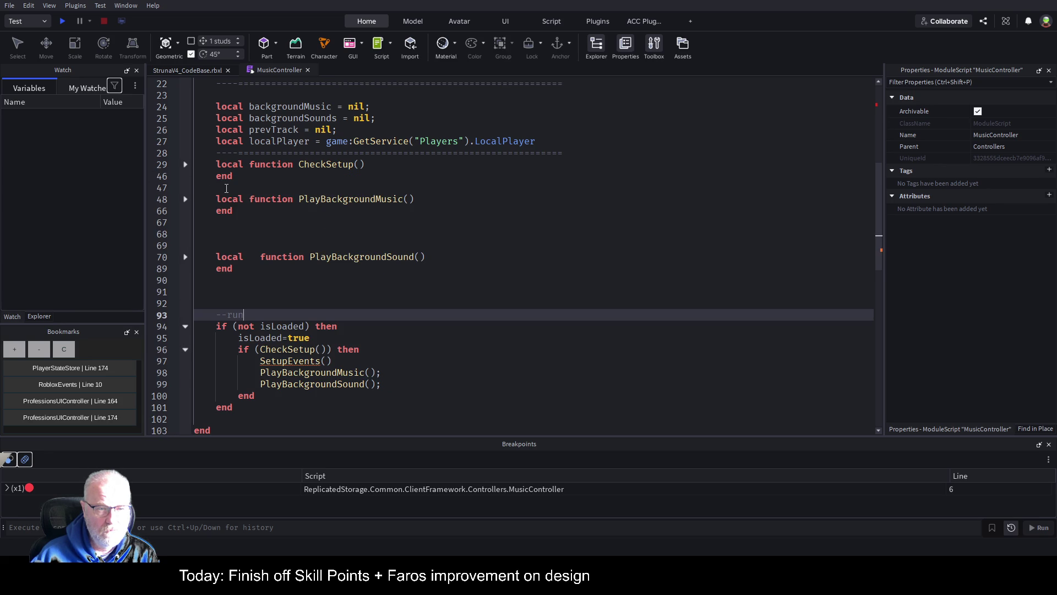
left_click(223, 184)
key("Return")
key("Return")
key("Return")
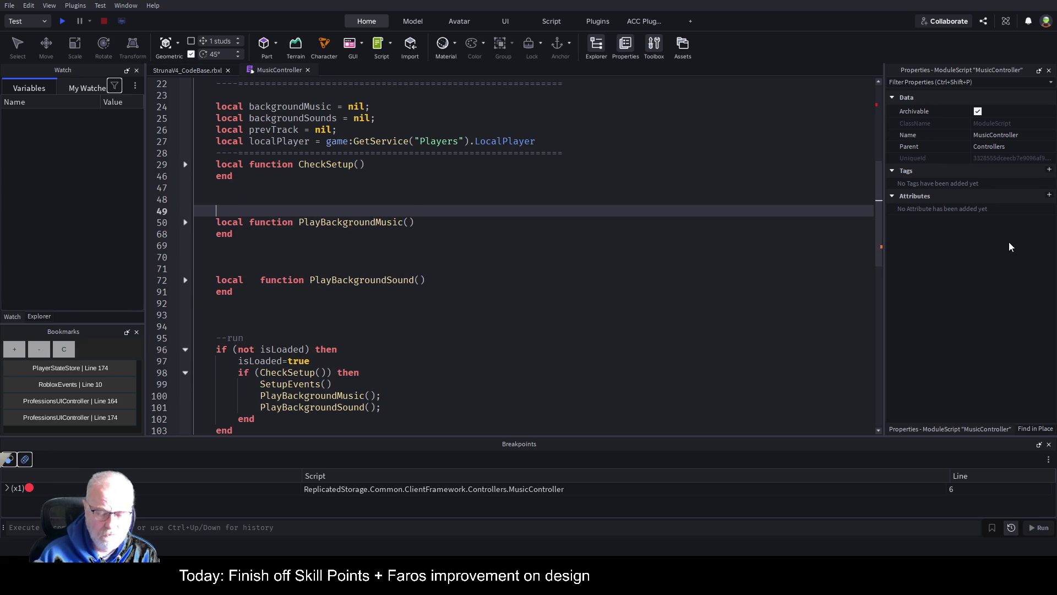
key("Up")
key("Up")
type("local f")
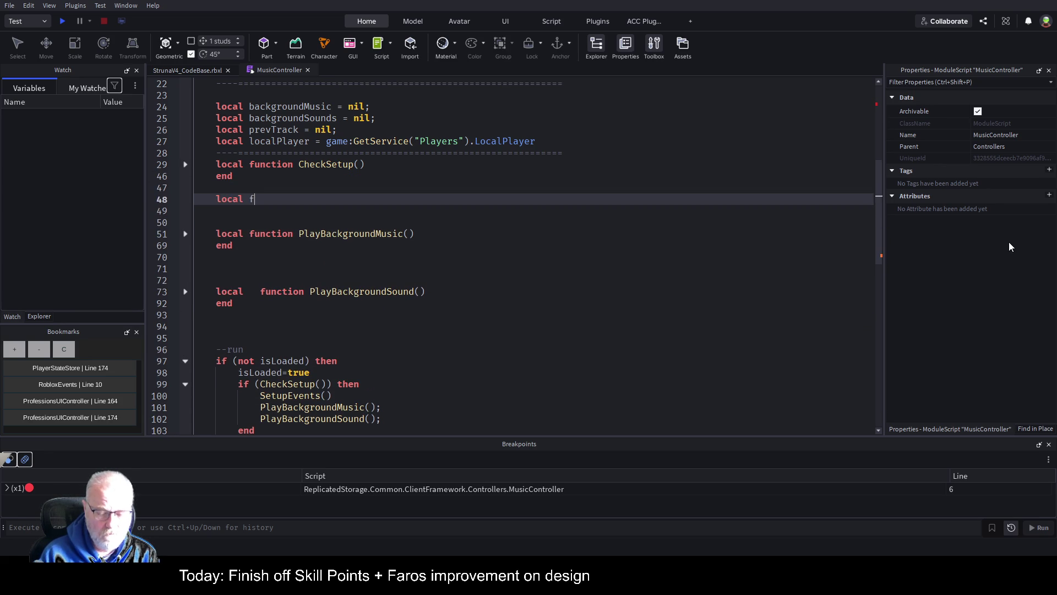
type("unctionSet")
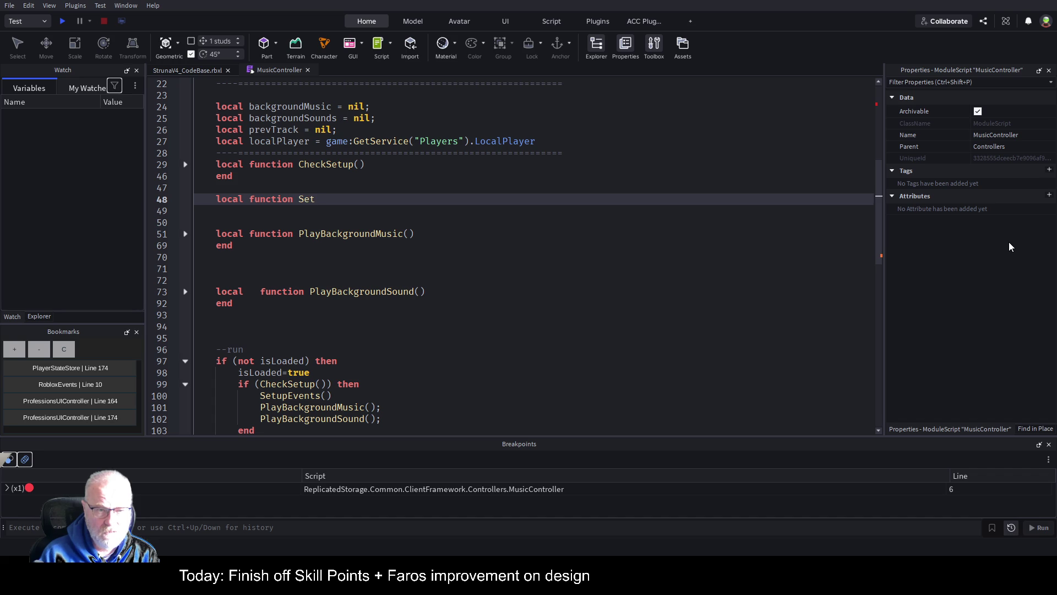
type("upEvents")
key("BackSpace")
key("BackSpace")
key("BackSpace")
type("nts(")
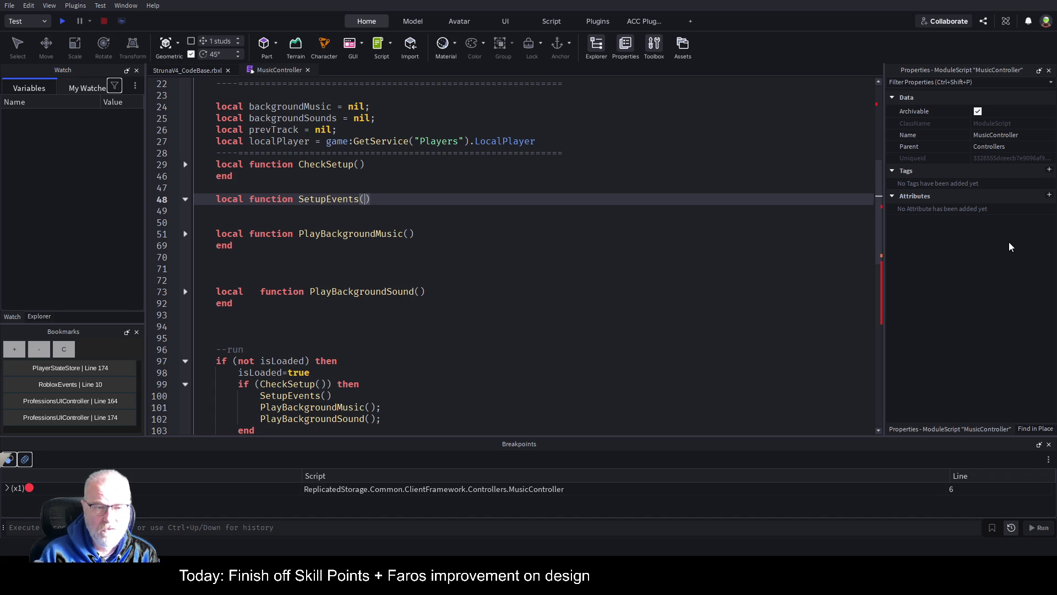
key("Return")
Make SetupEvents call EventBus.Subscribe("PlayerLevelUp", player) and save.
type("EventBus")
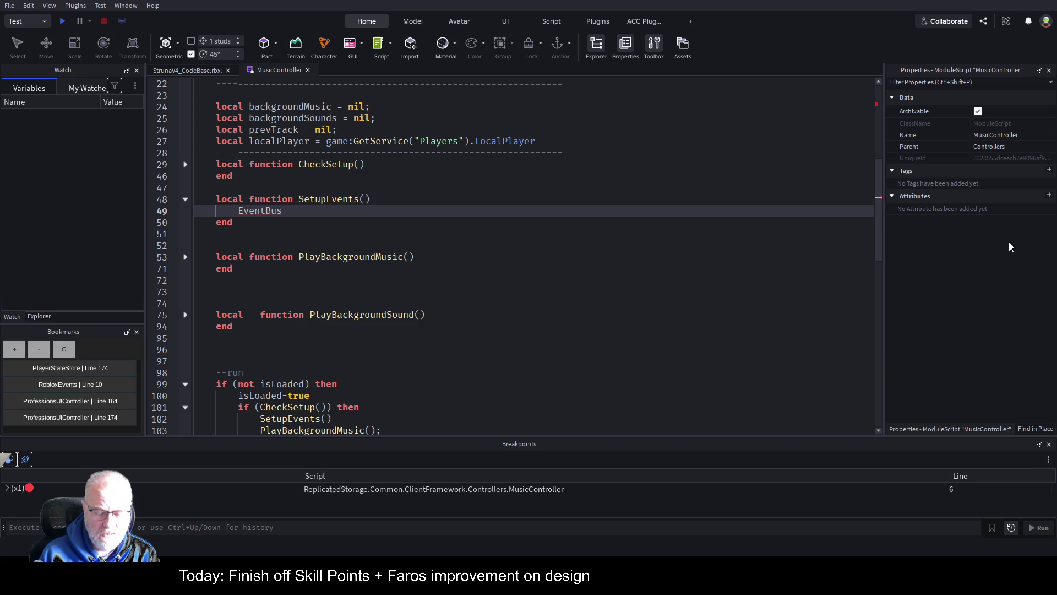
type(".Publish")
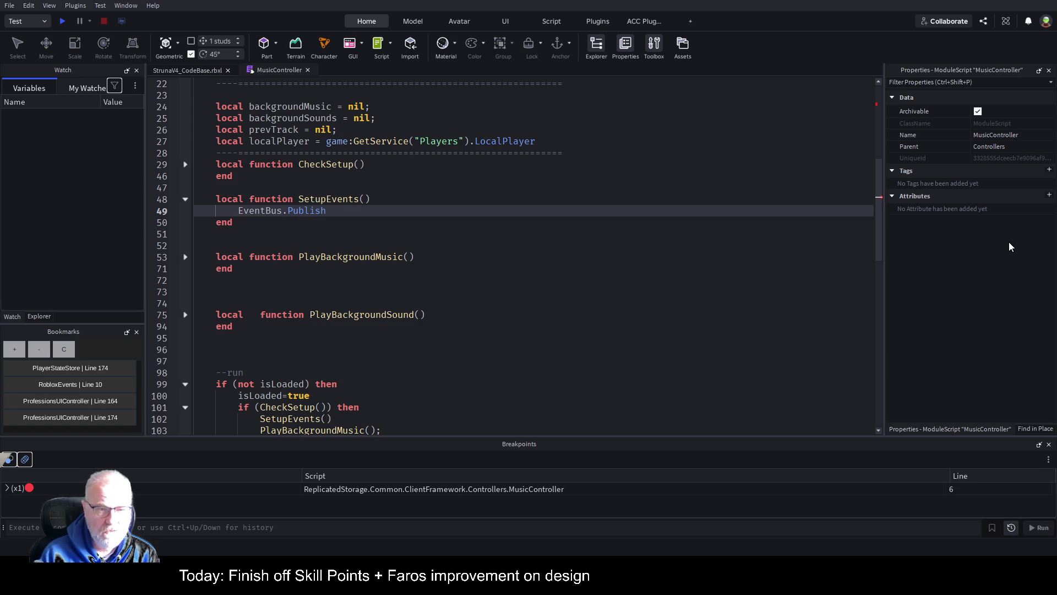
type("(")
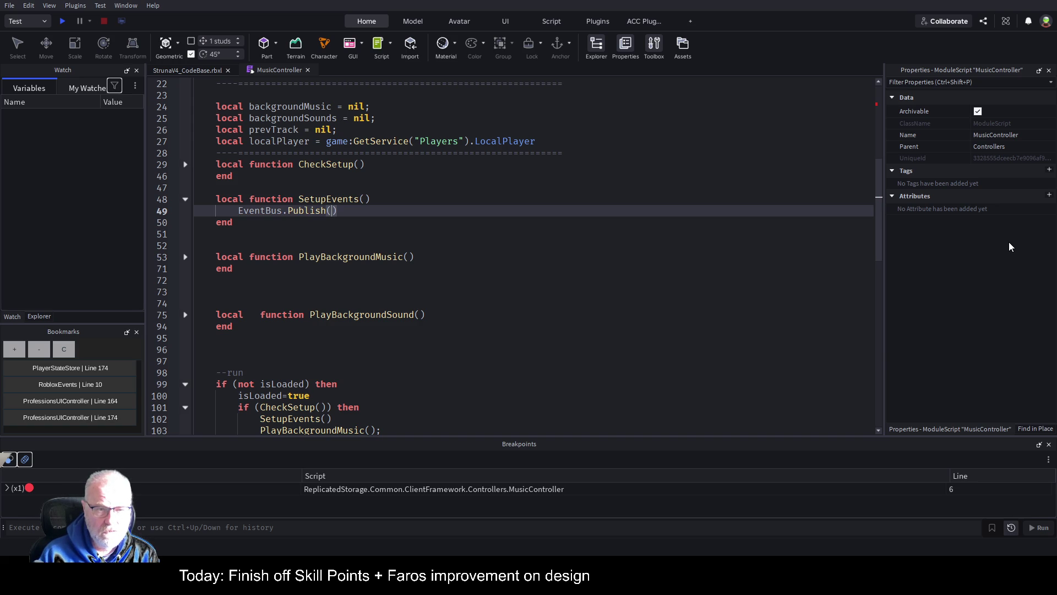
key("BackSpace")
key("BackSpace")
key("BackSpace")
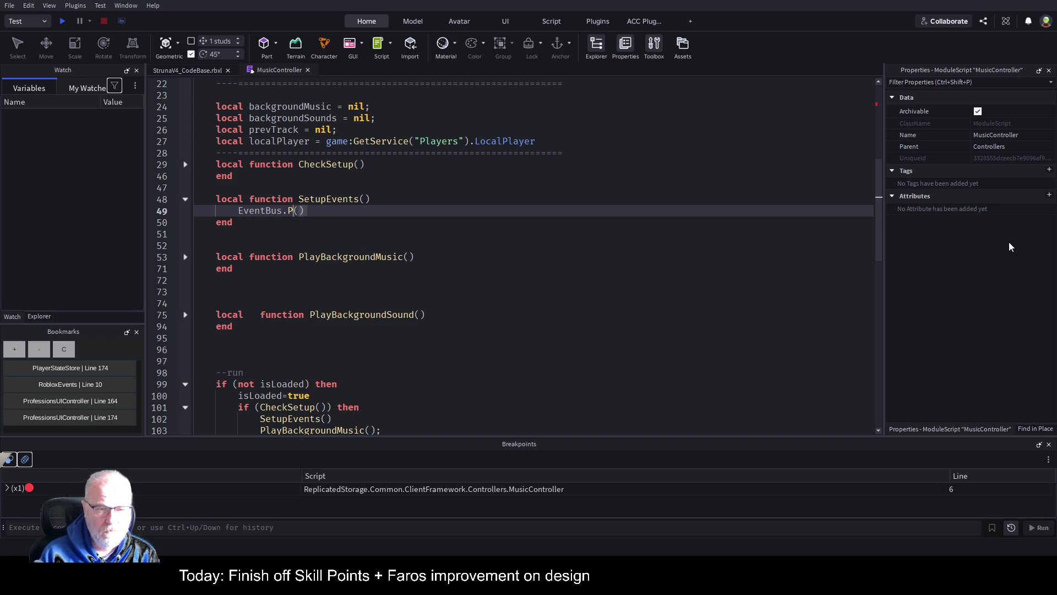
type("Subscribe(")
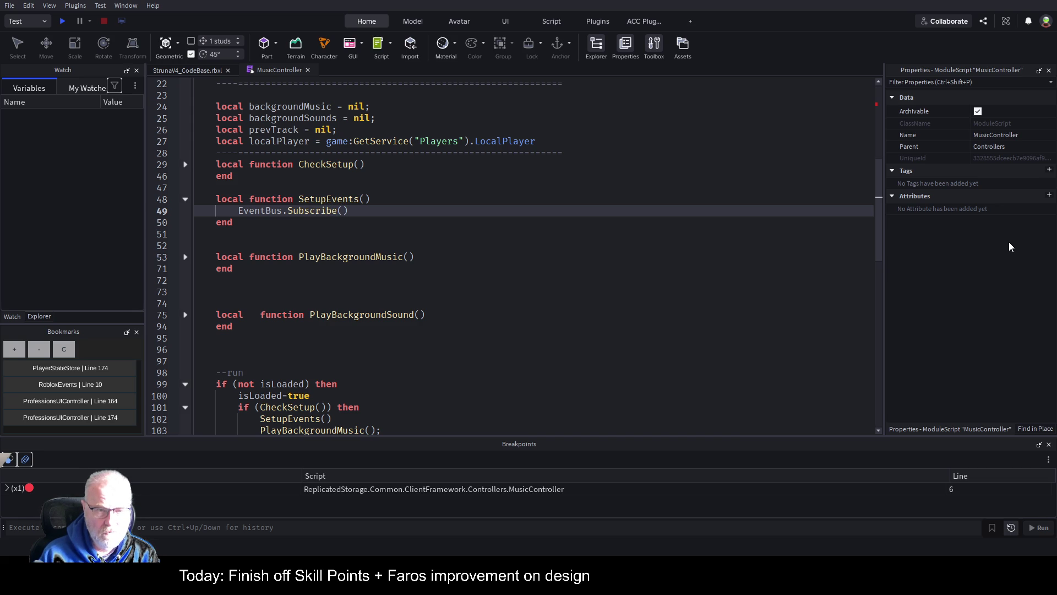
type("\"")
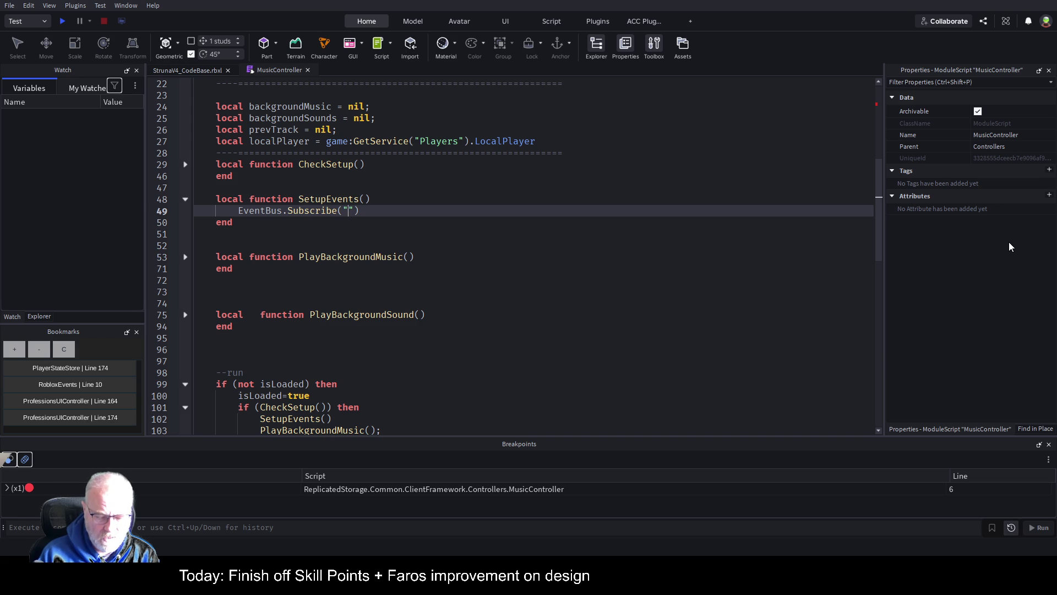
type("Player")
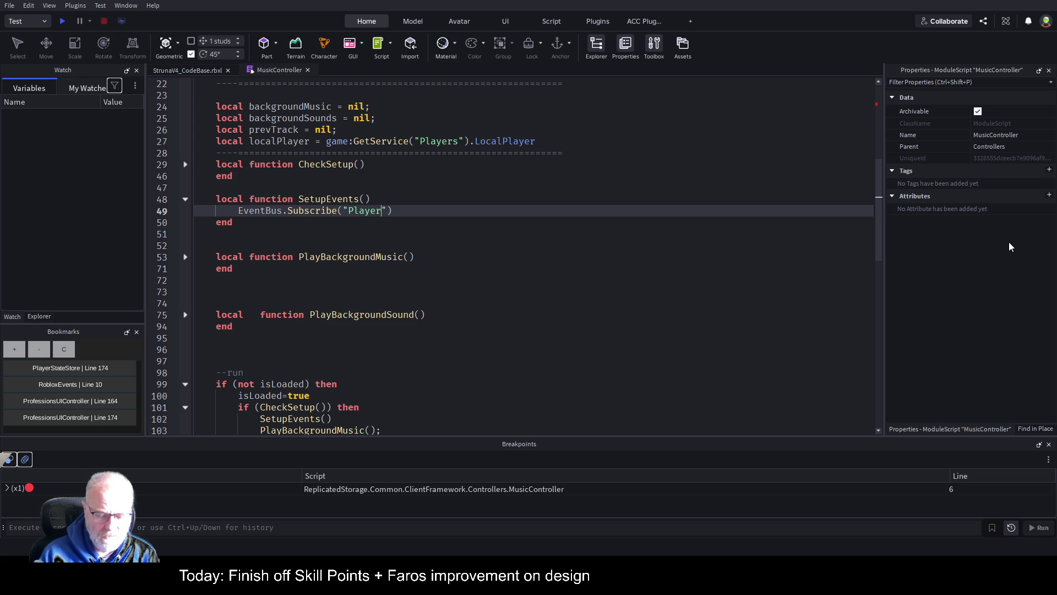
type("LevelUI")
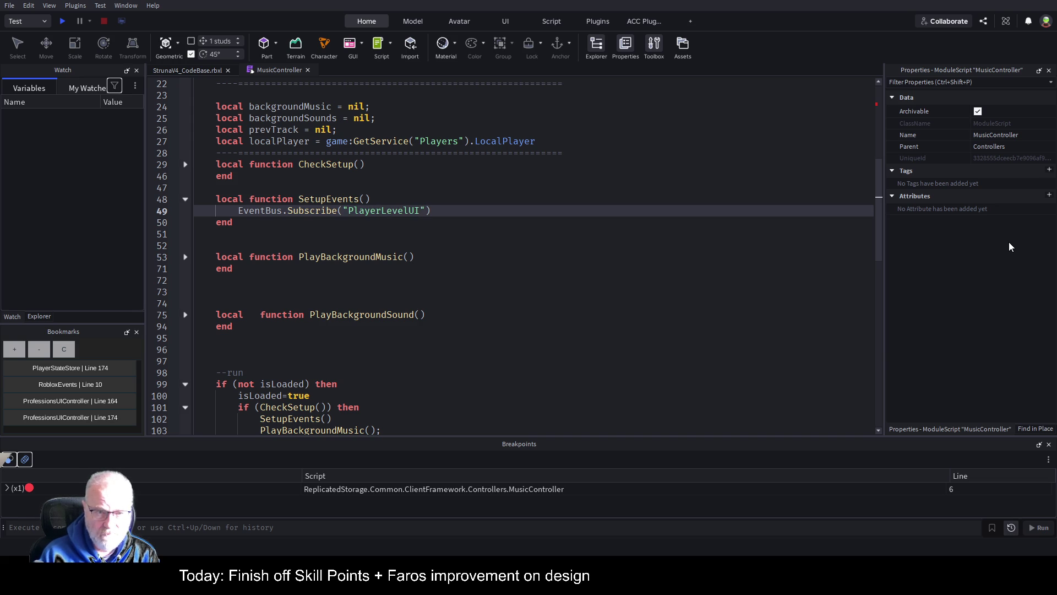
type("p")
key("ctrl+s")
key("Right")
type(",")
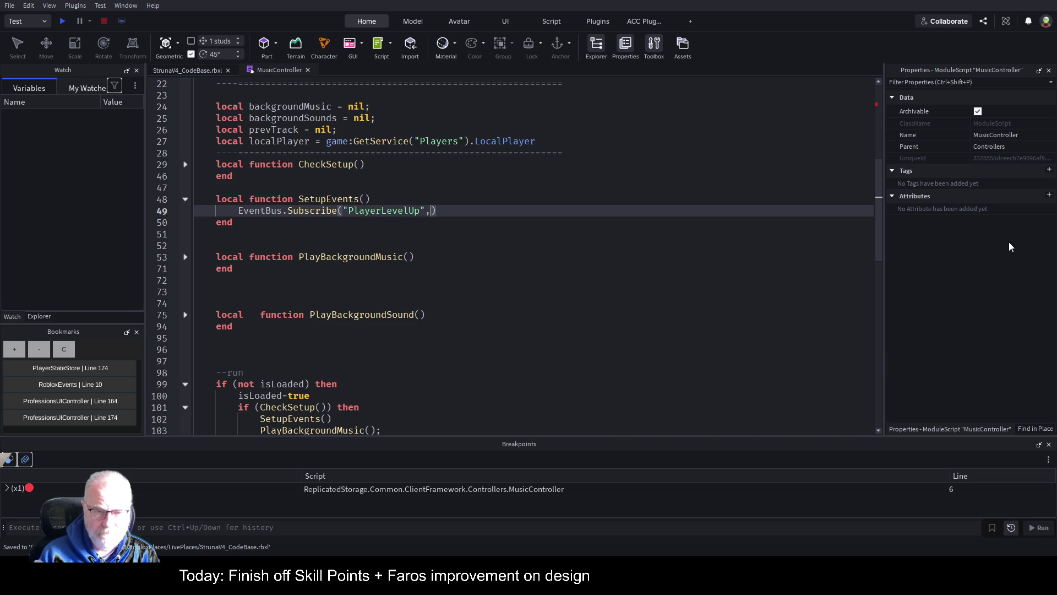
type("player")
key("ctrl+s")
Give the SetupEvents declaration a player parameter and save the place.
left_click(355, 165)
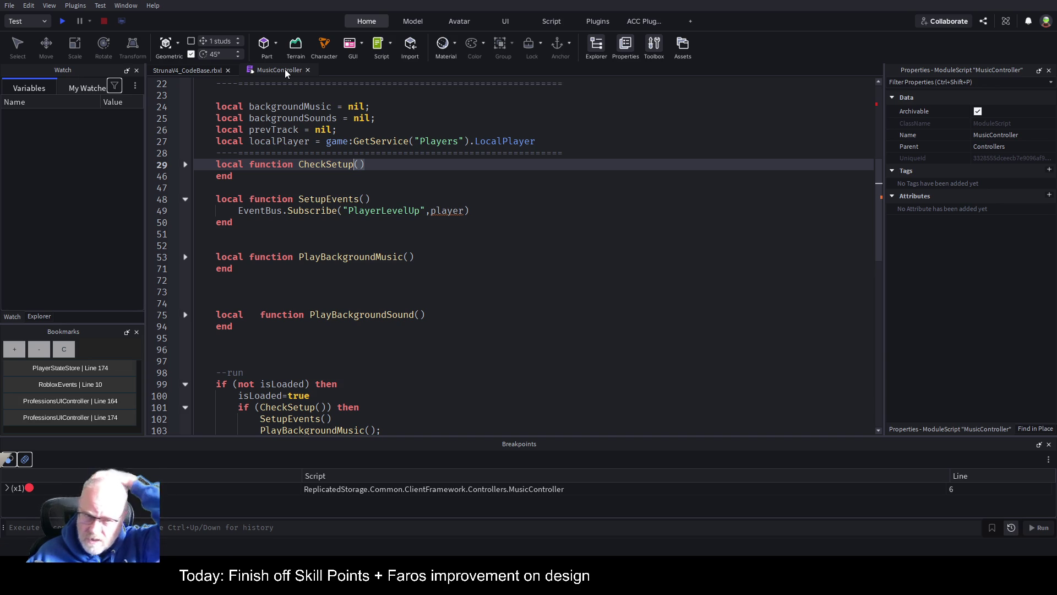
left_click(412, 201)
key("Left")
type("player")
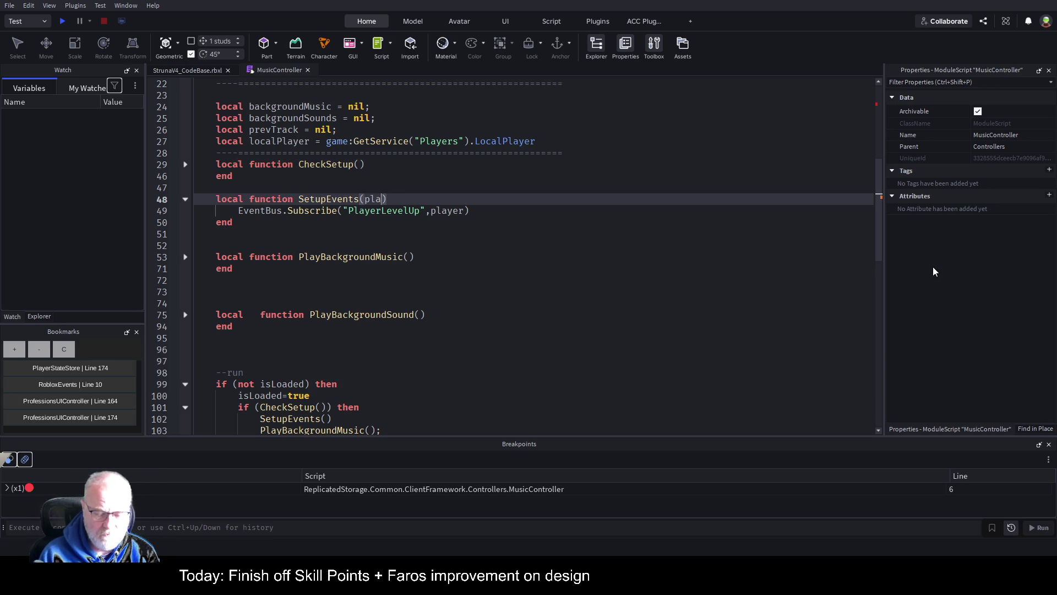
key("ctrl+s")
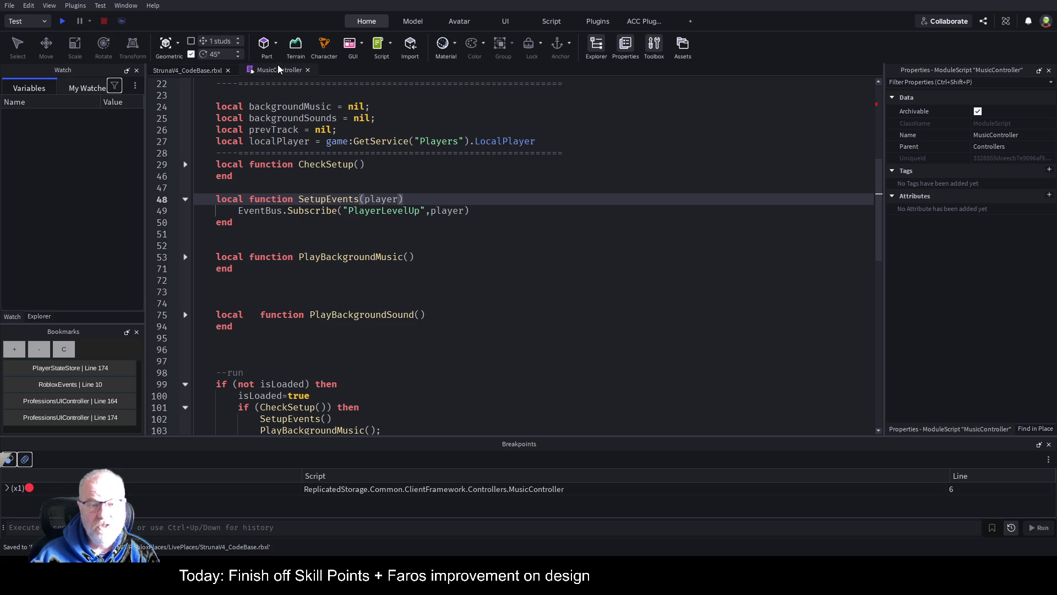
left_click(510, 237)
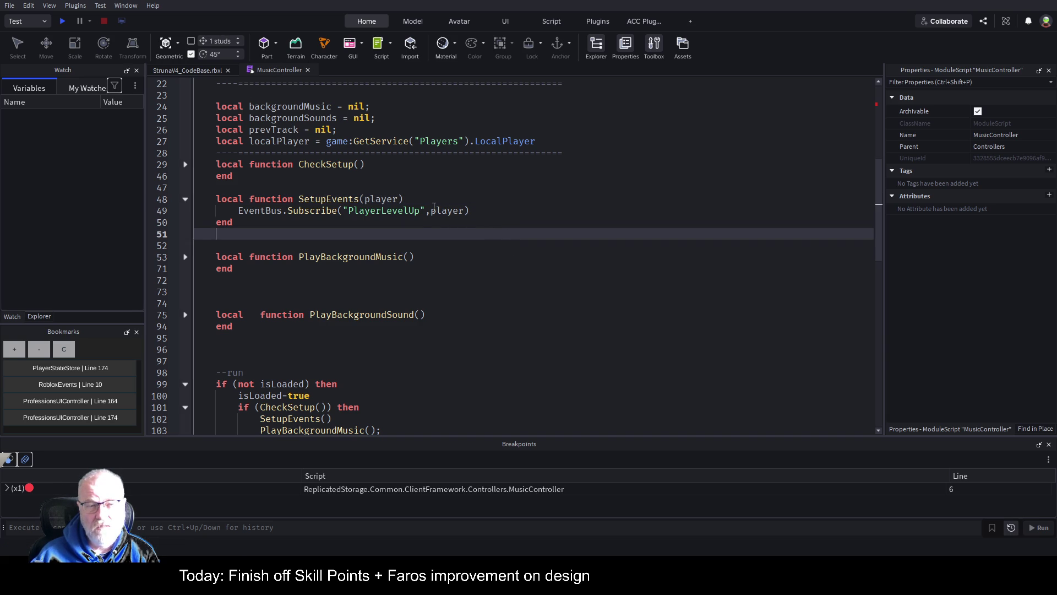
left_click(499, 212)
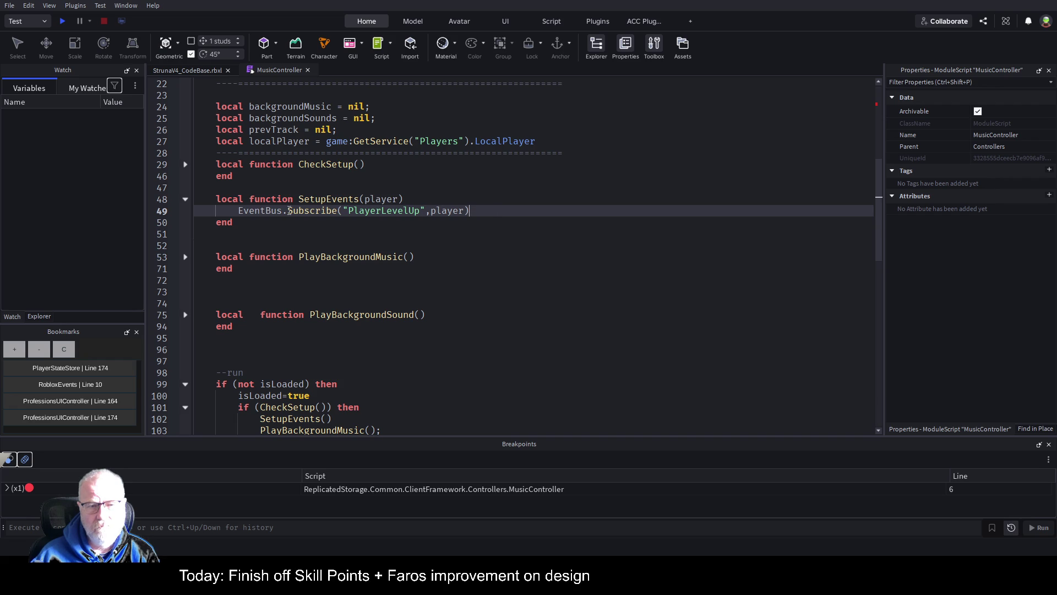
double_click(310, 212)
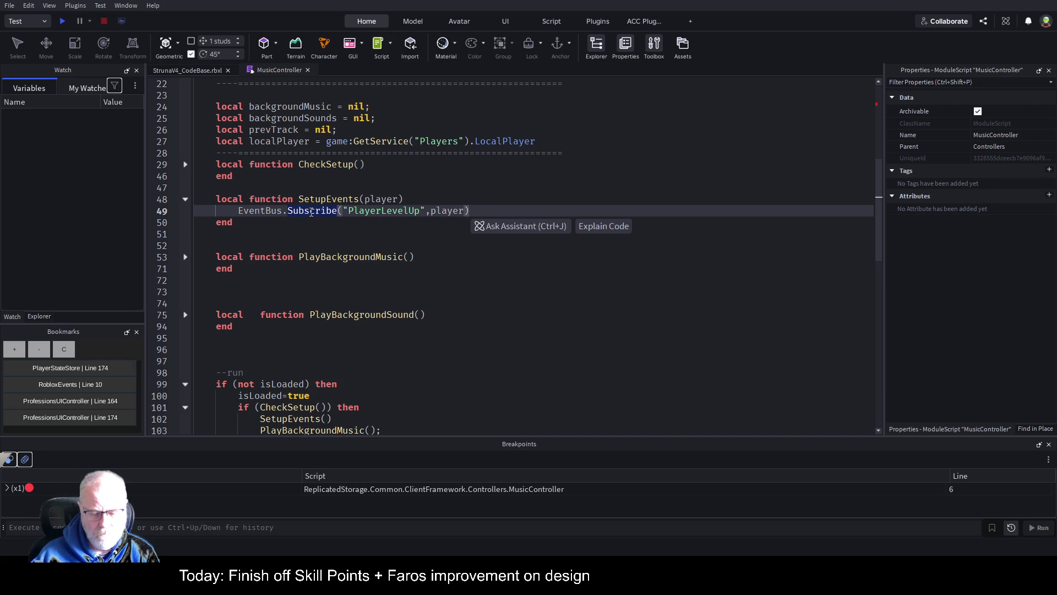
Search the place for 'Subscribe' and paste the Action2 subscribe block into SetupEvents as a template.
key("ctrl+shift+f")
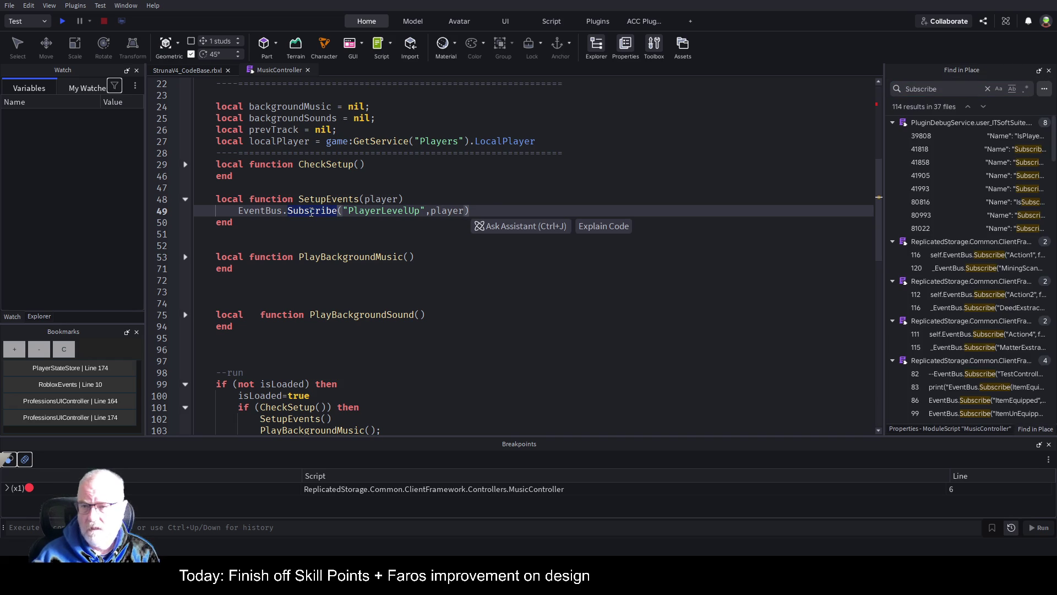
mouse_move(884, 138)
left_mouse_down()
mouse_move(793, 158)
mouse_move(603, 165)
left_mouse_up()
left_click(745, 299)
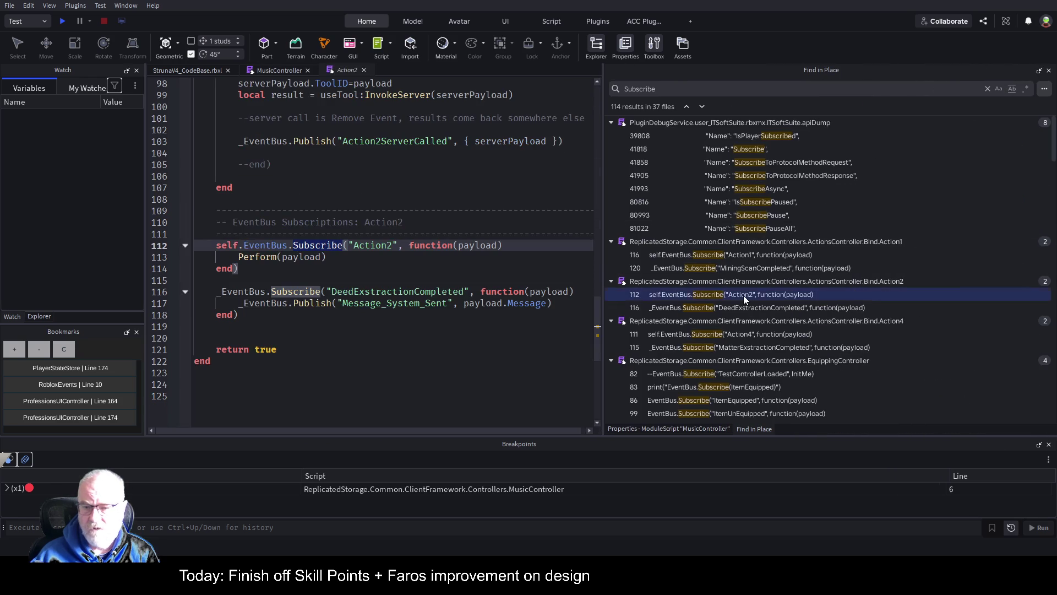
left_click_drag(276, 274, 237, 239)
key("ctrl+c")
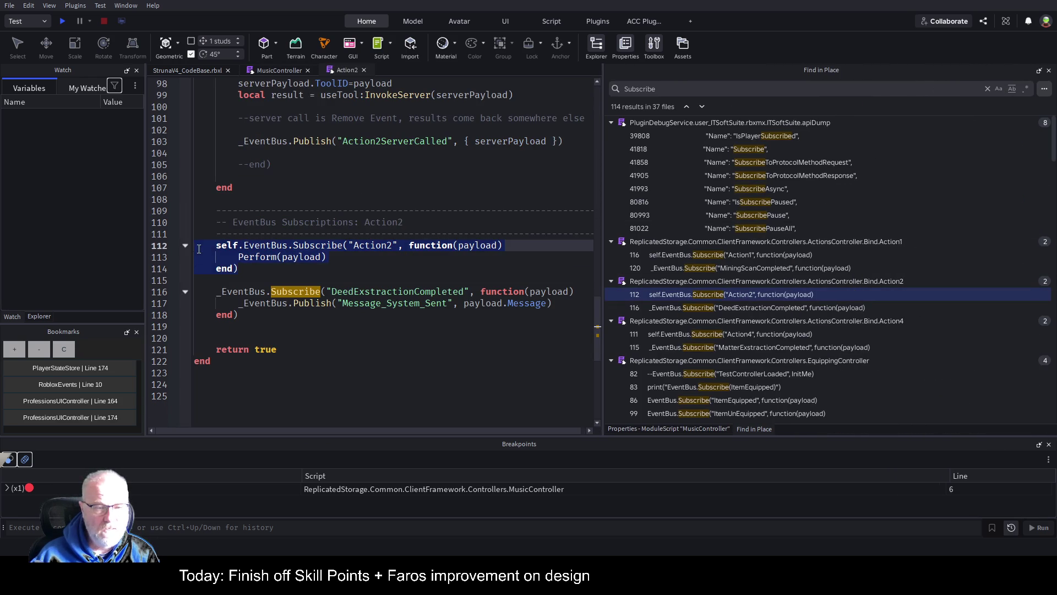
left_click(269, 71)
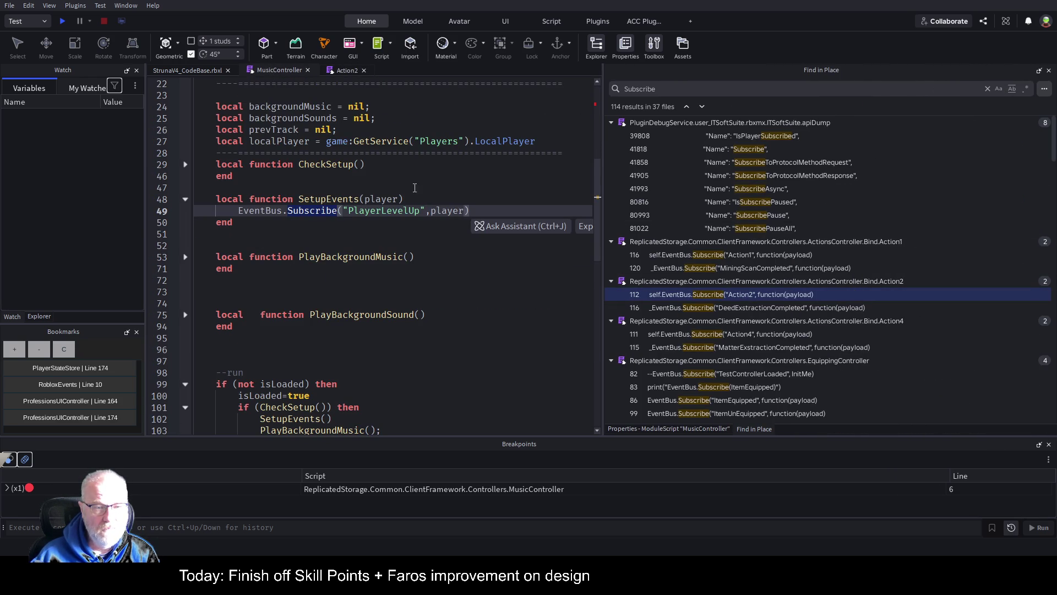
left_click(415, 199)
key("Return")
key("Return")
key("Return")
key("Up")
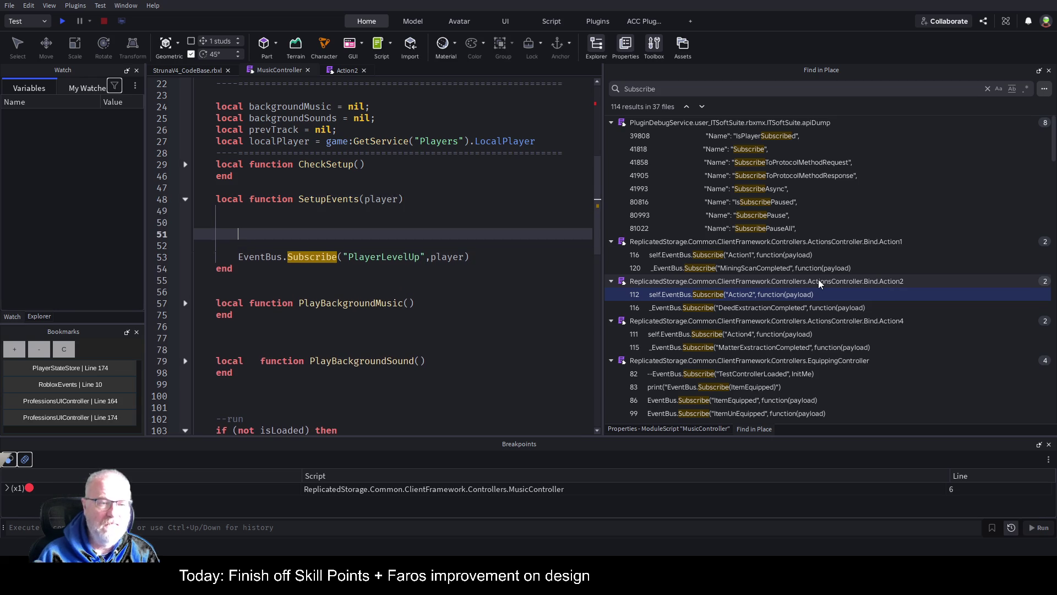
key("ctrl+v")
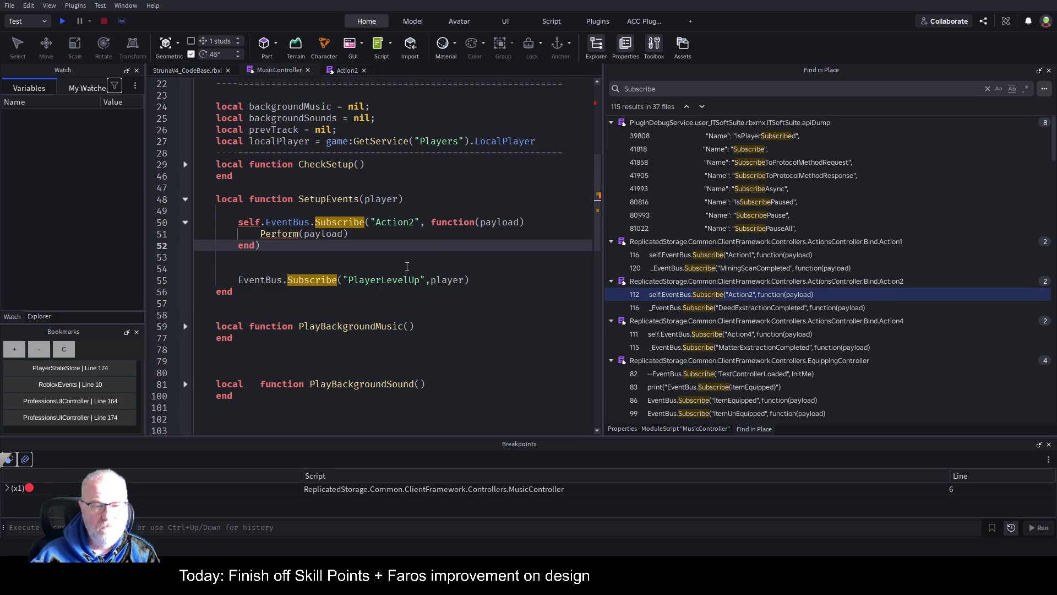
Rewrite the PlayerLevelUp call as a function(player) … end) callback, delete the template, and save.
left_click(430, 280)
key("Right")
key("ctrl+shift+Right")
key("Delete")
type("function(player")
key("Right")
key("Return")
key("Up")
key("Up")
key("Up")
key("shift+Up")
key("shift+Up")
key("shift+Up")
key("BackSpace")
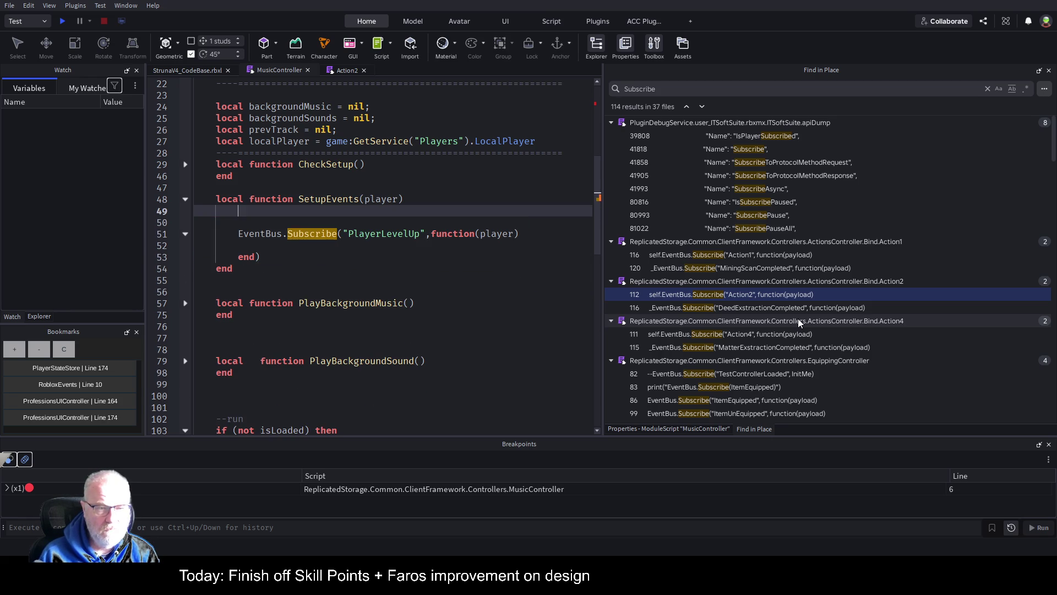
key("ctrl+s")
key("Down")
key("Down")
key("Down")
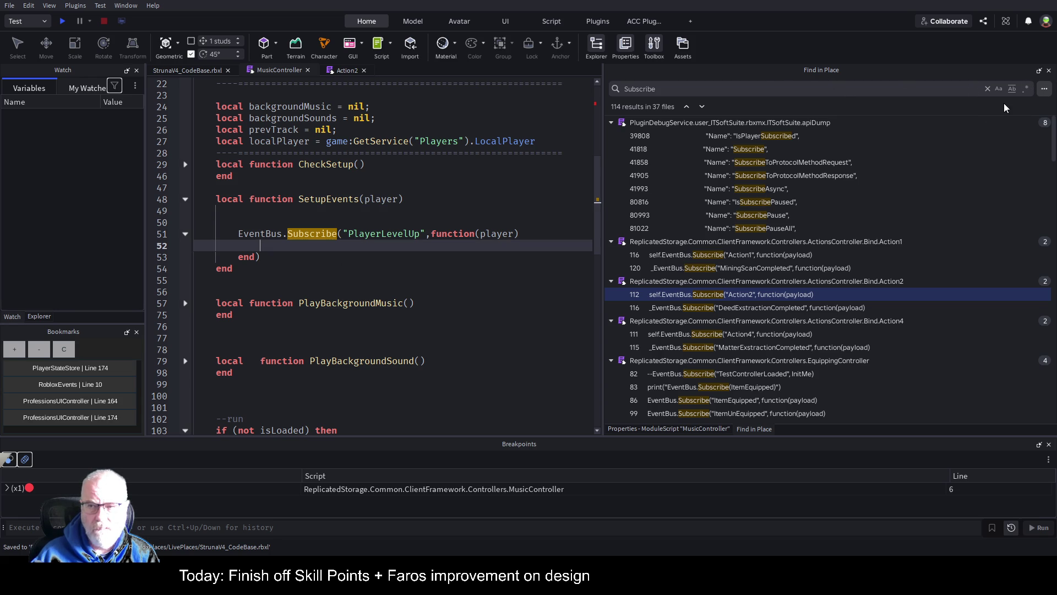
Clear the Subscribe search and shrink the results panel to widen the code.
left_click(988, 89)
left_click_drag(603, 183, 988, 186)
left_click(369, 245)
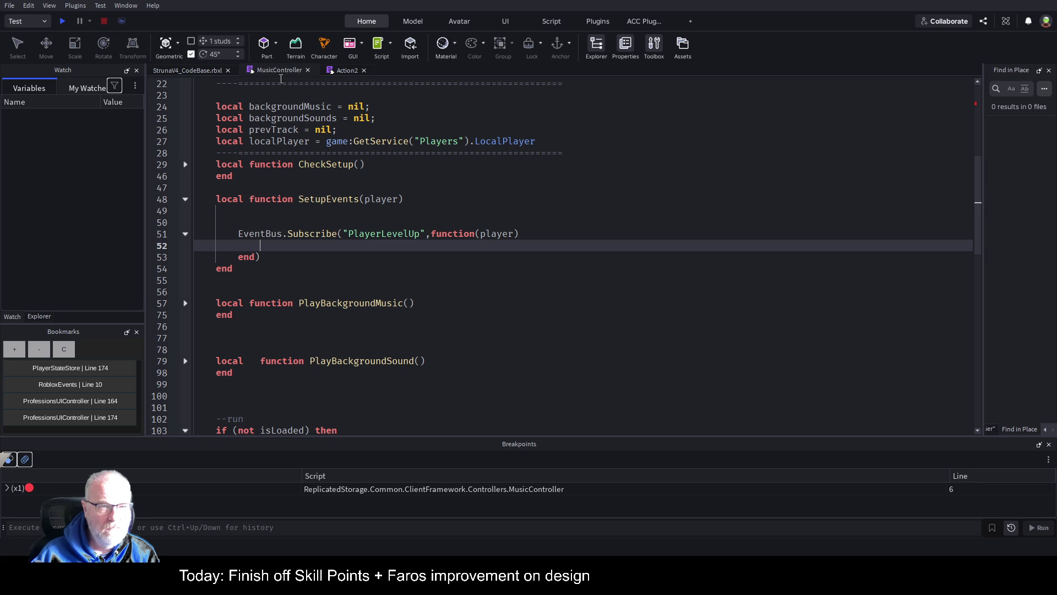
Select SkillLevelUp under MusicController > BackgroundSounds in the Explorer, then return to MusicController.
left_click(198, 70)
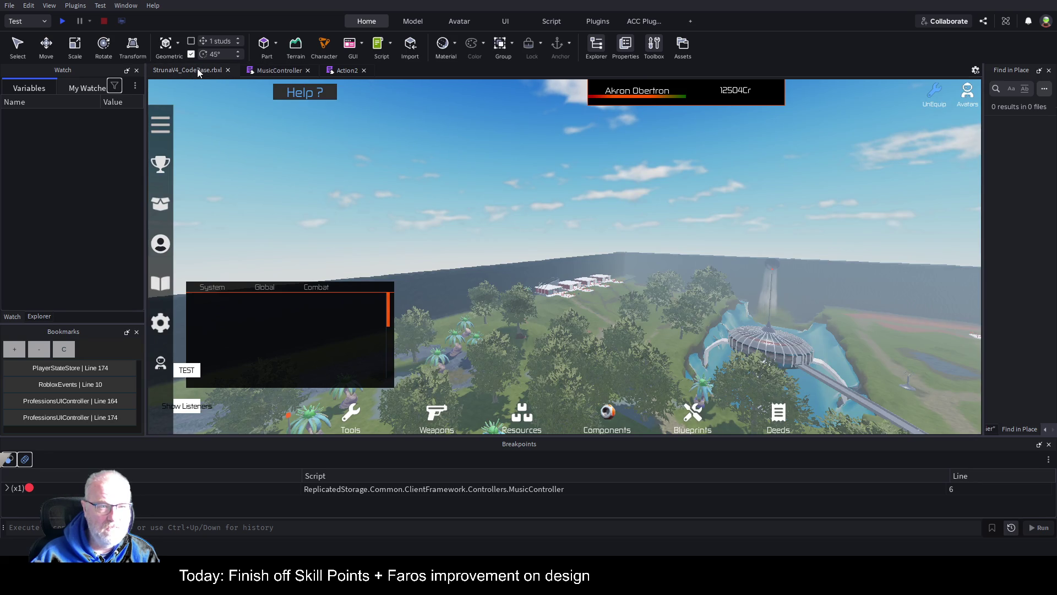
left_click(40, 316)
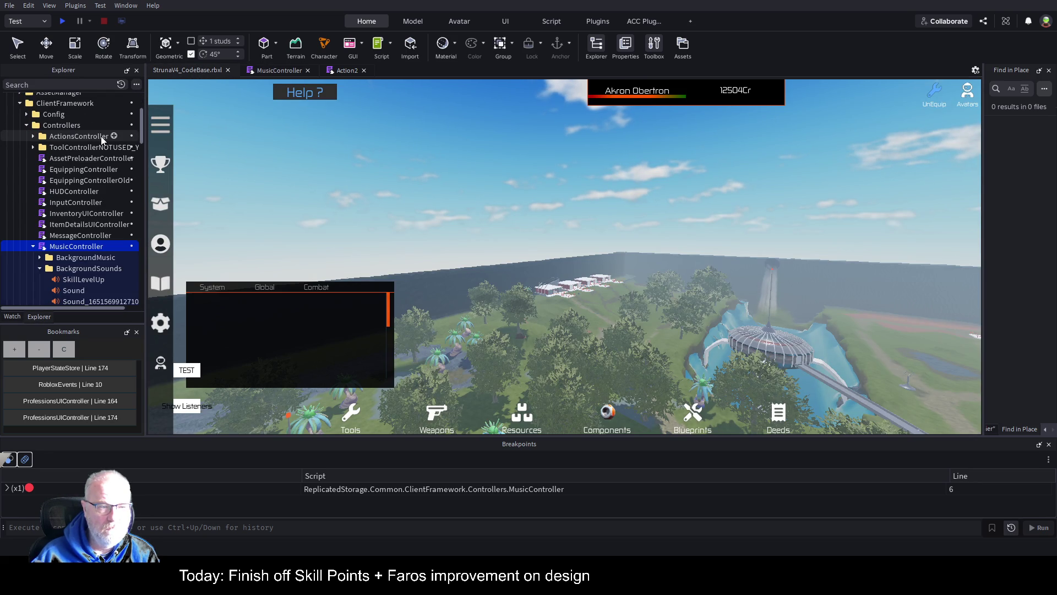
scroll(100, 137, "down", 3)
left_click(85, 210)
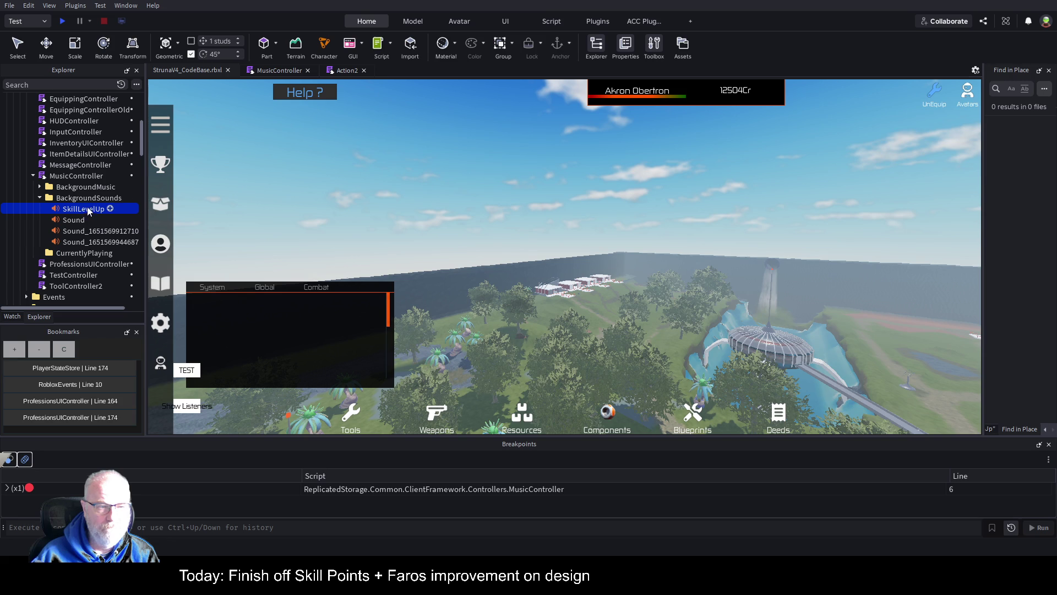
left_click(288, 70)
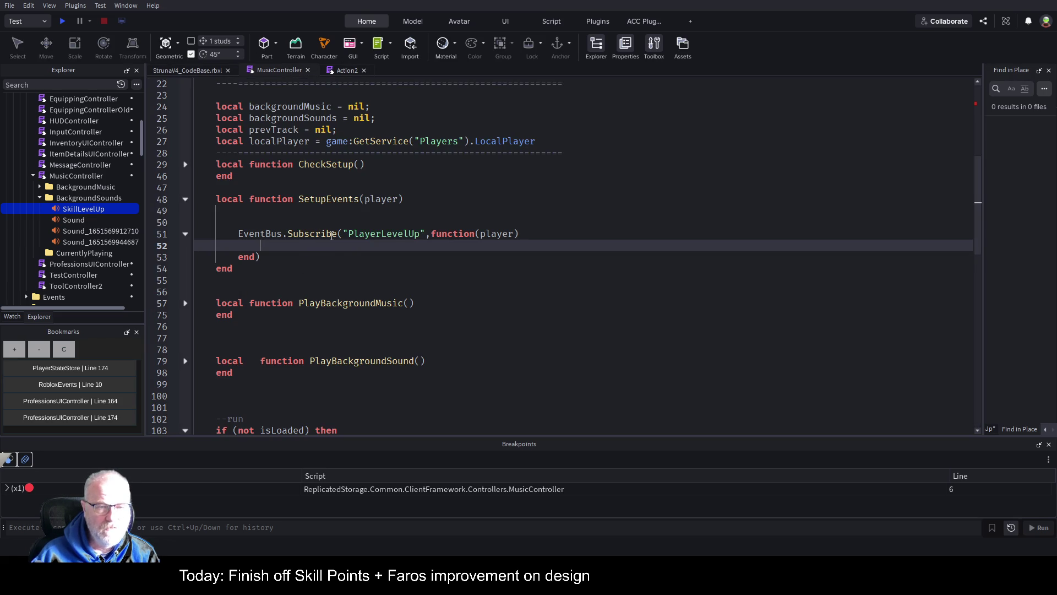
Fill the PlayerLevelUp handler with backgroundSounds.SkillLevelUp:play().
type("game")
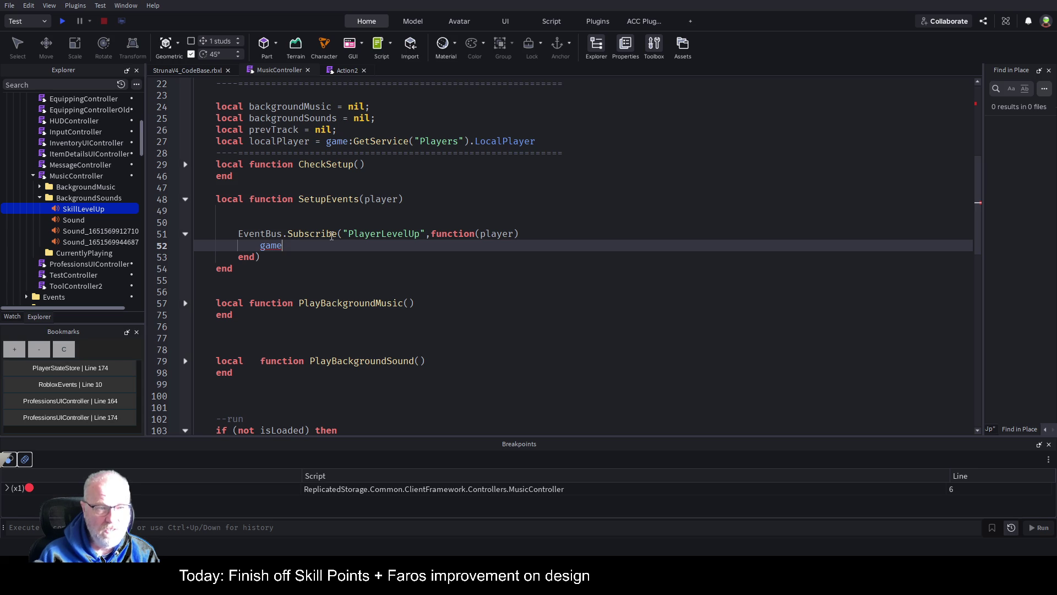
key("BackSpace")
key("BackSpace")
key("BackSpace")
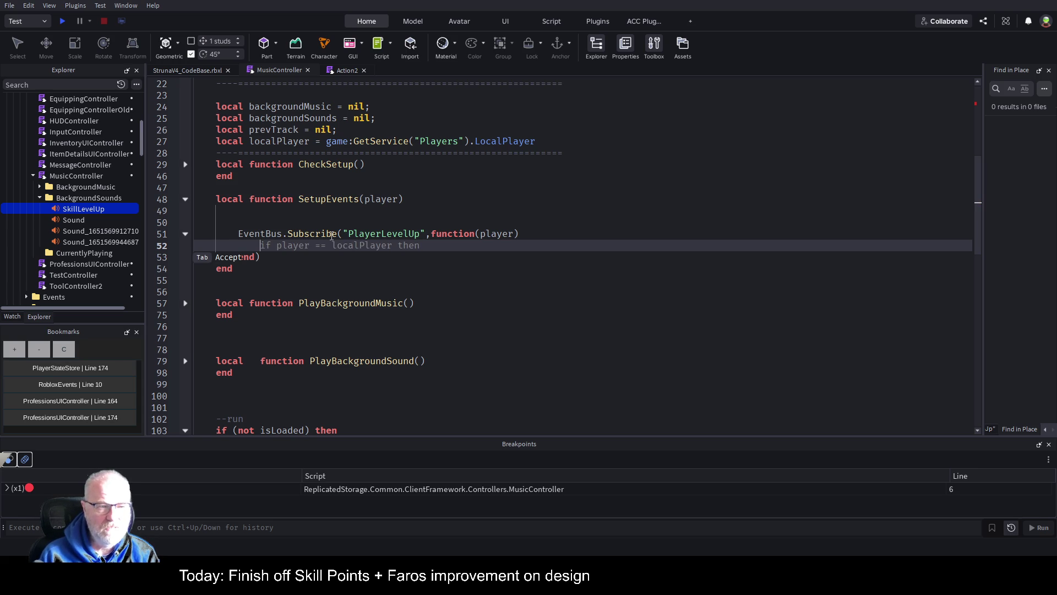
type("script")
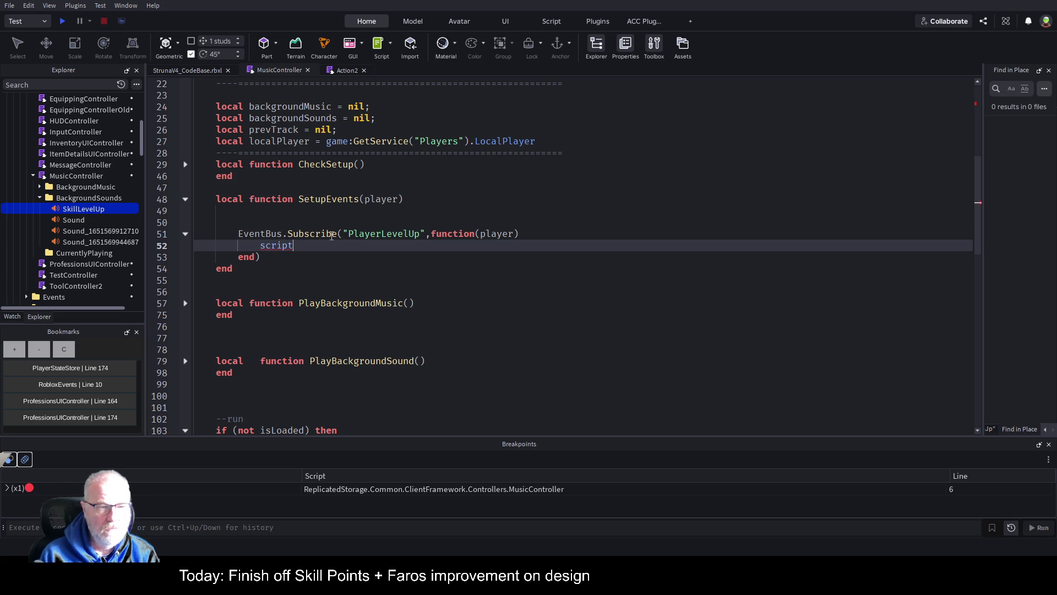
type(".n")
key("BackSpace")
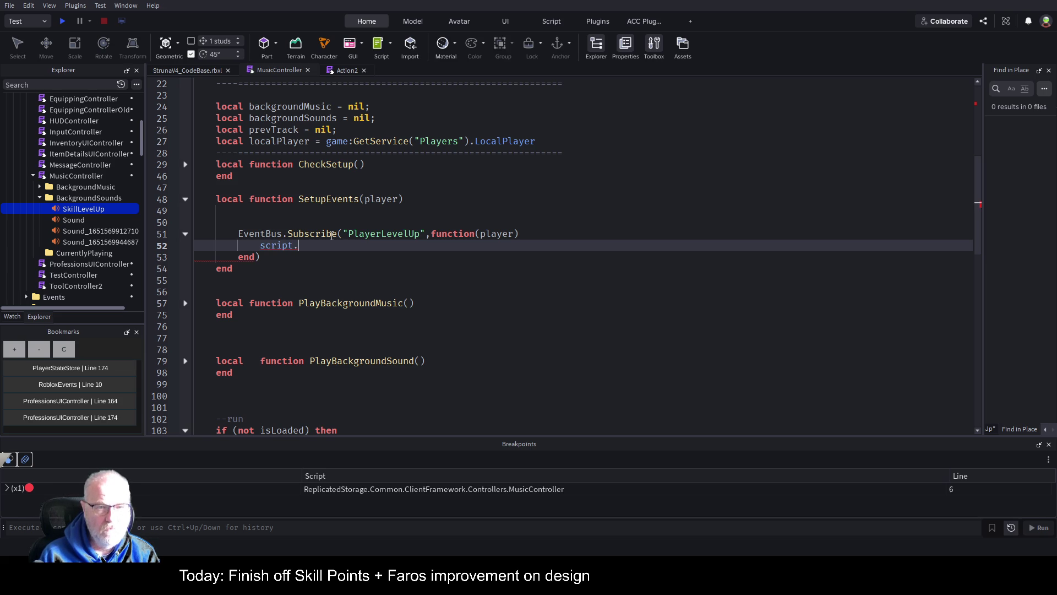
type("Bacl")
key("Tab")
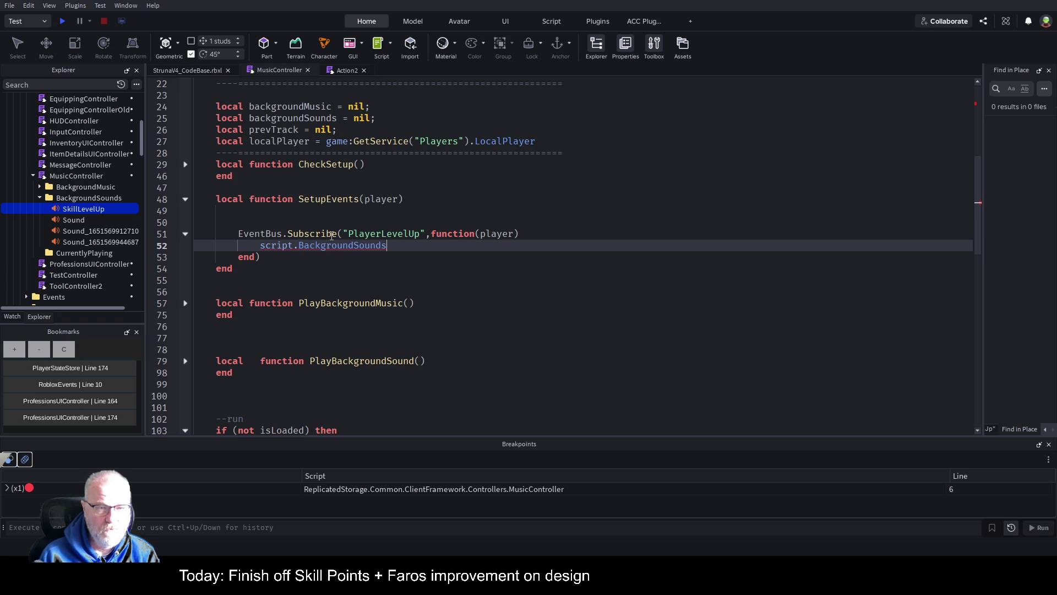
double_click(285, 118)
key("ctrl+c")
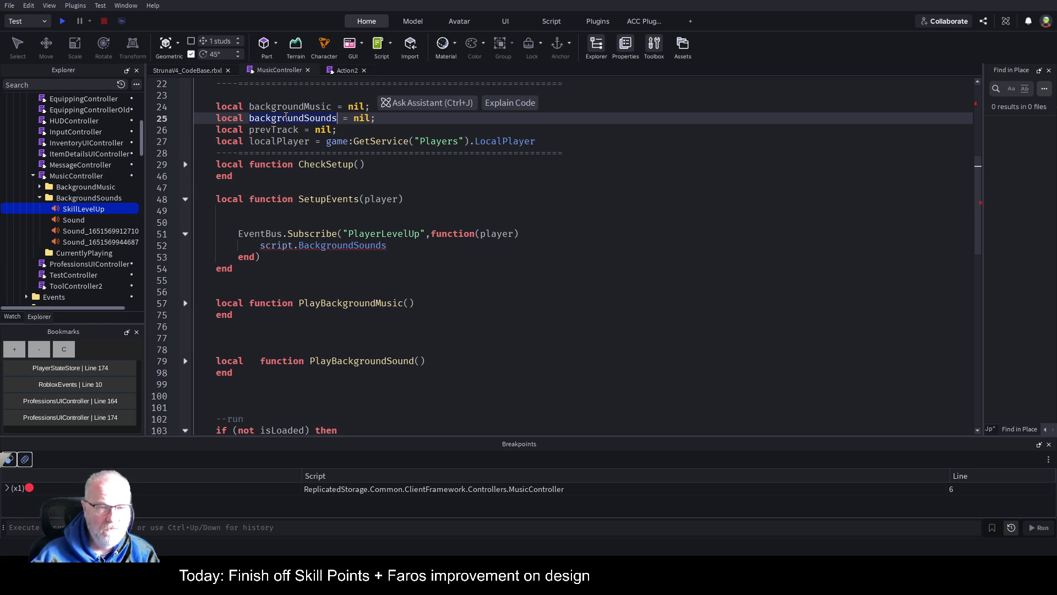
left_click_drag(260, 245, 388, 245)
key("ctrl+v")
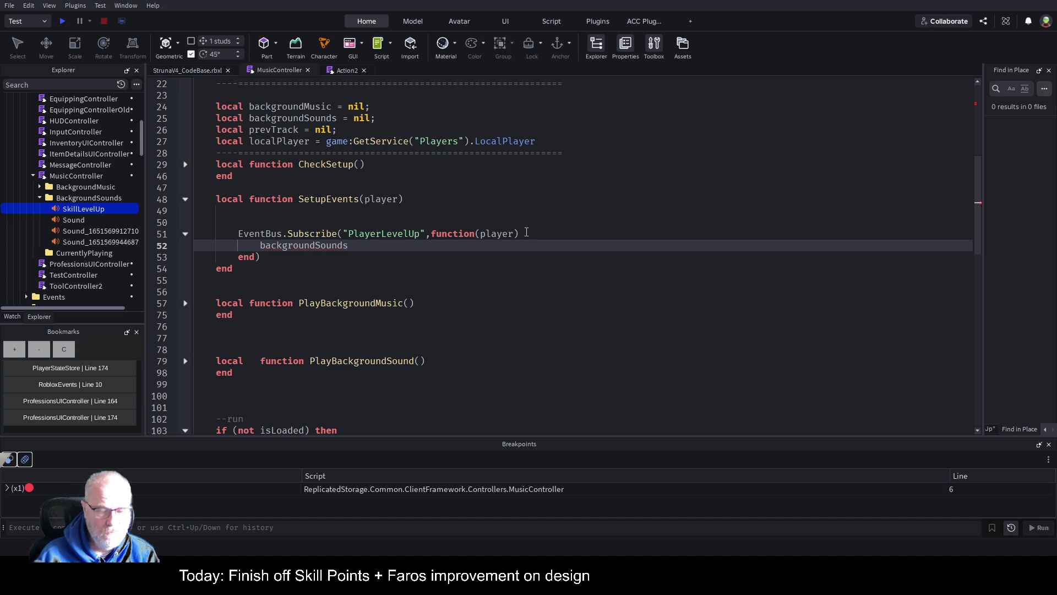
type(".Ski")
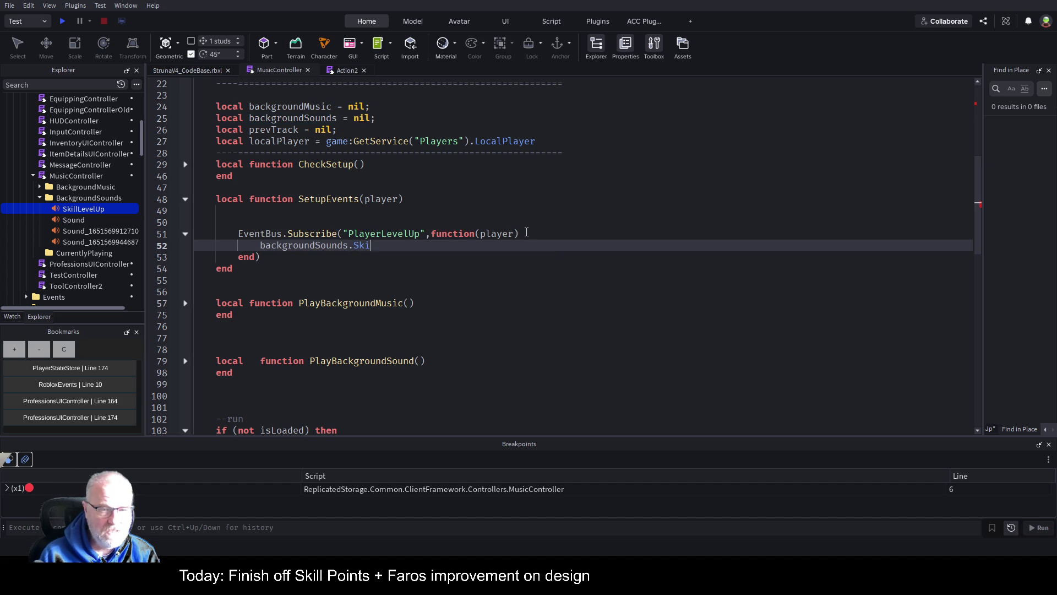
type("llLevelUp")
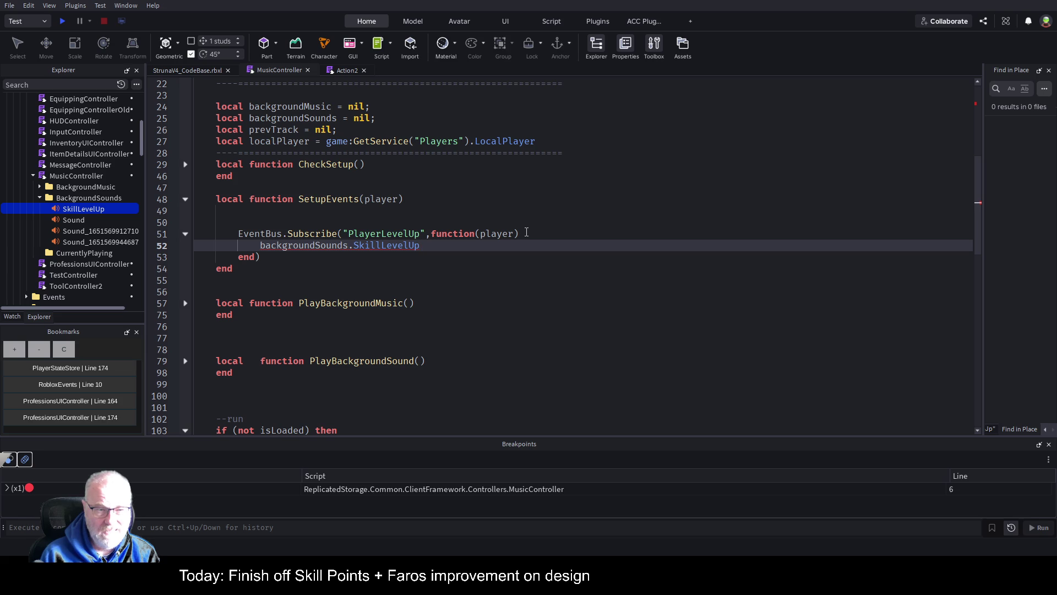
type(":pla")
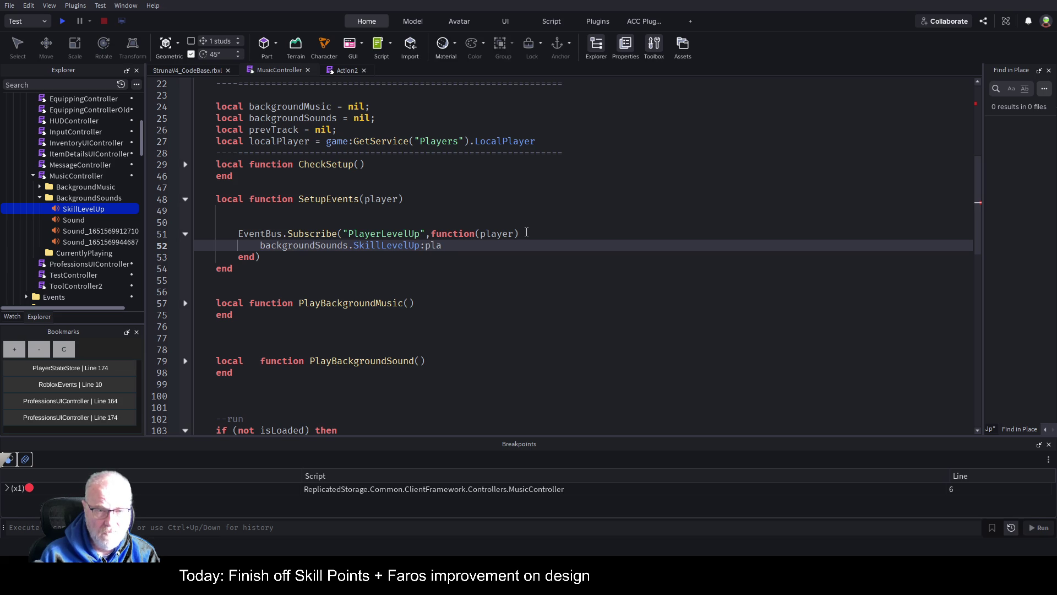
type("y()")
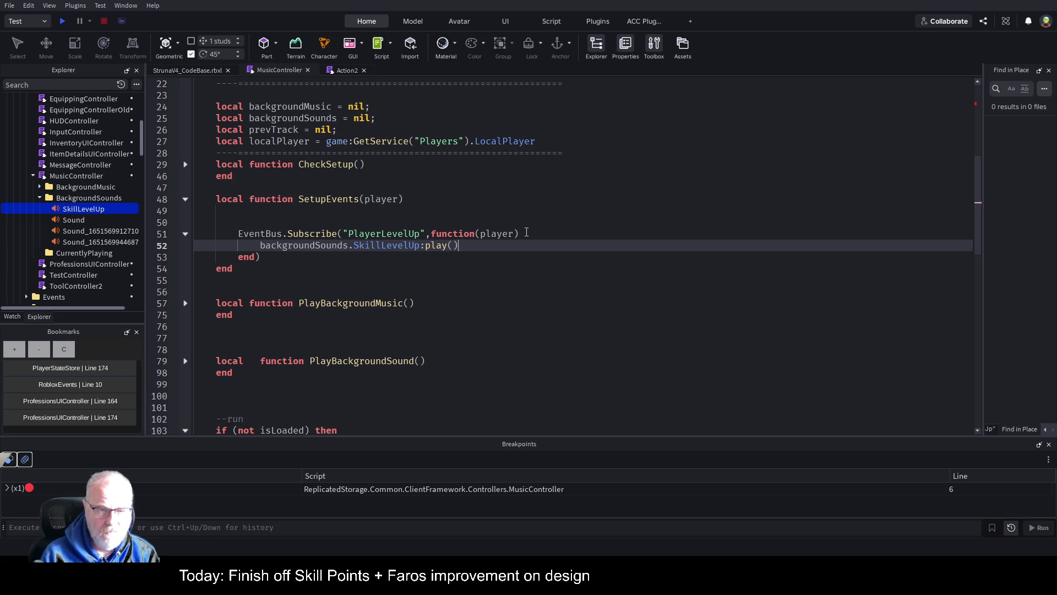
Expand PlayBackgroundSound and select the line that plays the cloned sound.
left_click(185, 360)
scroll(271, 291, "down", 3)
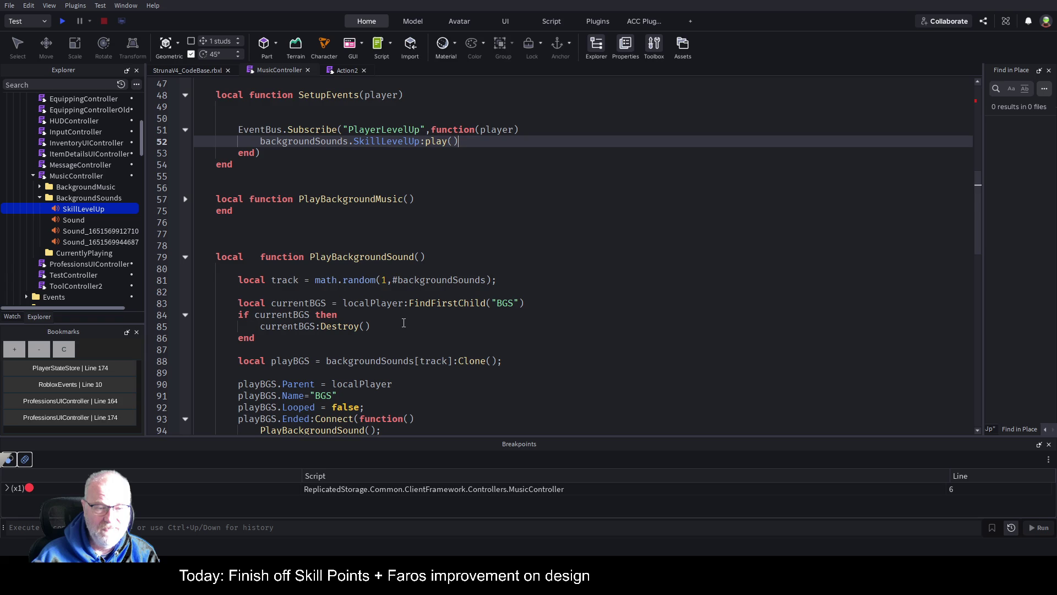
scroll(403, 323, "down", 1)
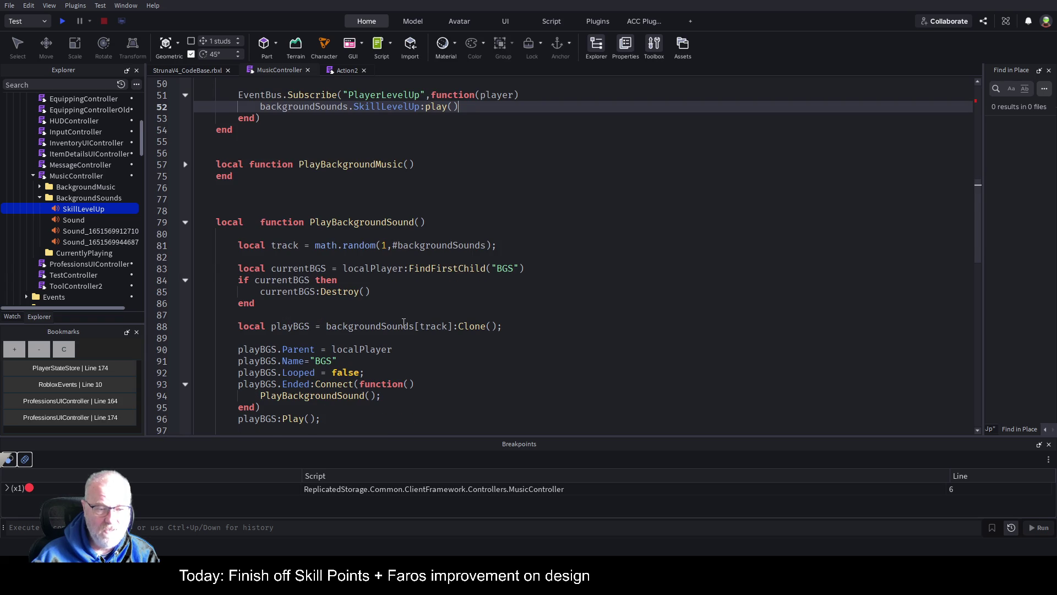
scroll(404, 324, "down", 2)
left_click_drag(237, 353, 328, 354)
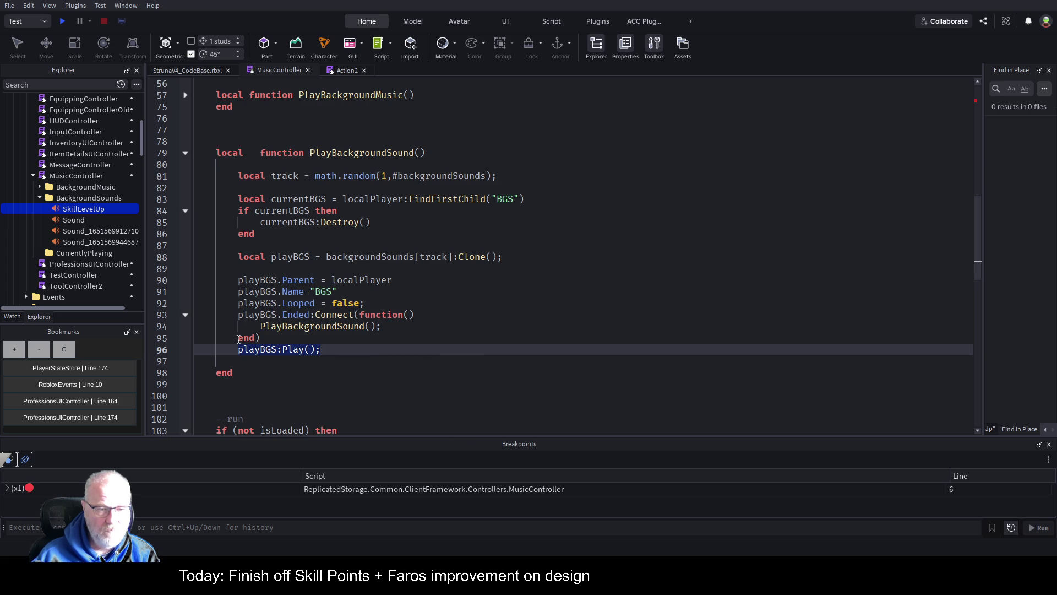
left_click(222, 349)
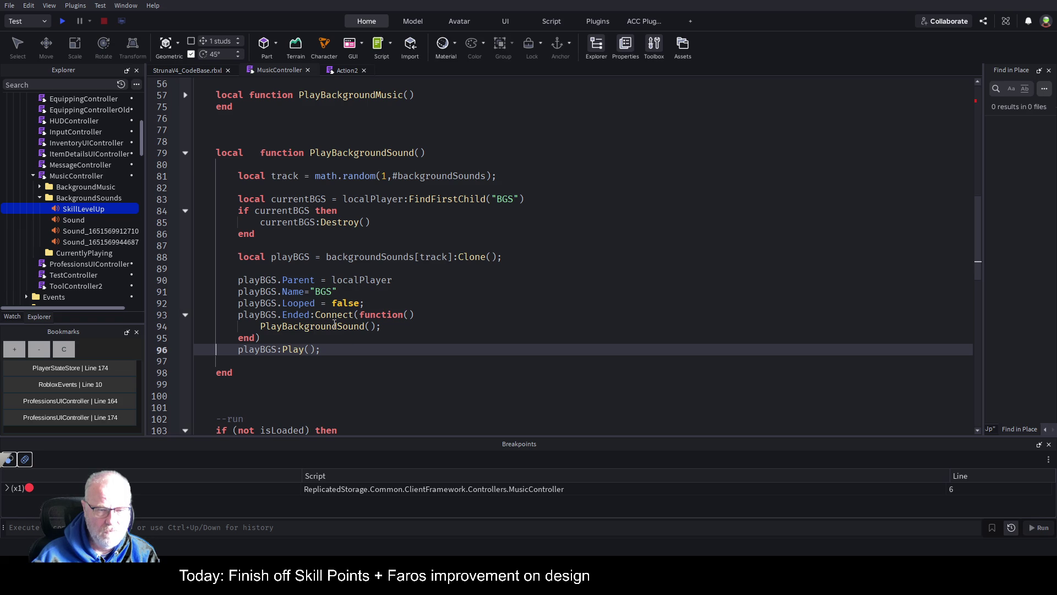
left_click(240, 359)
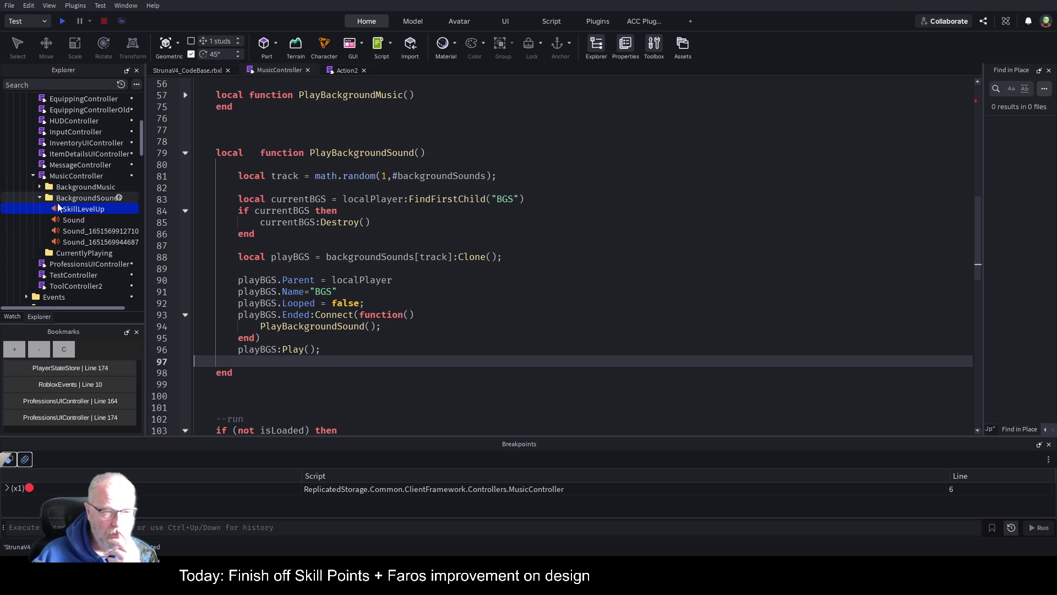
left_click(75, 221)
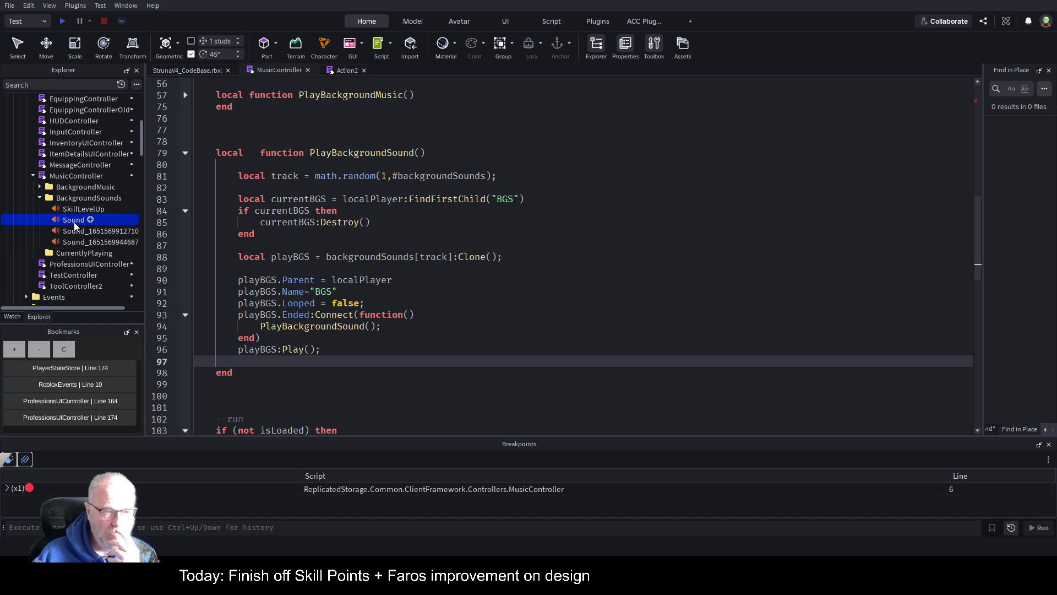
Widen the side panel and preview the first and second background sounds from Properties.
mouse_move(983, 350)
left_mouse_down()
mouse_move(886, 353)
mouse_move(695, 395)
left_mouse_up()
left_click(731, 431)
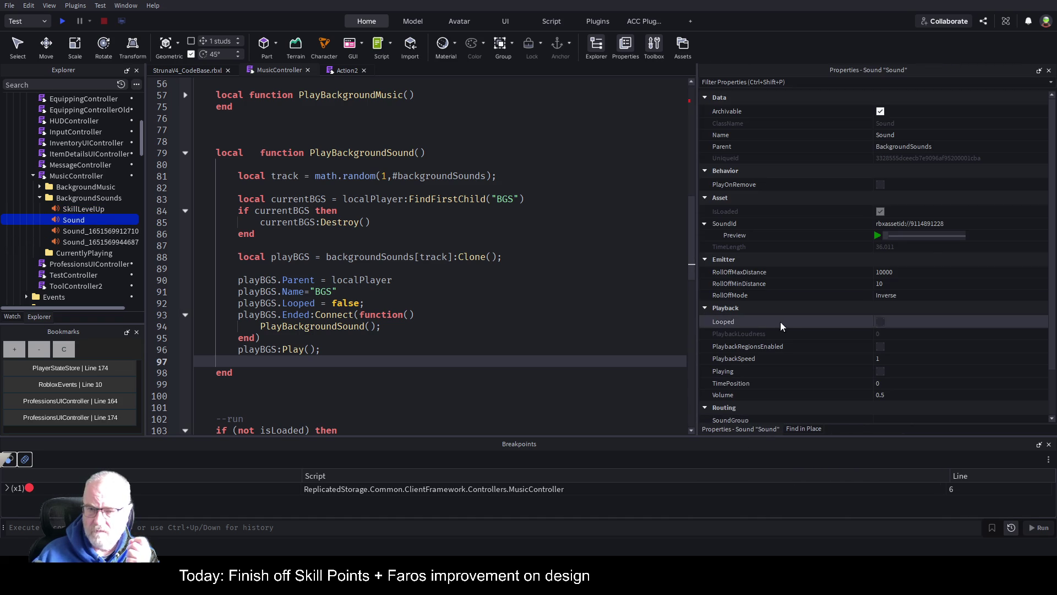
left_click(878, 237)
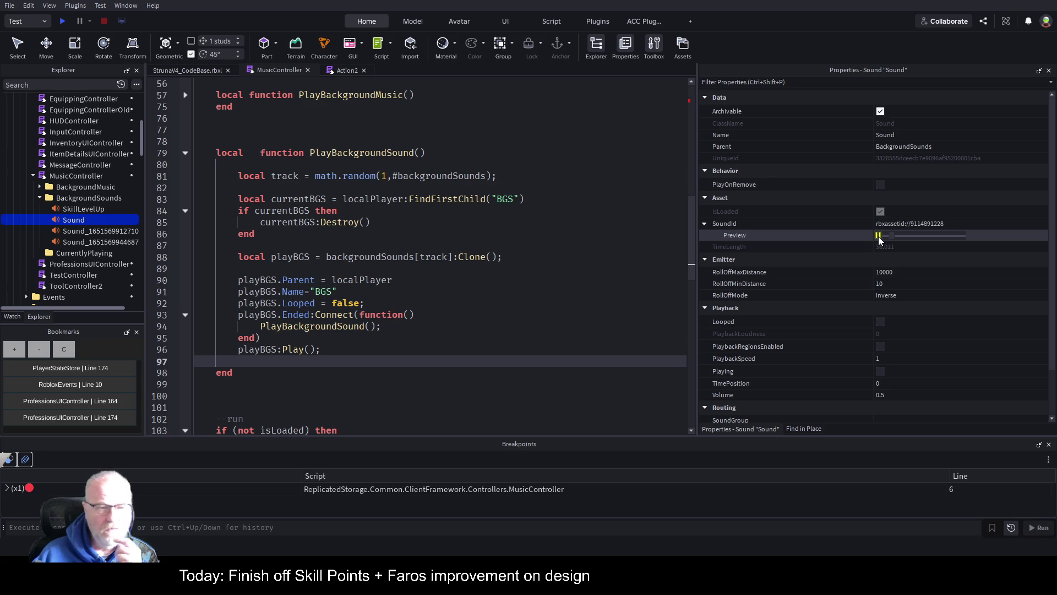
left_click(80, 231)
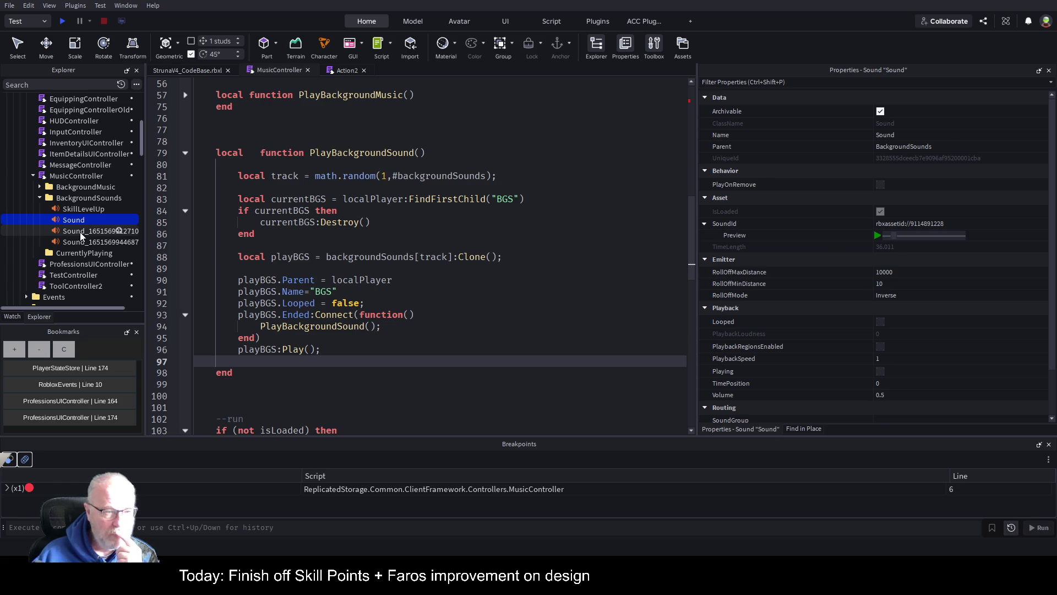
left_click(877, 235)
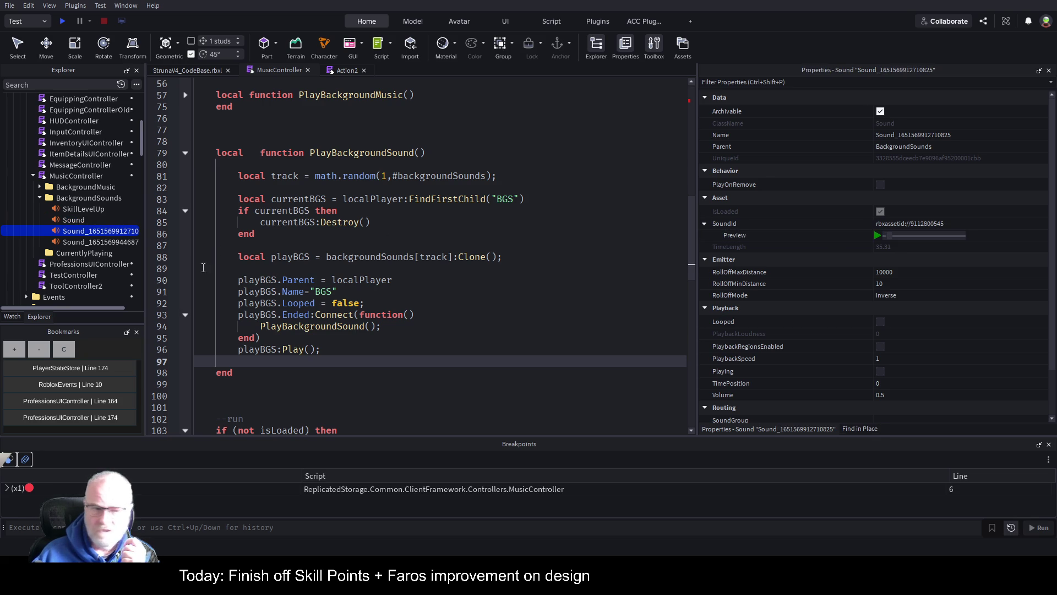
Preview and stop the third background sound, then select the sound clone-and-play code.
left_click(102, 242)
left_click(878, 235)
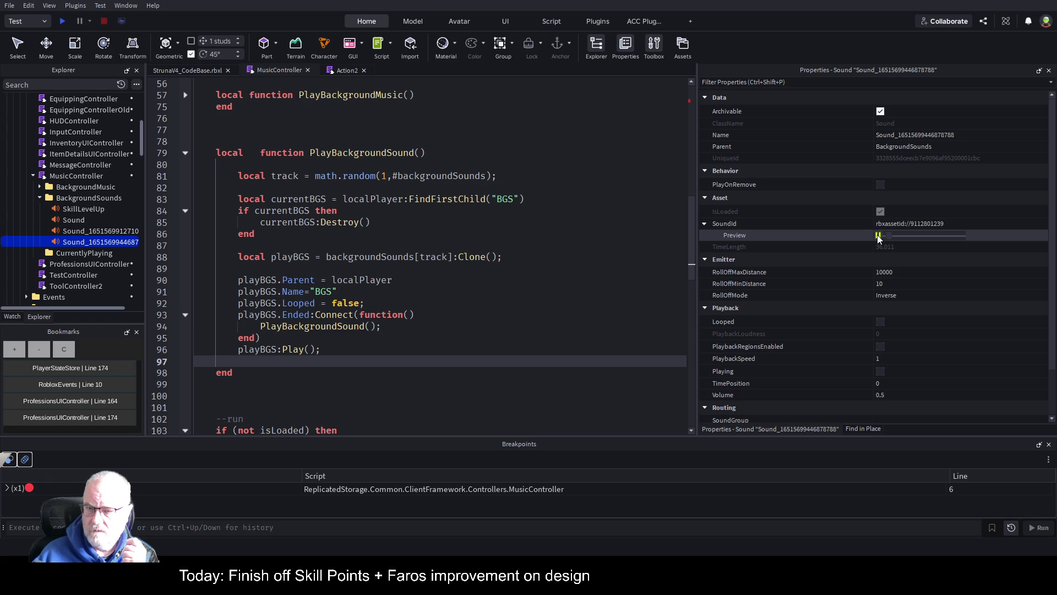
left_click(878, 236)
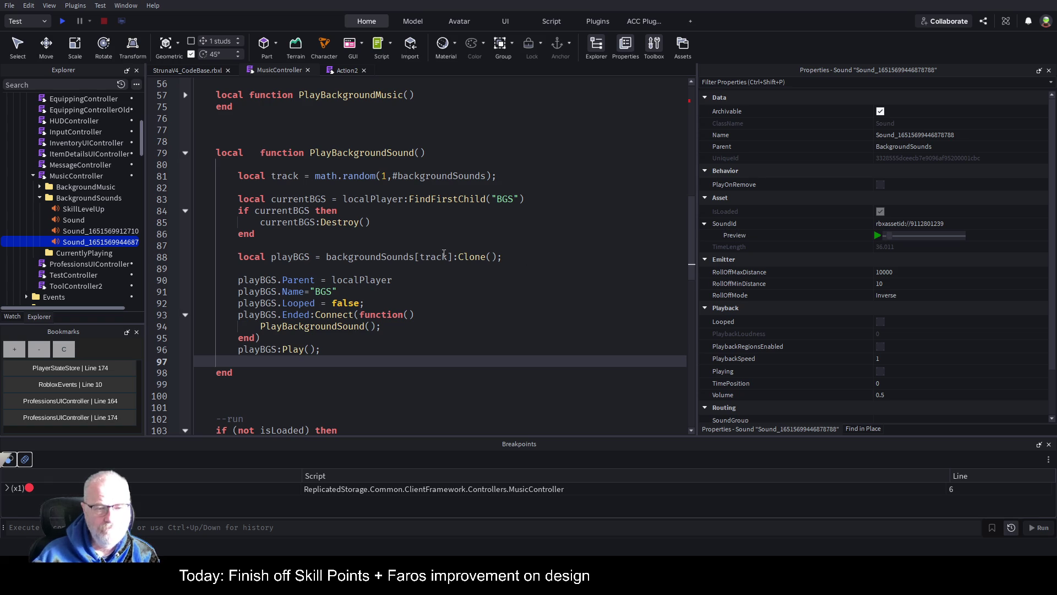
scroll(435, 263, "down", 1)
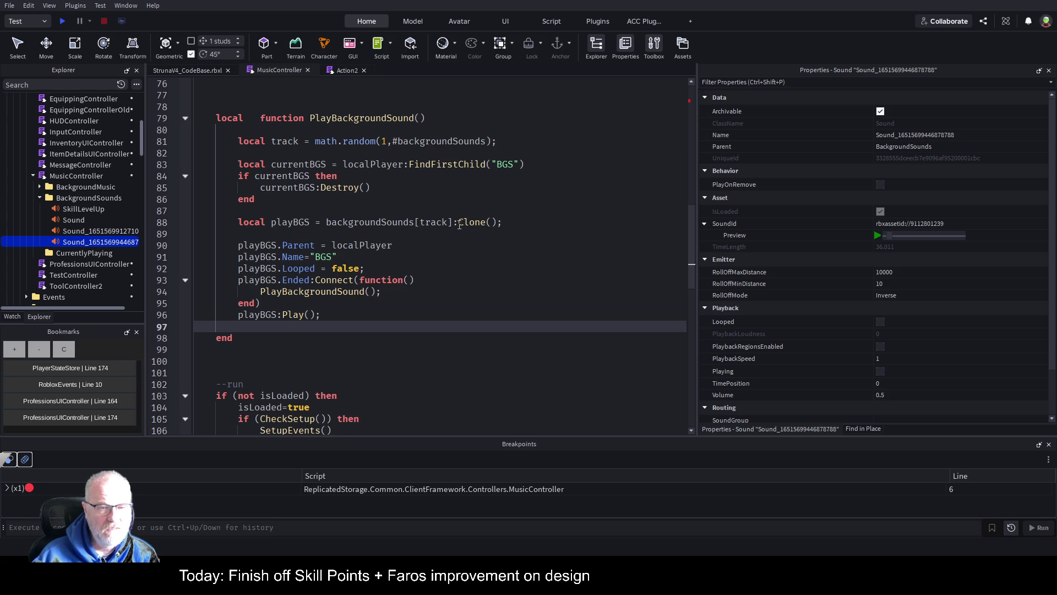
left_click_drag(195, 221, 343, 315)
key("ctrl+c")
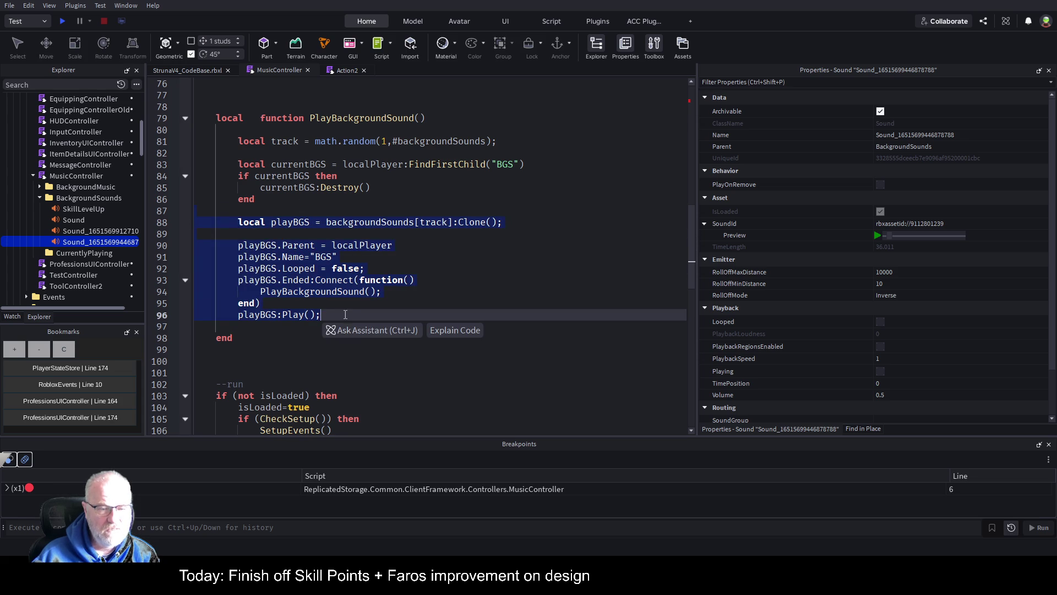
Paste the copied clone-and-play sound code into the PlayerLevelUp handler.
scroll(383, 288, "up", 5)
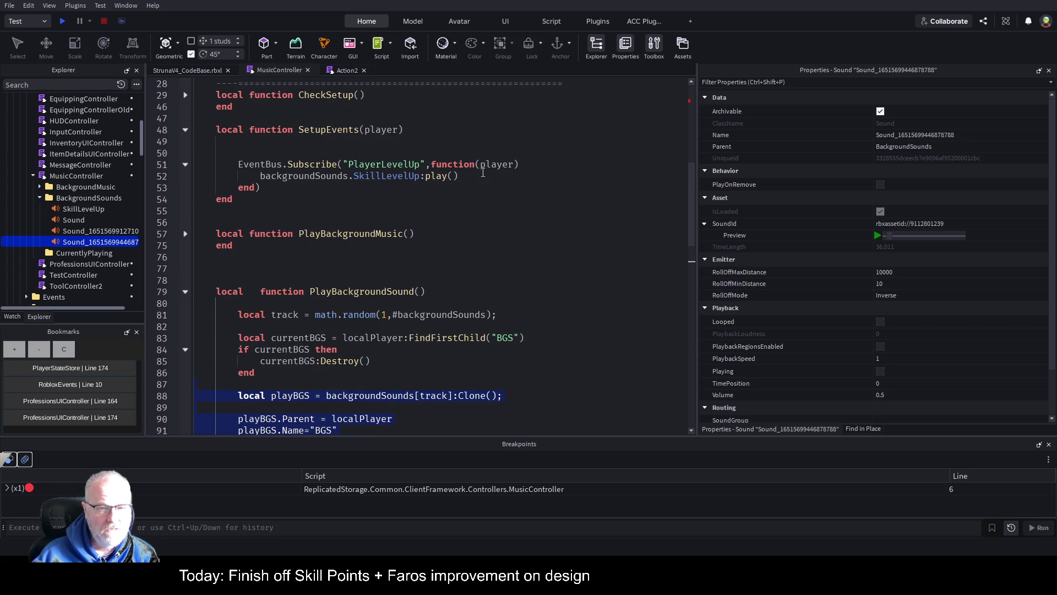
left_click(484, 172)
key("Return")
key("Return")
key("Return")
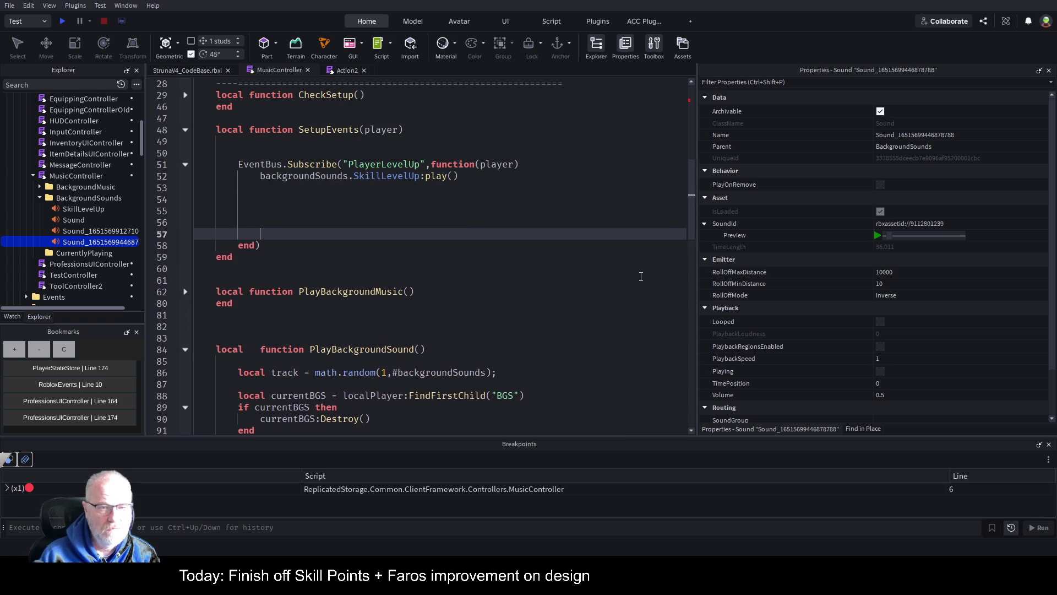
key("ctrl+v")
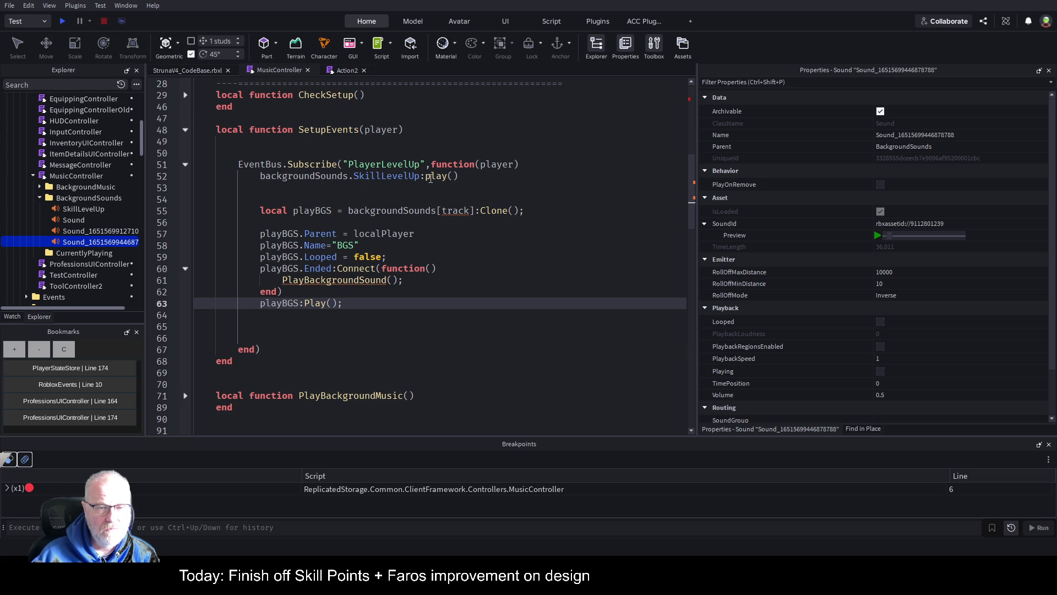
Replace the random-track reference with backgroundSounds.SkillLevelUp in the pasted code.
left_click_drag(419, 176, 260, 175)
key("ctrl+c")
left_click_drag(475, 210, 345, 211)
key("ctrl+v")
left_click(348, 211)
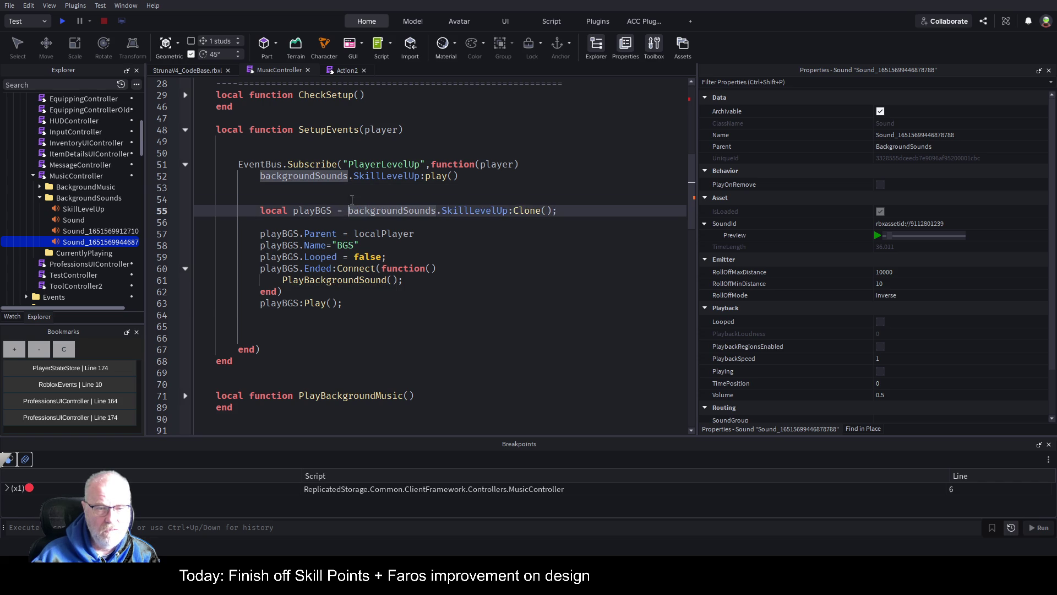
Save the place and check where localPlayer is used in MusicController.
left_click(371, 195)
key("ctrl+s")
left_click(388, 233)
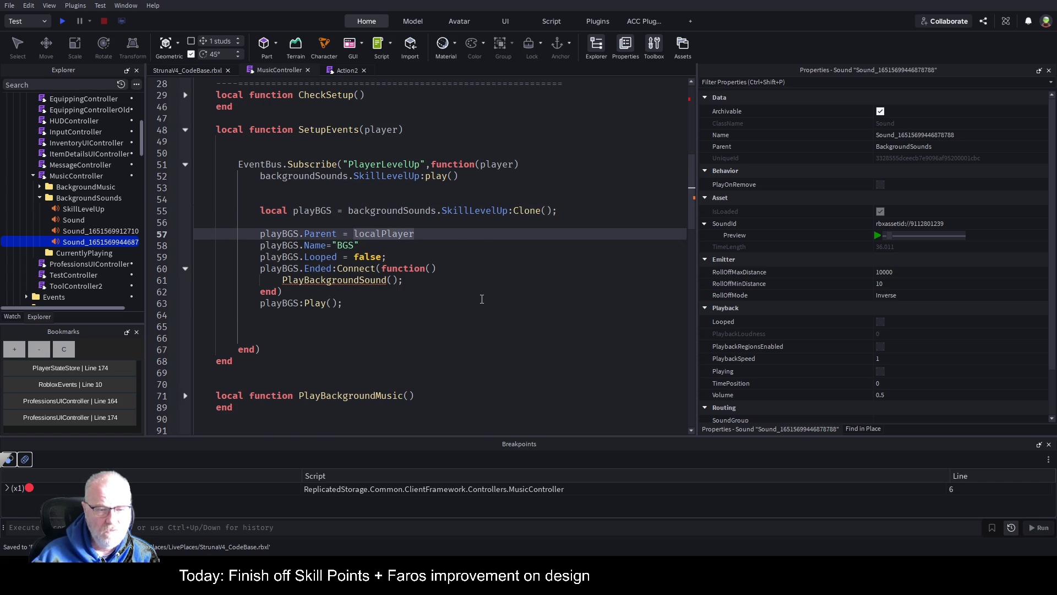
scroll(485, 300, "down", 2)
scroll(490, 302, "up", 7)
scroll(479, 314, "down", 5)
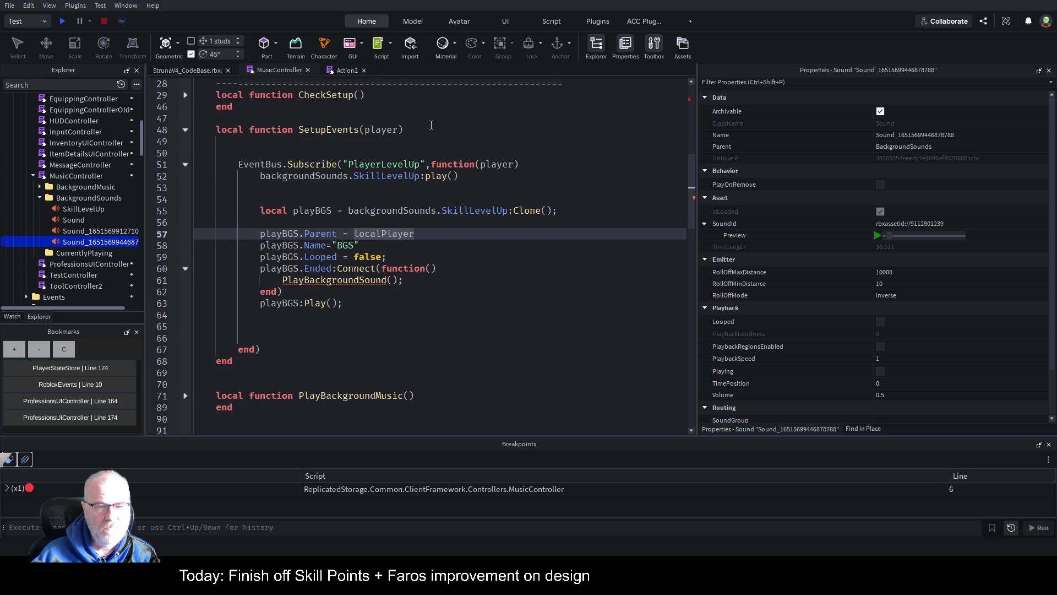
Delete the player parameter from the PlayerLevelUp handler and from SetupEvents.
double_click(484, 165)
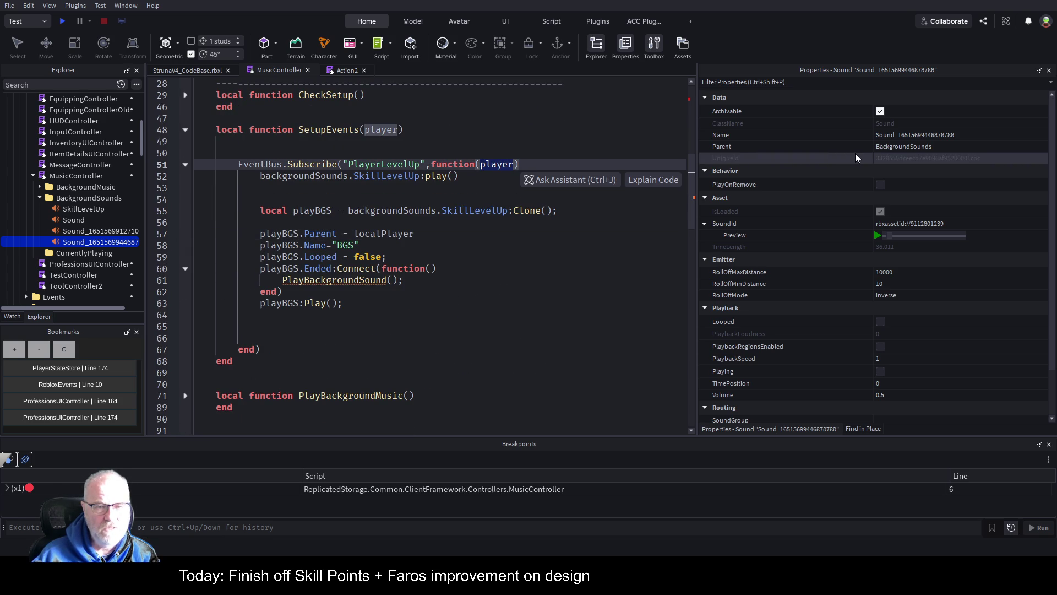
key("BackSpace")
key("ctrl+s")
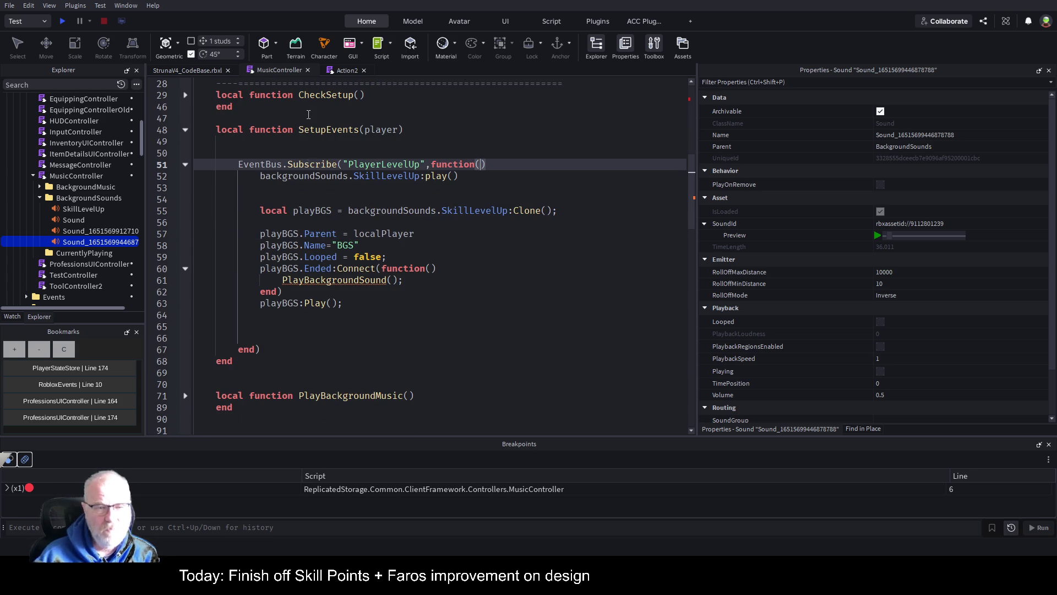
double_click(388, 130)
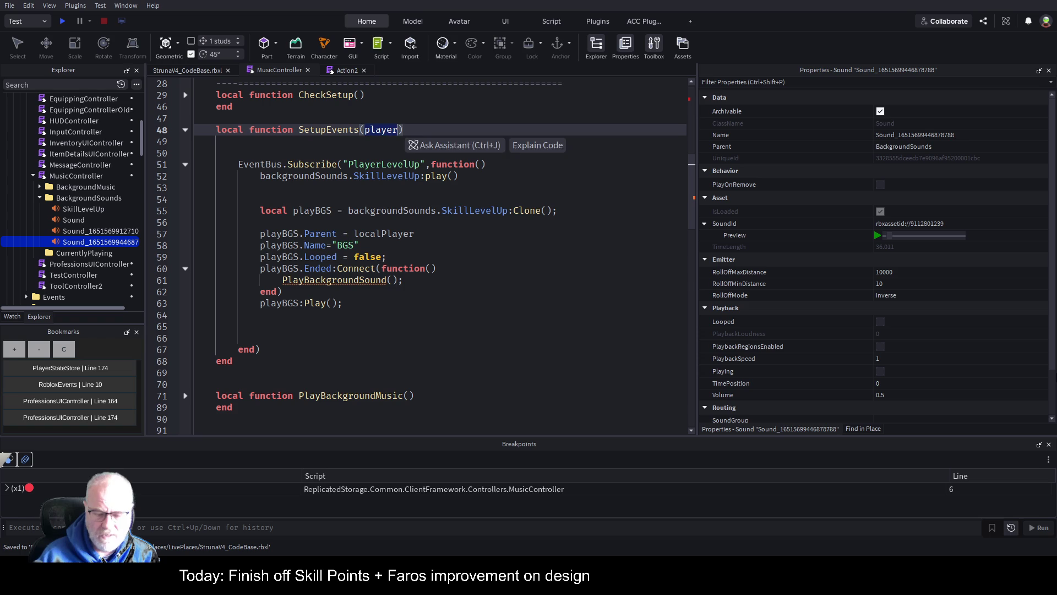
key("BackSpace")
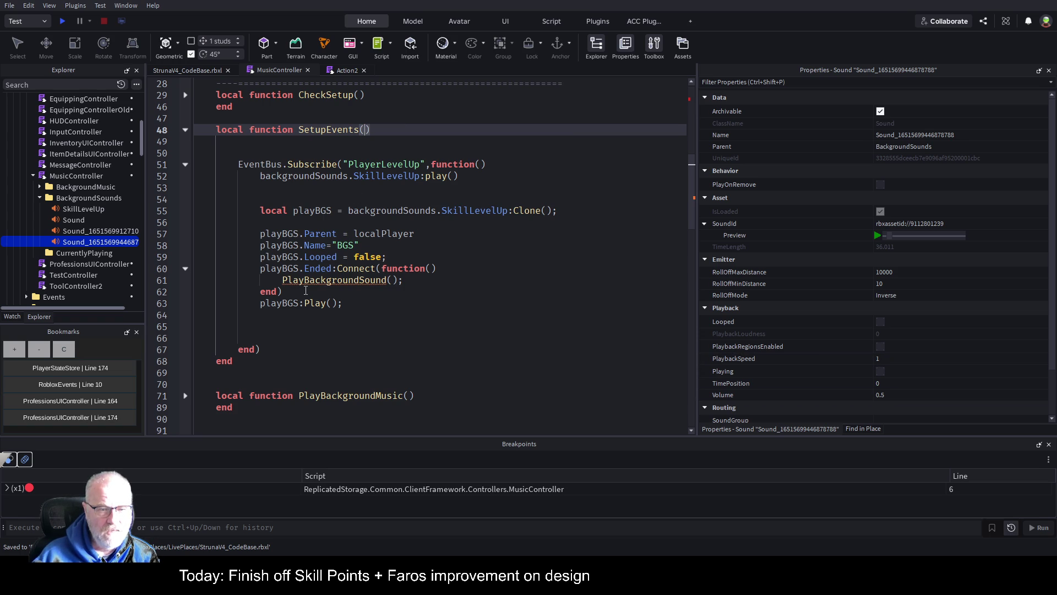
Comment out the PlayBackgroundSound() call with '--' and save.
left_click(282, 280)
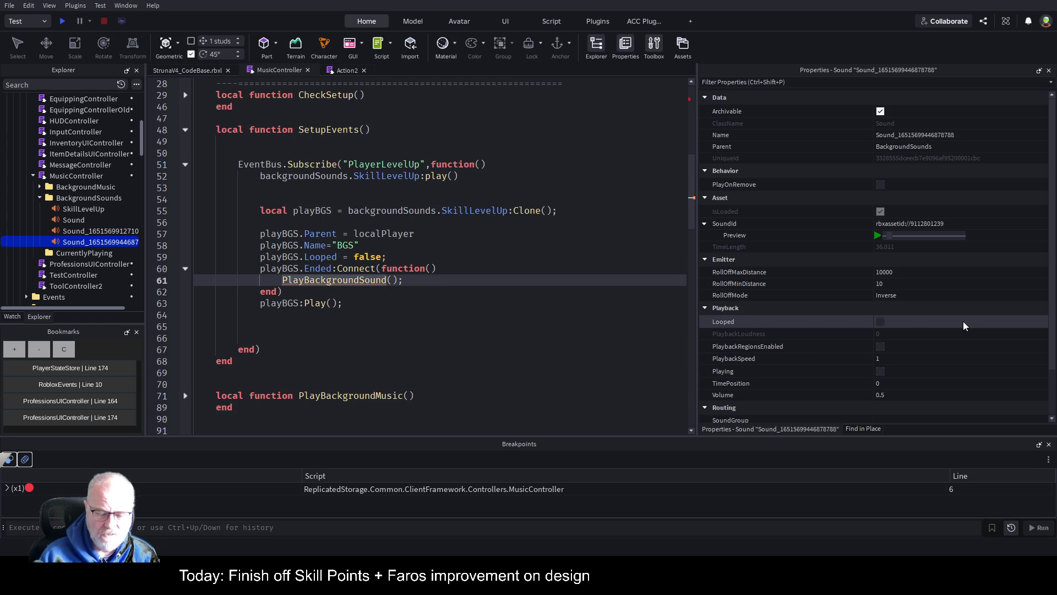
type("--")
key("ctrl+s")
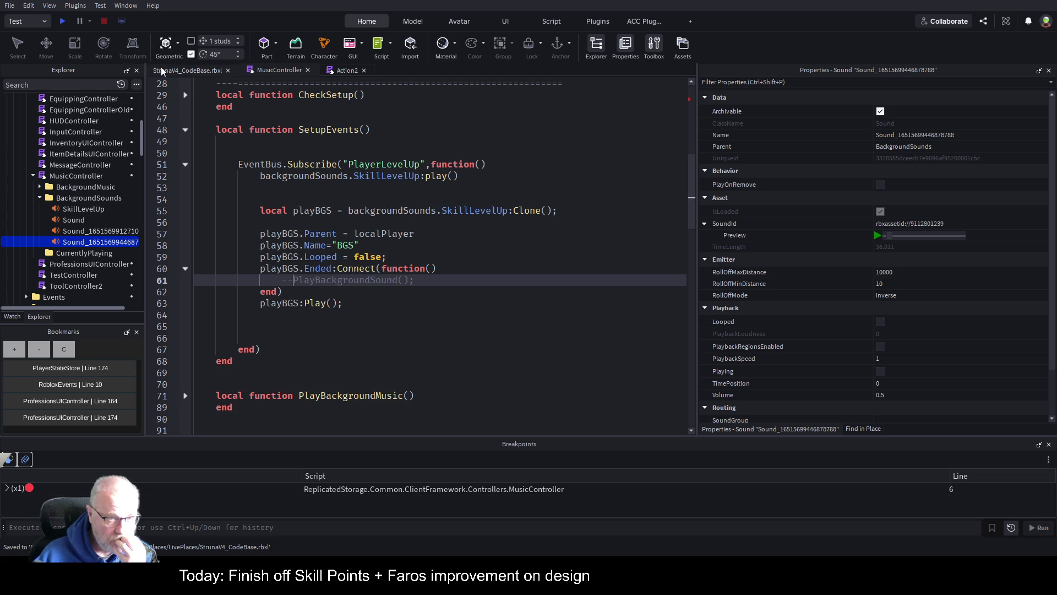
Find AddSkillPoints through the Explorer search and open the script.
left_click(97, 83)
type("add")
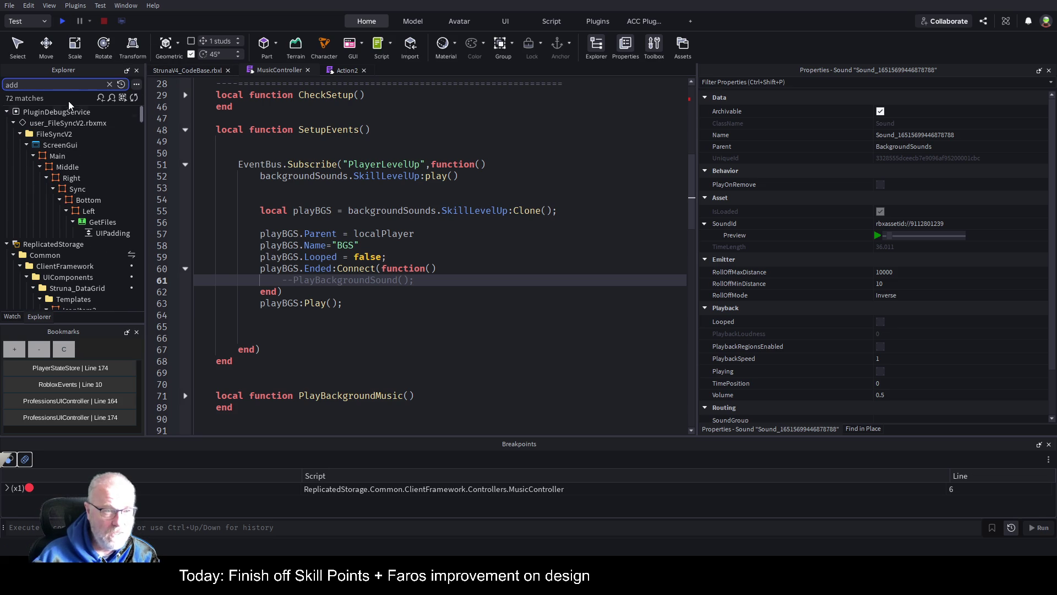
type("sak")
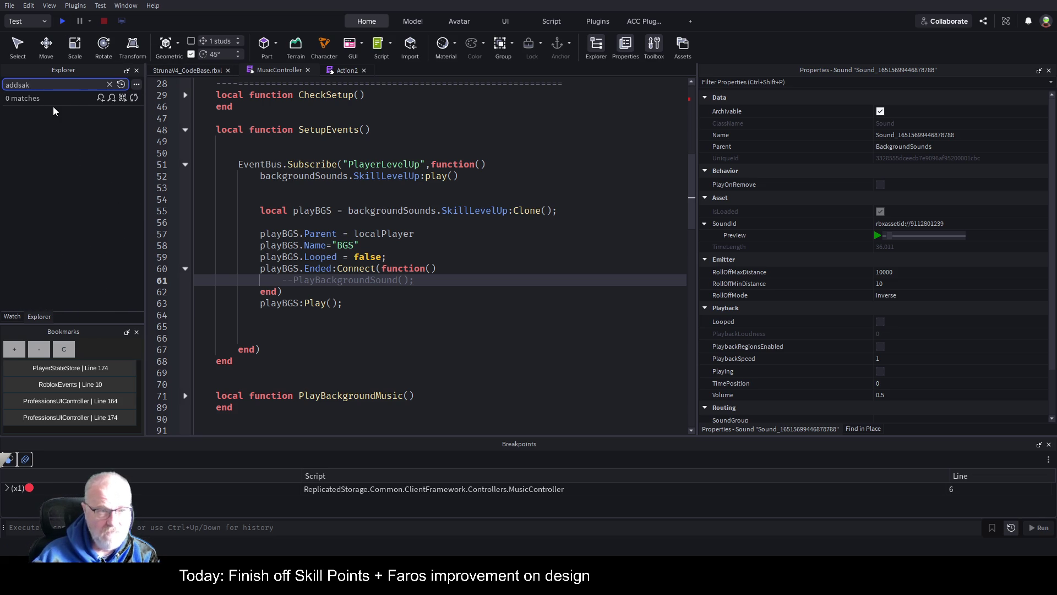
key("BackSpace")
key("BackSpace")
type("k")
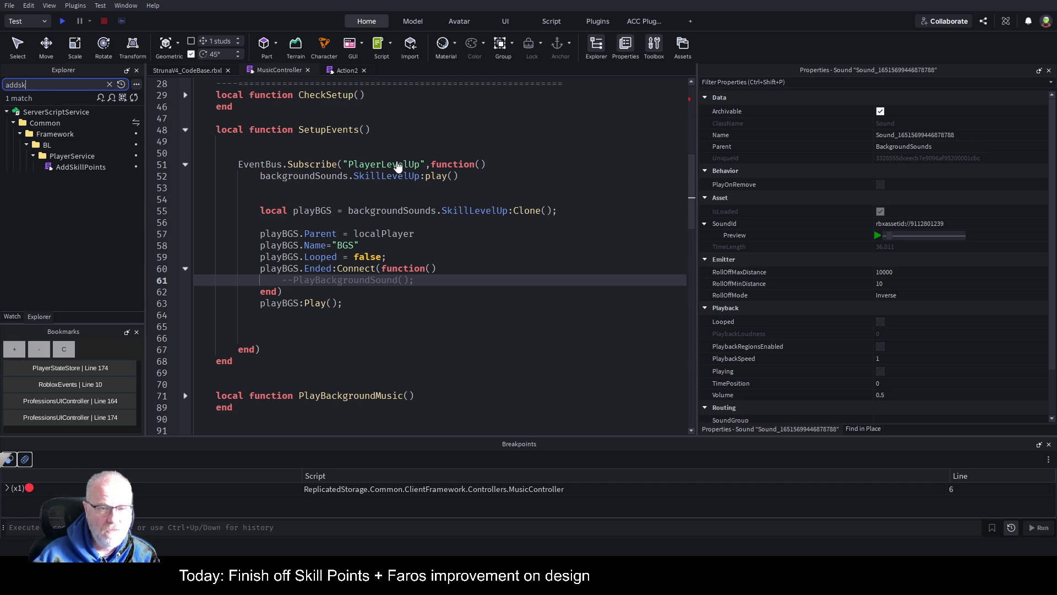
double_click(382, 165)
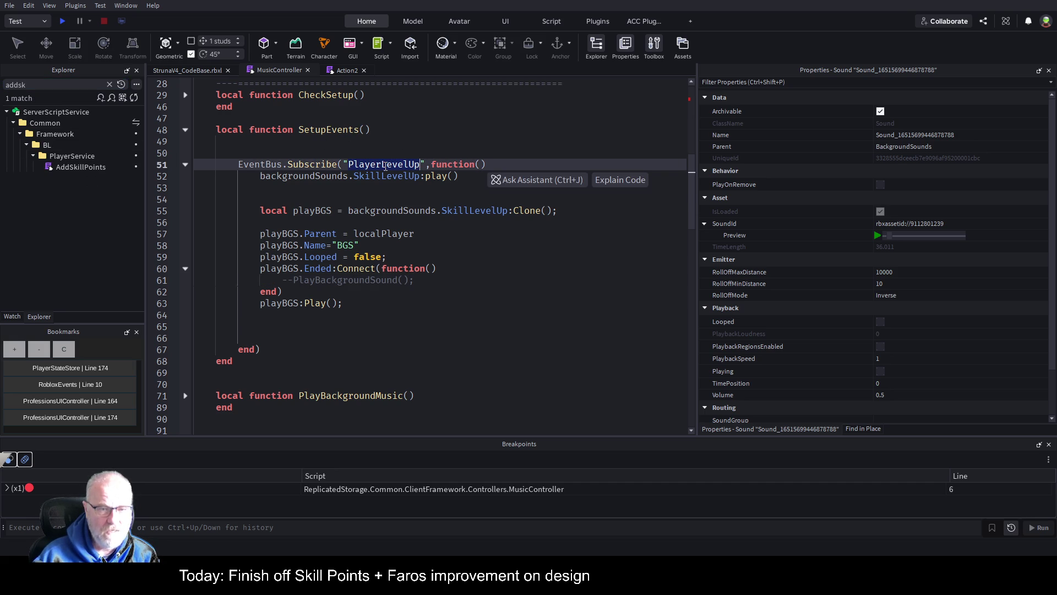
double_click(86, 166)
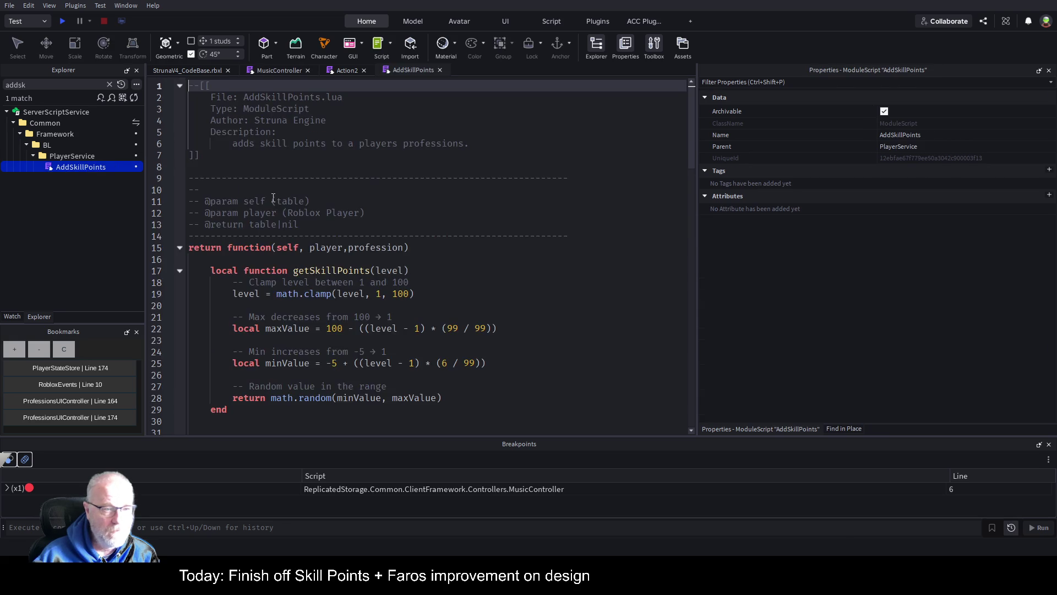
Add 'if playerProfession.SkillLevel < 0 then' with a PlayerLevelUp placeholder after the skill points update.
scroll(340, 253, "down", 7)
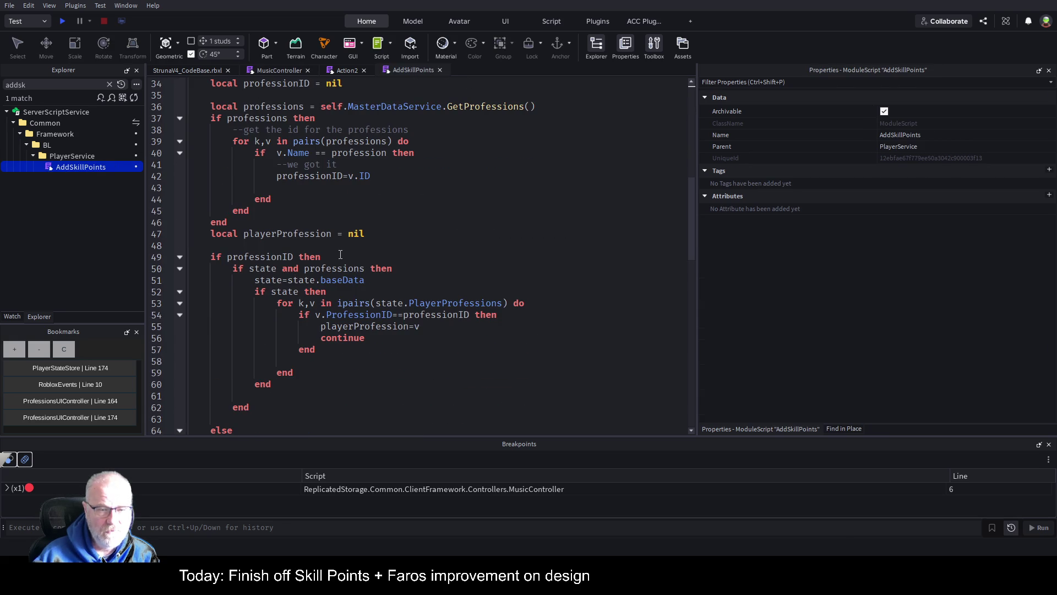
scroll(368, 242, "down", 8)
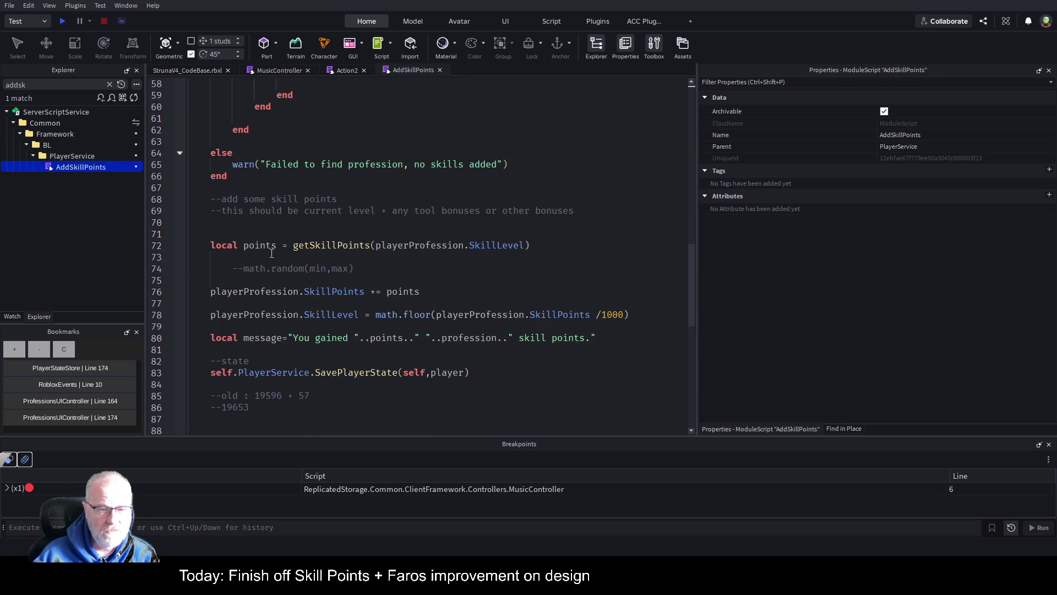
left_click(361, 306)
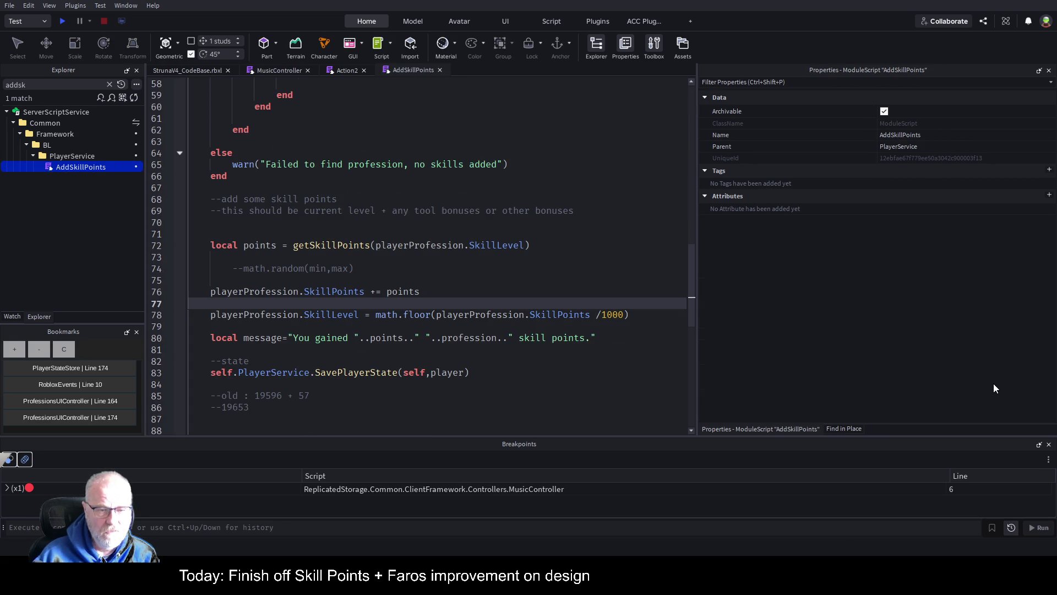
key("Return")
key("Return")
key("Up")
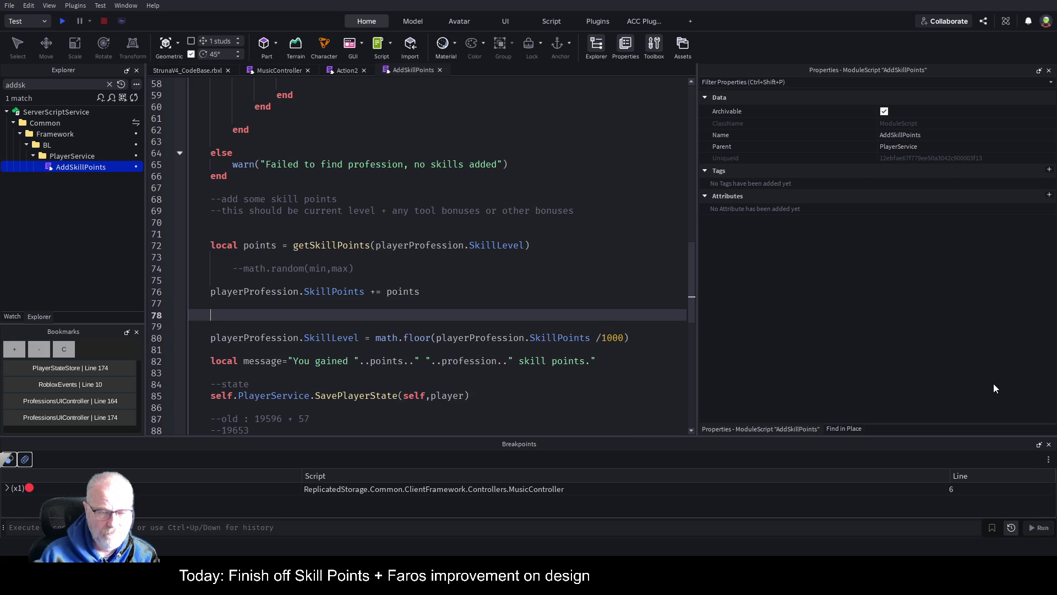
type("if")
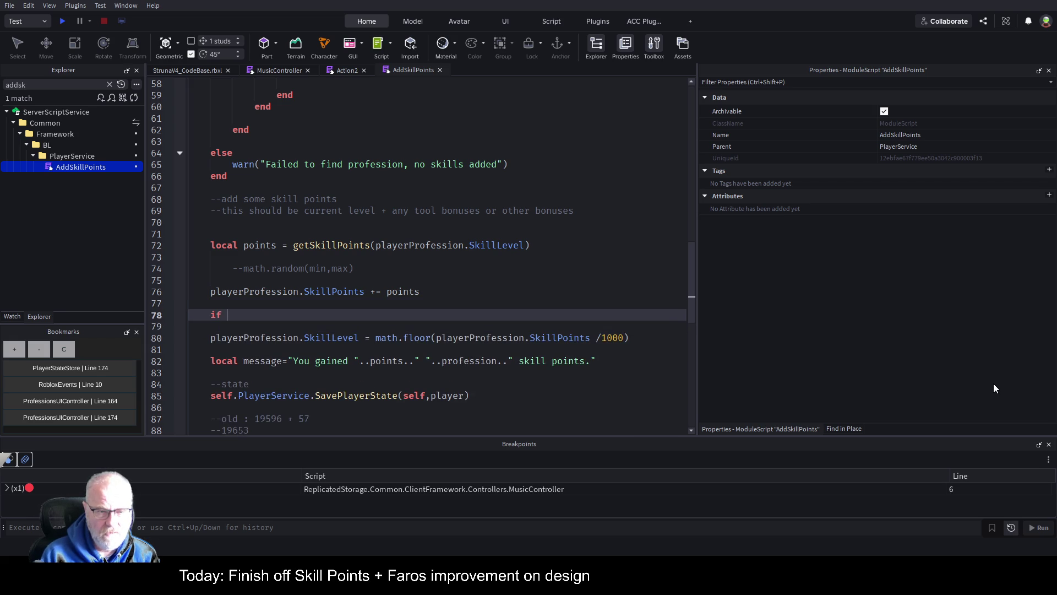
type(" pla")
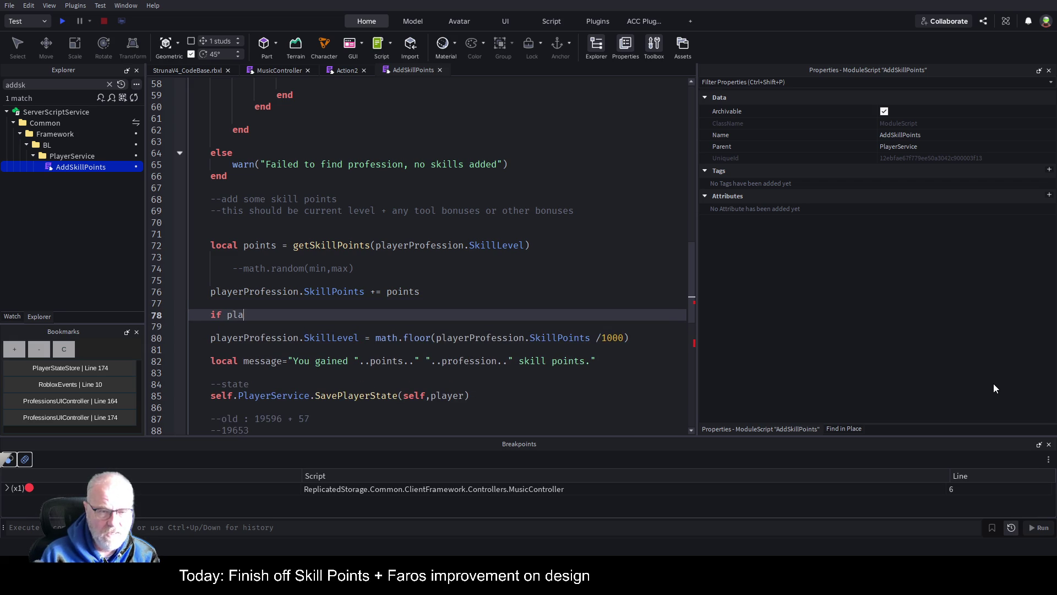
key("Tab")
type(".Ski")
type("llLevel <")
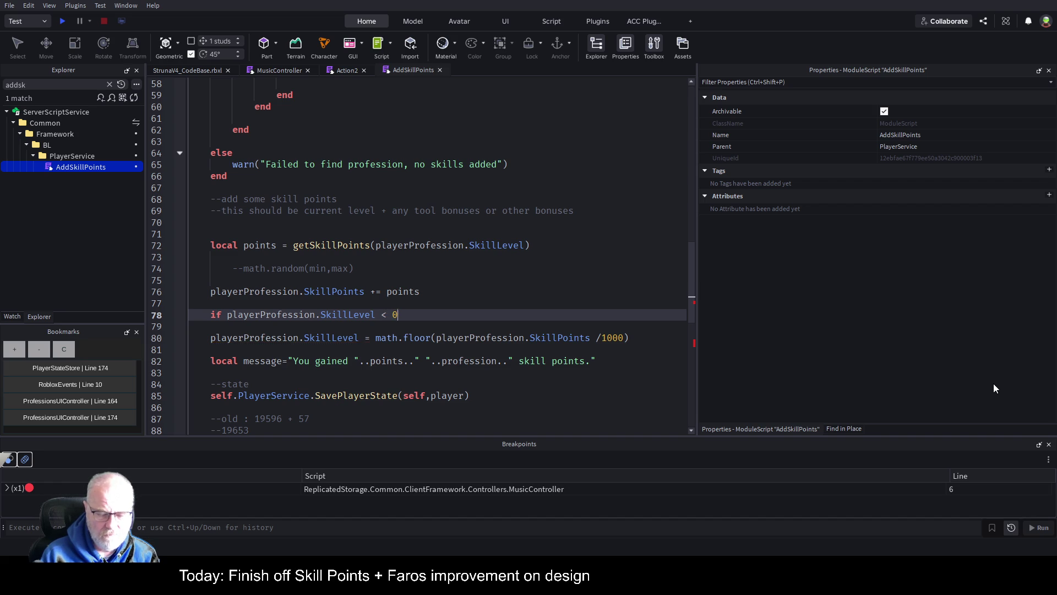
type(" 0 then")
key("Return")
type("PlayerLevelUp")
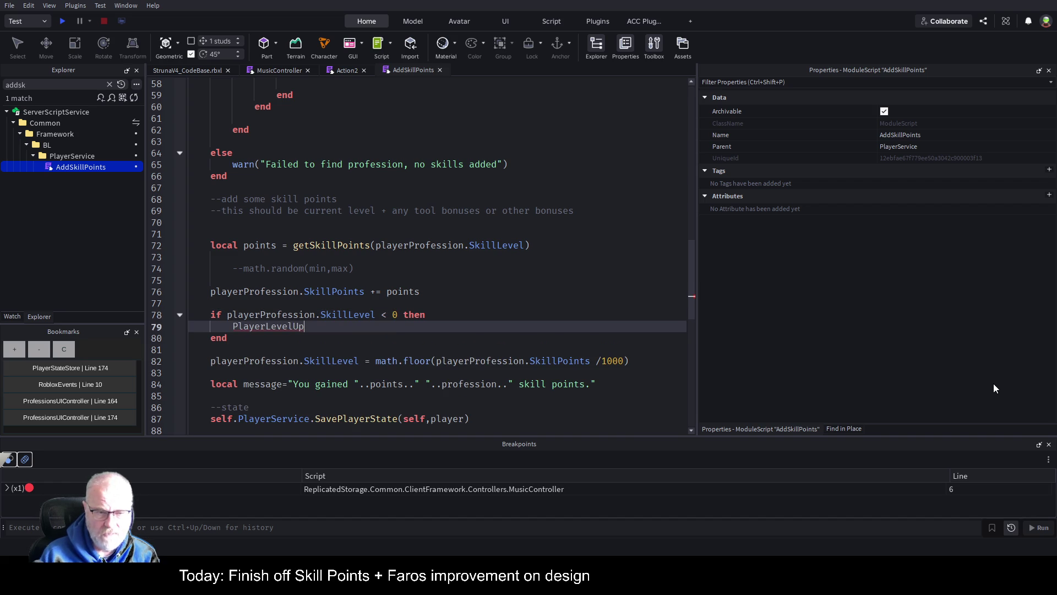
Replace the 0 in the condition with the math.floor(SkillPoints/1000) level expression.
key("Down")
key("Down")
key("Down")
key("ctrl+Right")
key("ctrl+Right")
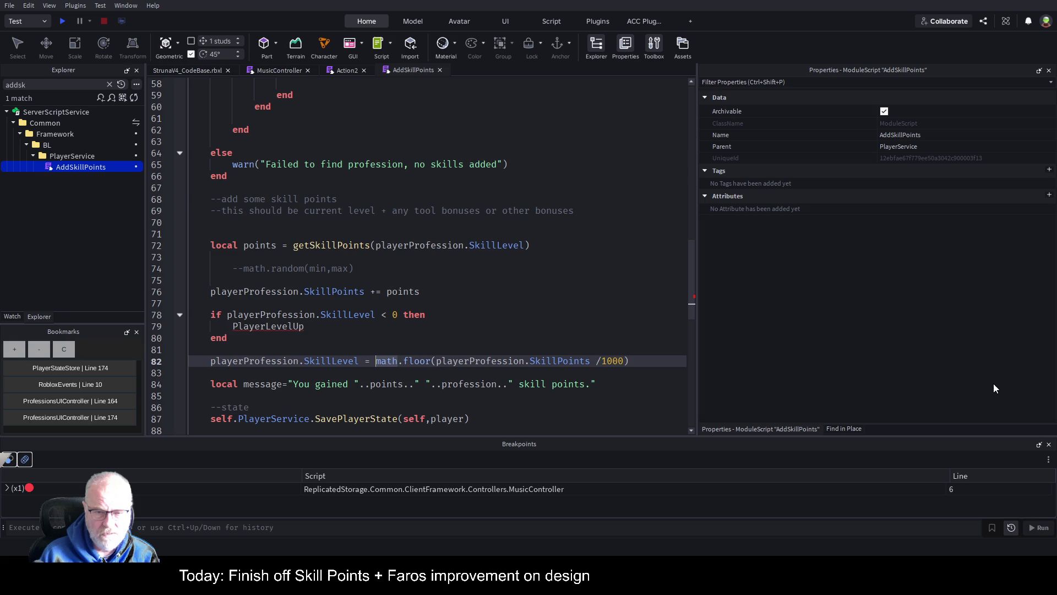
key("shift+End")
key("ctrl+c")
key("Up")
key("Up")
key("Up")
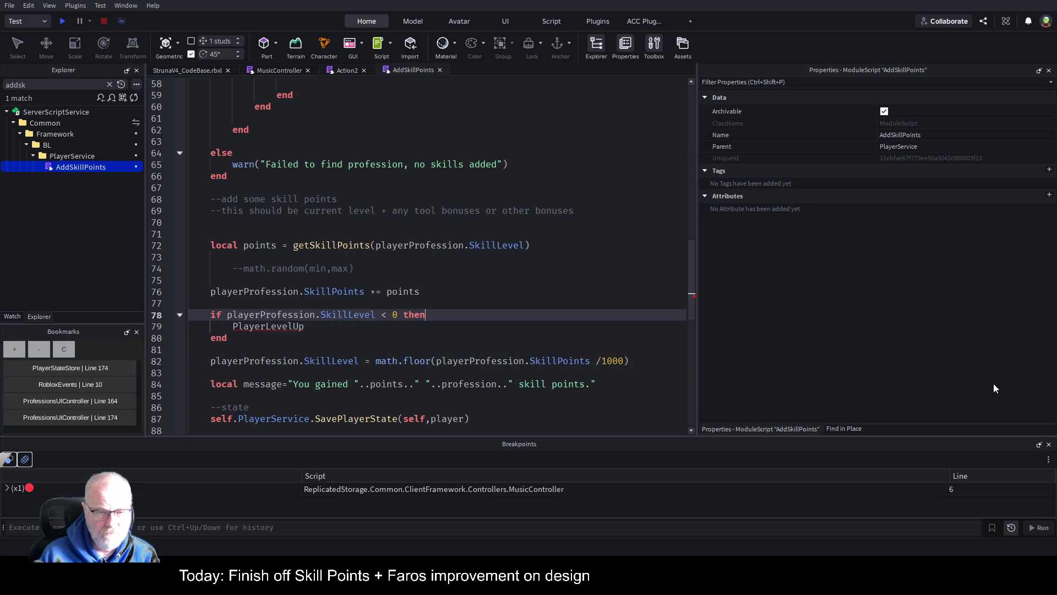
key("Up")
key("Up")
key("Down")
key("Down")
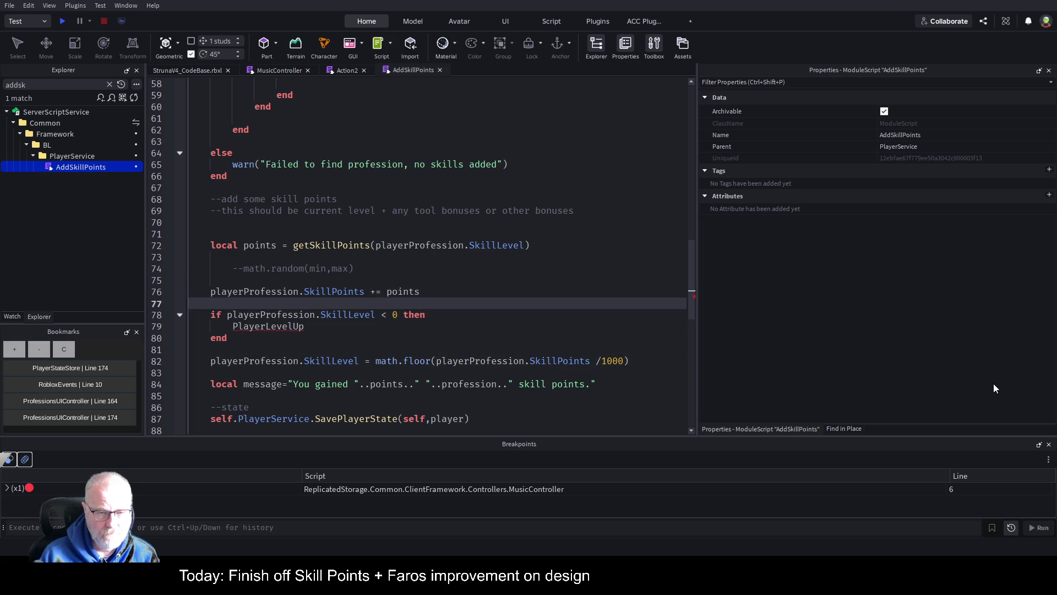
key("ctrl+v")
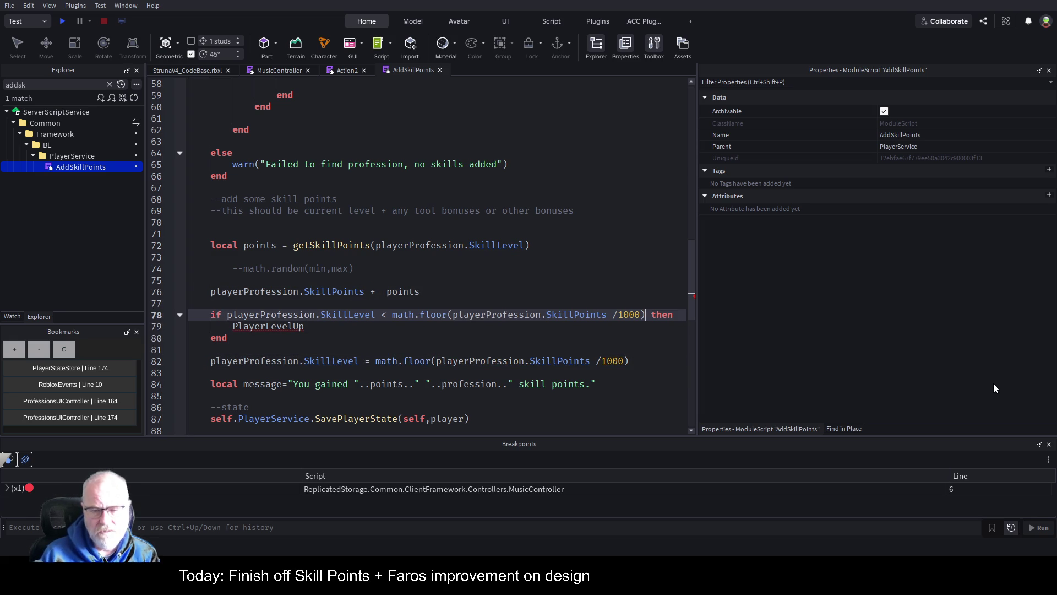
Move to the start of the PlayerLevelUp placeholder and review the surrounding AddSkillPoints code.
key("Down")
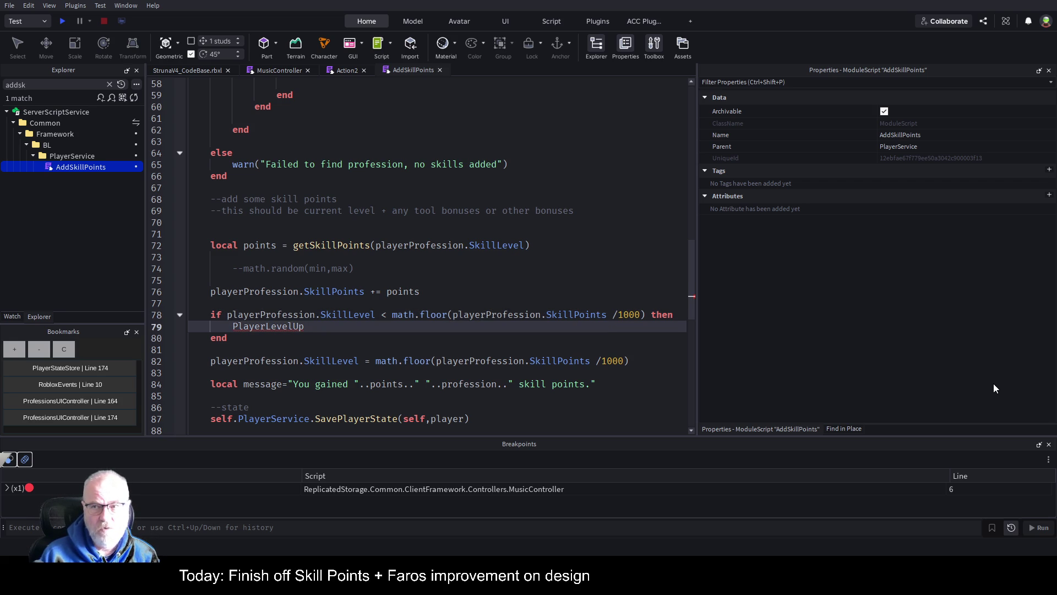
key("shift+Home")
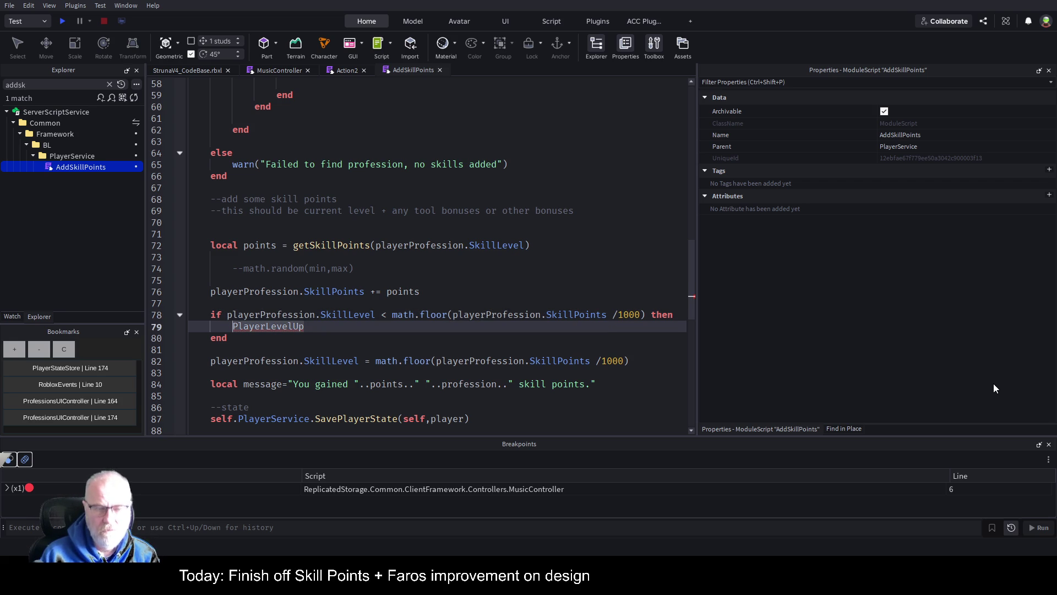
key("Left")
type("Ev")
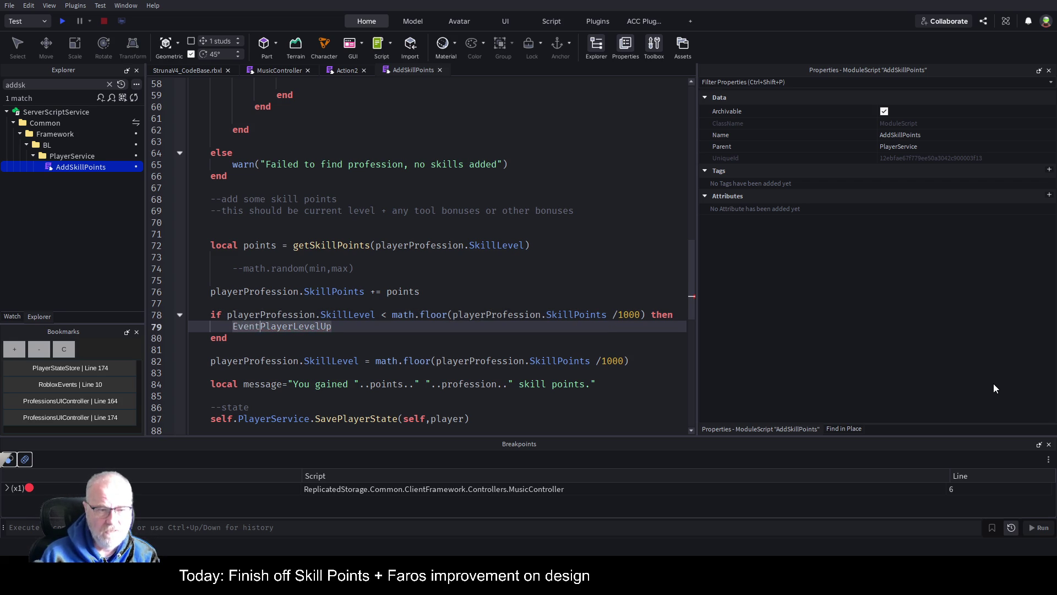
key("BackSpace")
key("BackSpace")
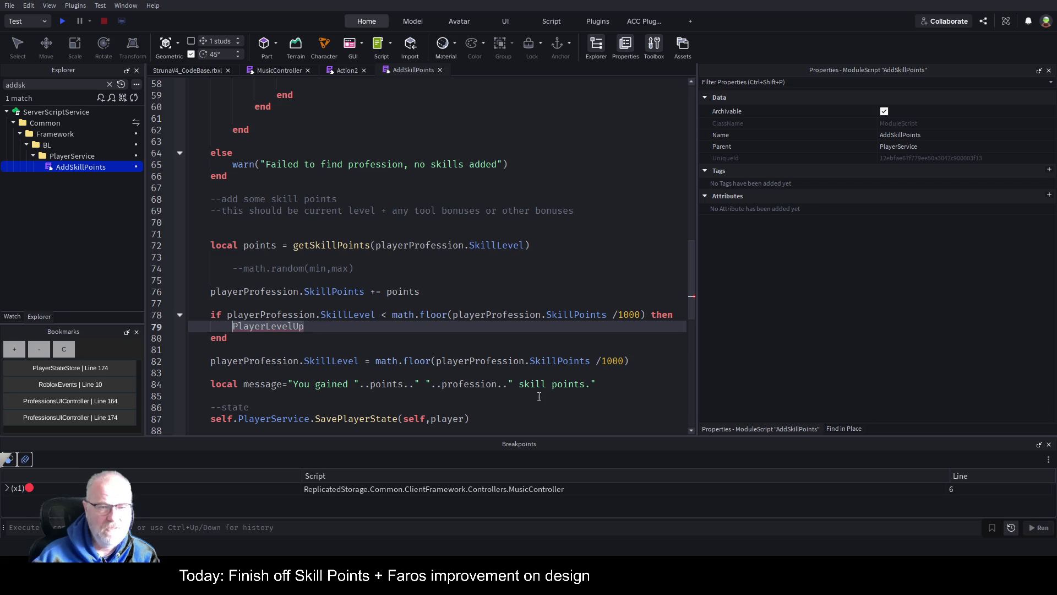
scroll(294, 296, "up", 14)
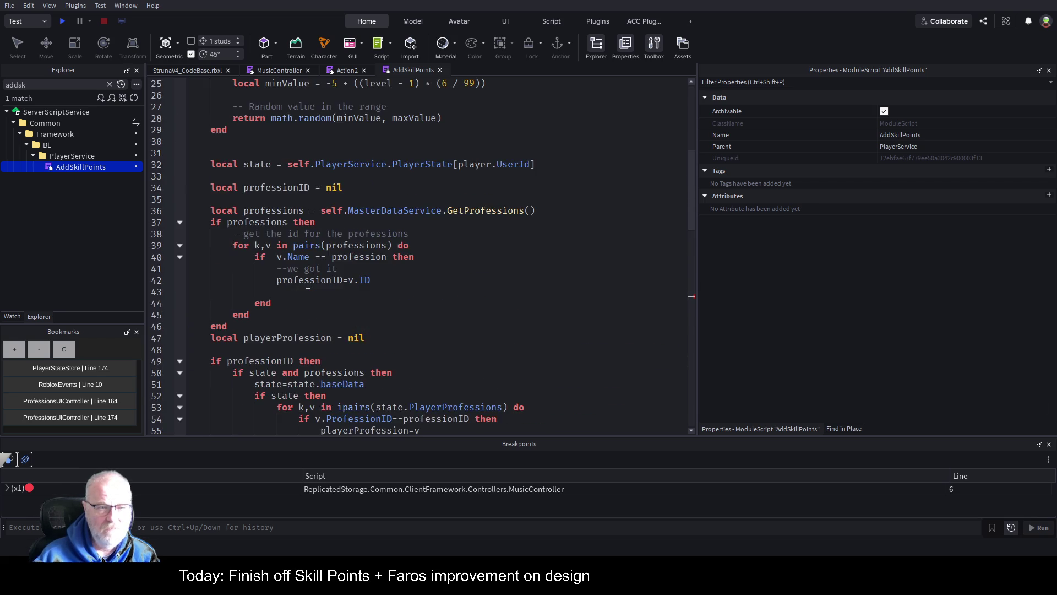
scroll(307, 284, "up", 5)
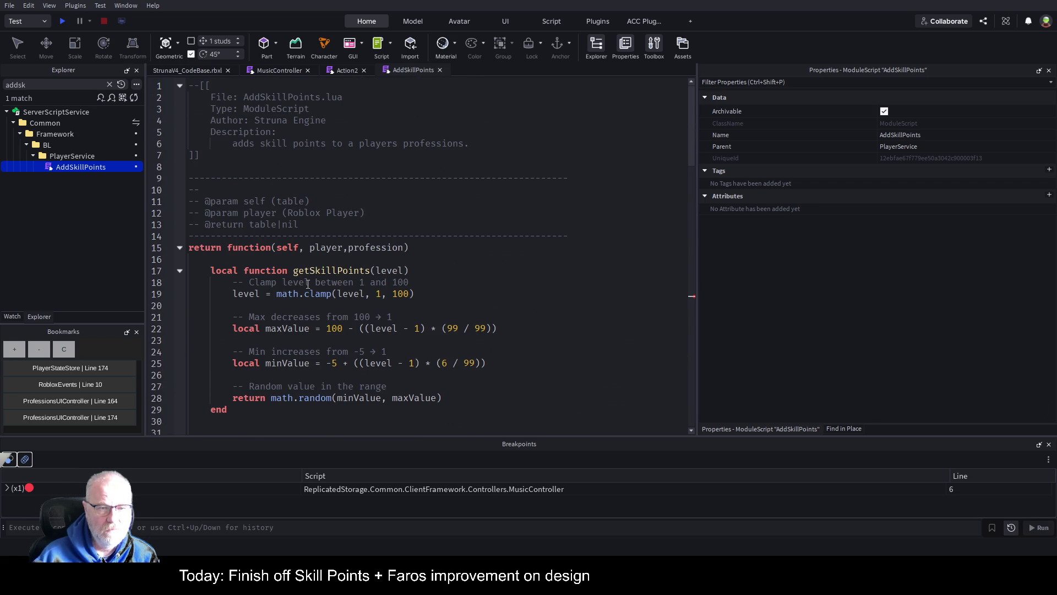
scroll(305, 251, "down", 20)
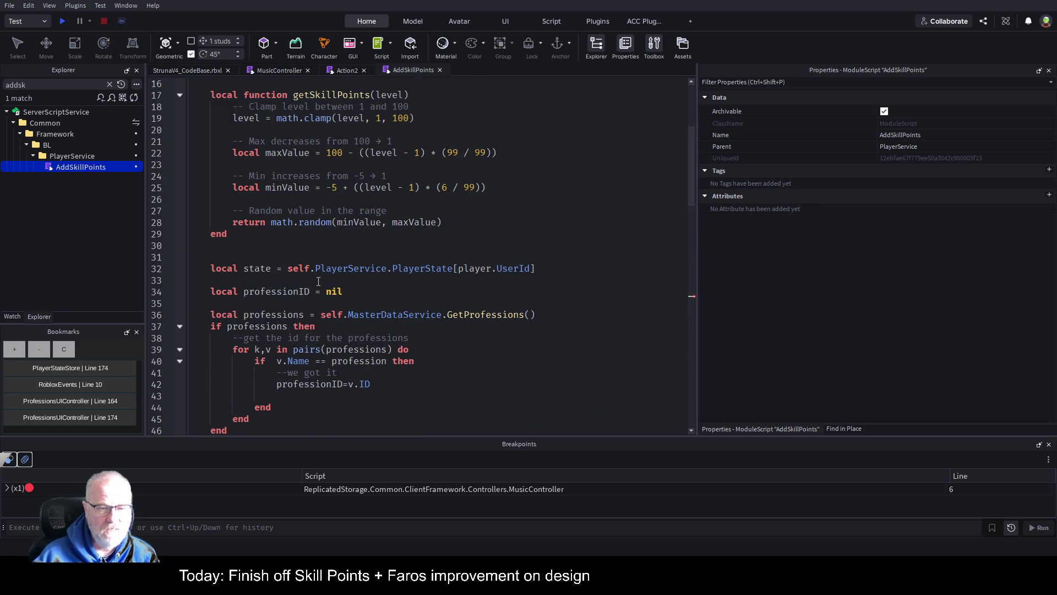
scroll(319, 283, "down", 7)
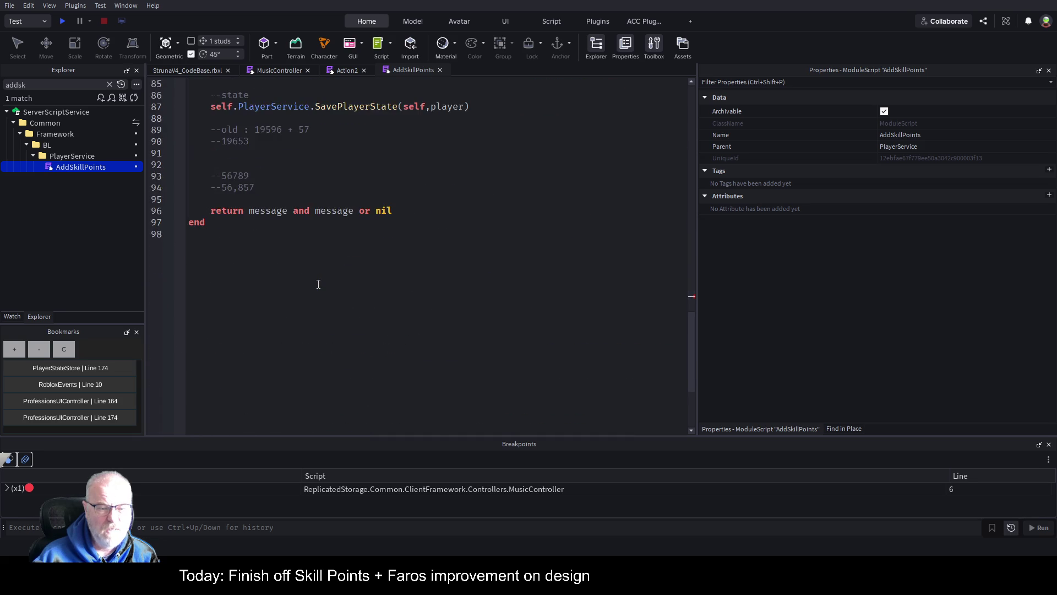
scroll(317, 286, "up", 5)
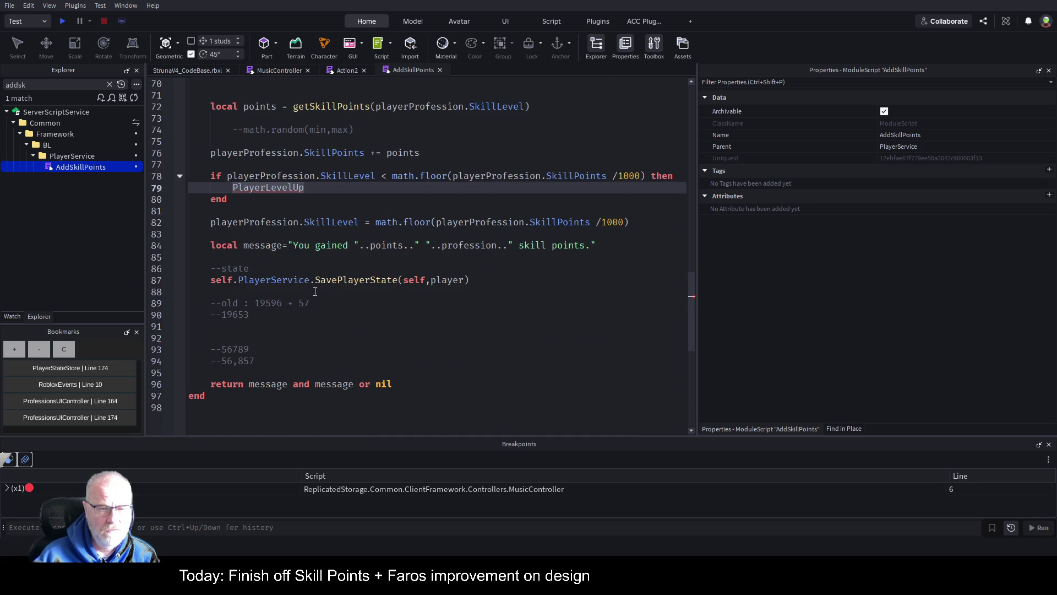
scroll(319, 286, "up", 4)
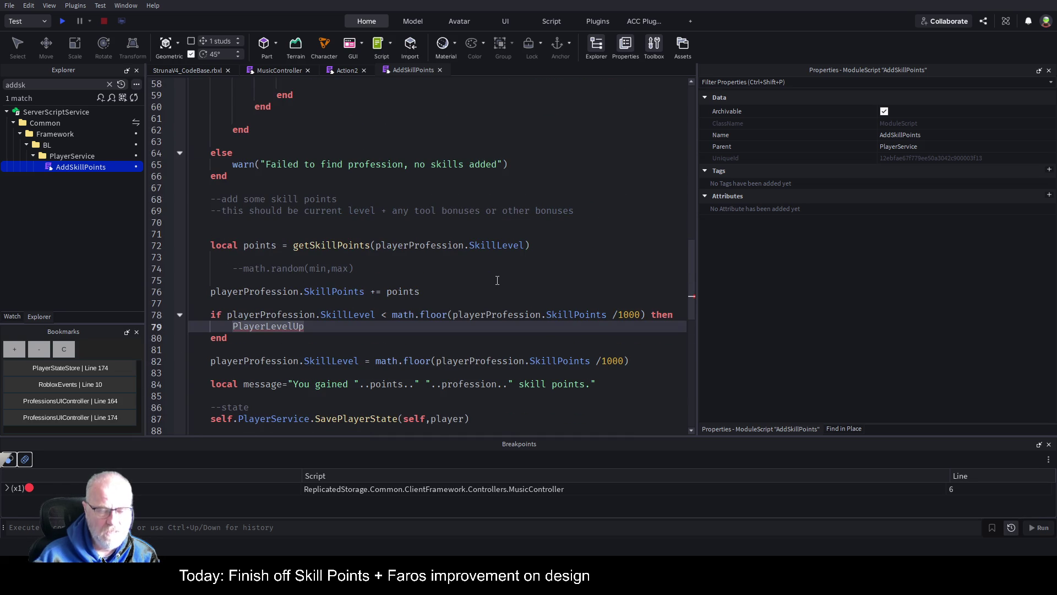
Turn the placeholder into self.EventBus.Publish("PlayerLevelUp") on line 79.
key("Home")
type("self.Event ")
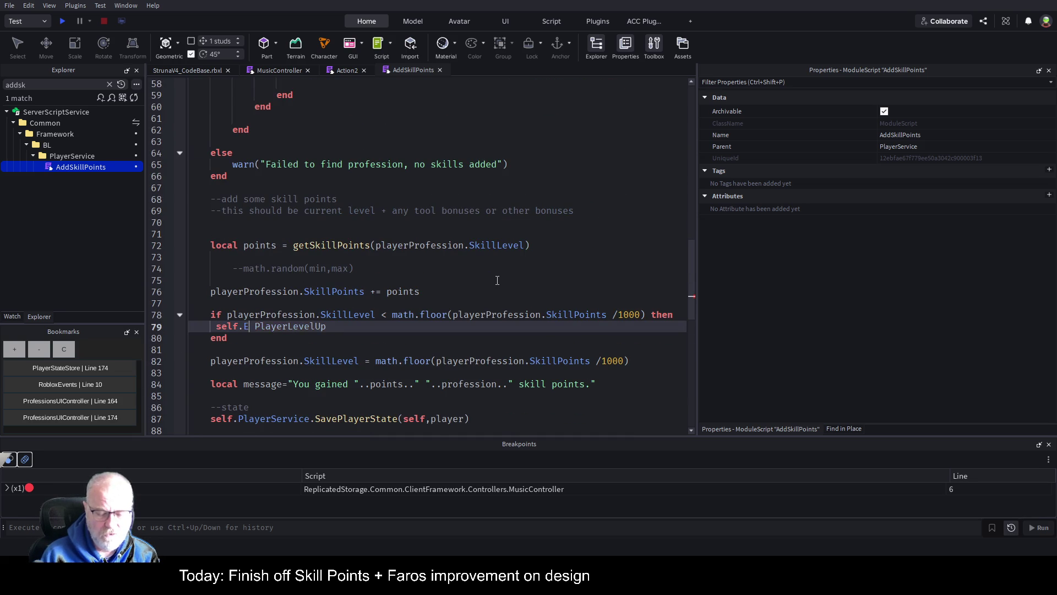
type("Bus,.")
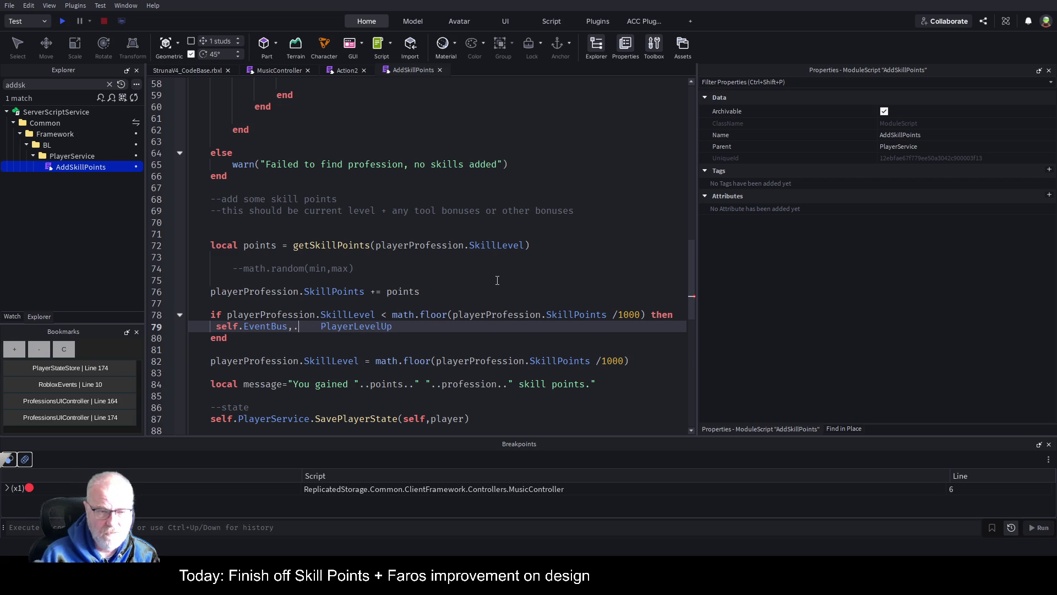
key("BackSpace")
key("BackSpace")
type(".")
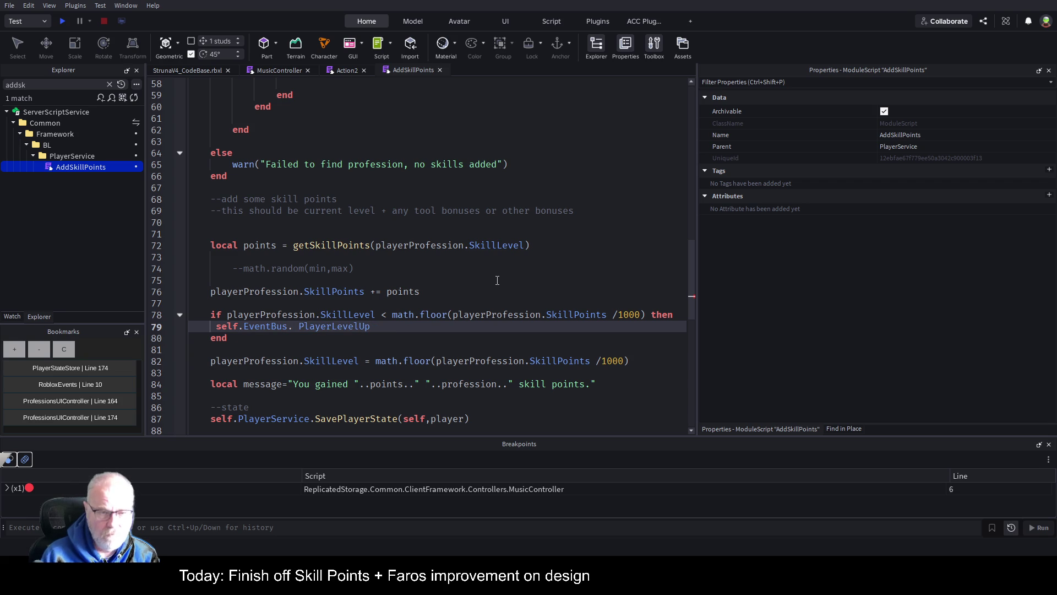
type("Pu")
type("blish(")
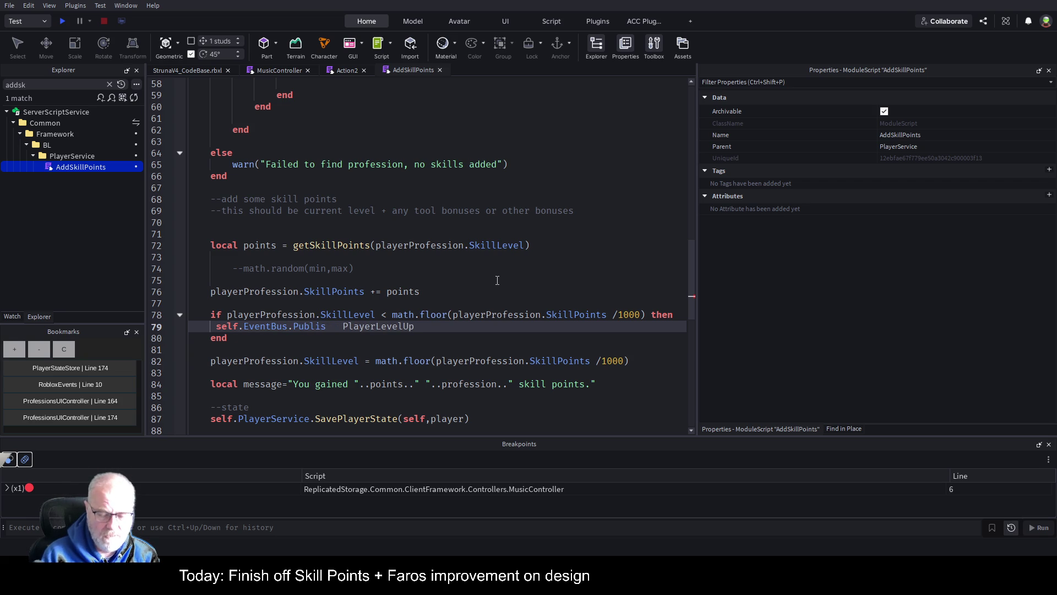
key("Delete")
key("Delete")
key("Delete")
type("\"")
key("End")
type(")")
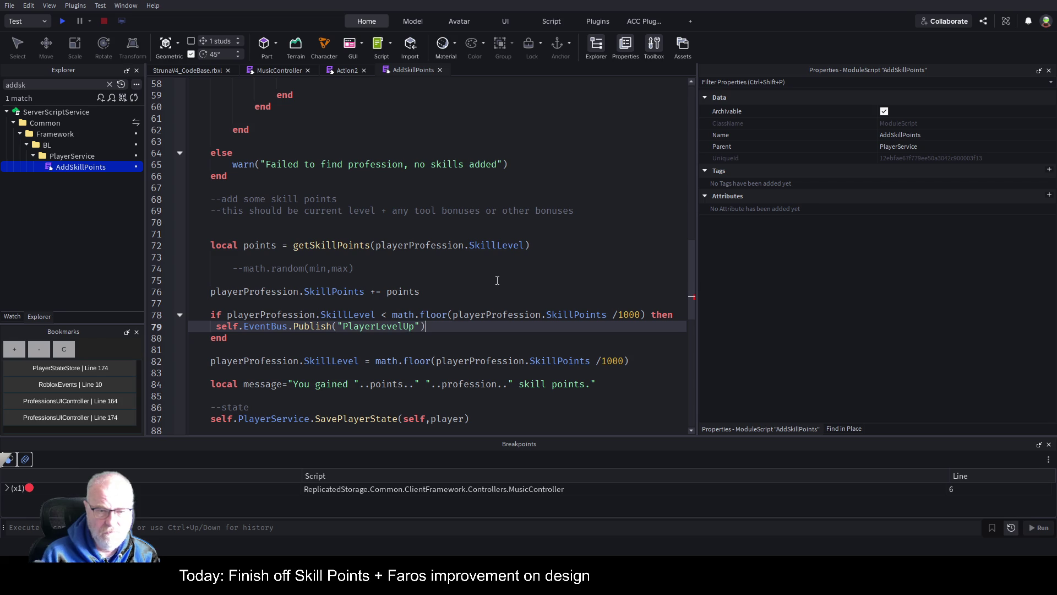
Add a nil second argument to the Publish call and save the place.
key("Left")
type(",nill")
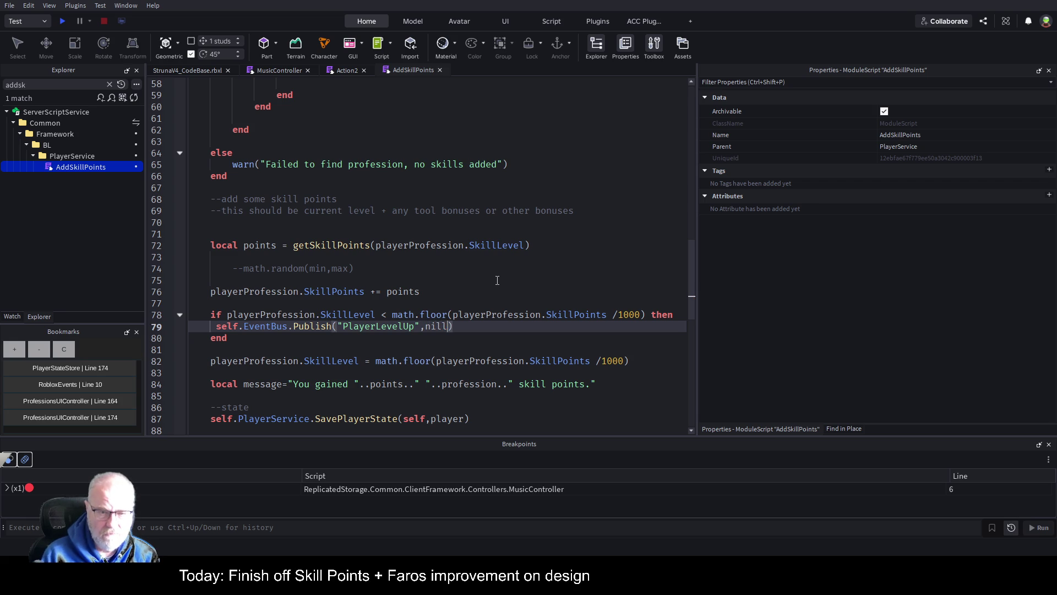
key("ctrl+s")
key("BackSpace")
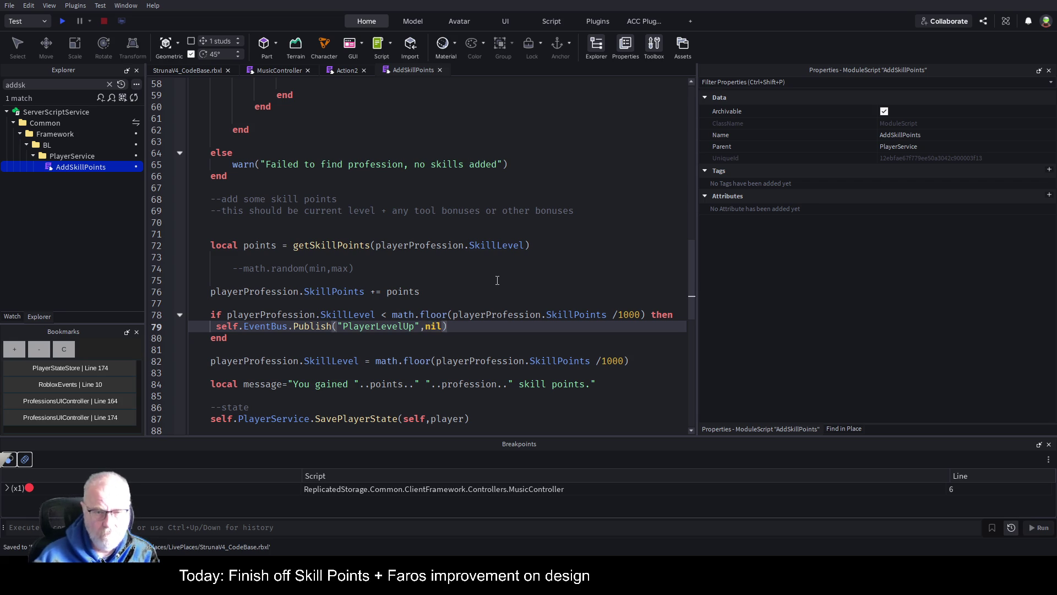
left_click(432, 292)
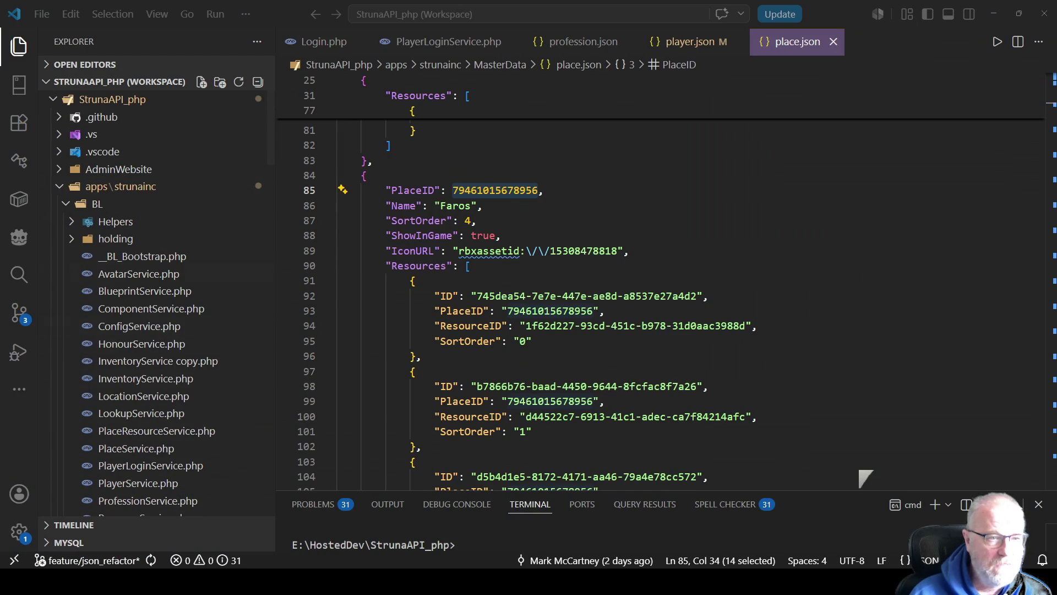
Open the player's player.json and format the one-line JSON into readable lines.
scroll(154, 330, "down", 5)
scroll(154, 330, "down", 10)
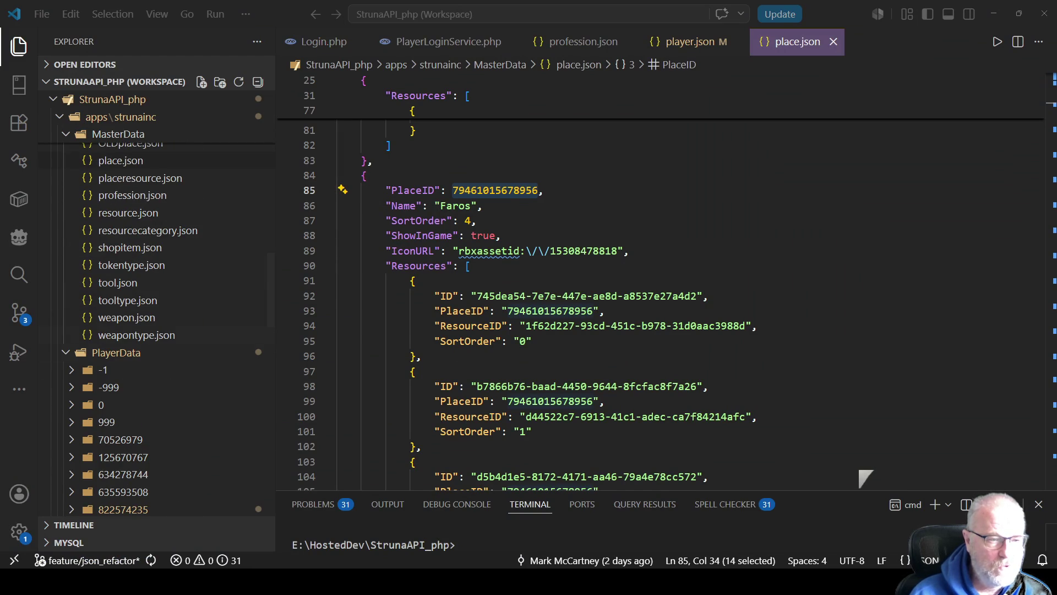
scroll(154, 330, "down", 3)
left_click(192, 370)
scroll(196, 306, "down", 2)
left_click(114, 353)
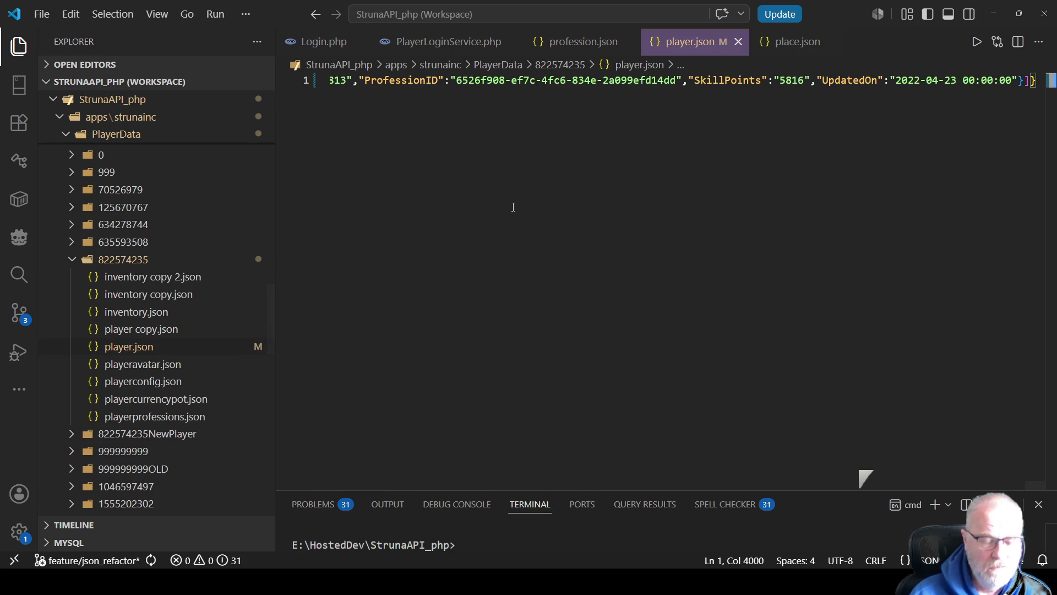
right_click(542, 183)
left_click(578, 330)
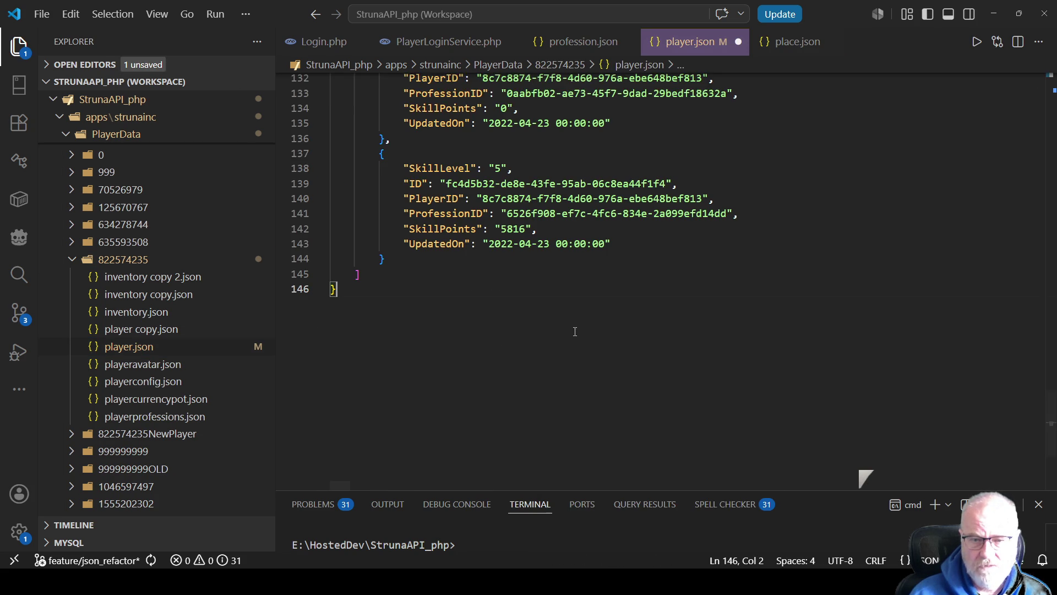
Copy the Mining profession's ID from profession.json and start a search in player.json.
scroll(555, 375, "up", 2)
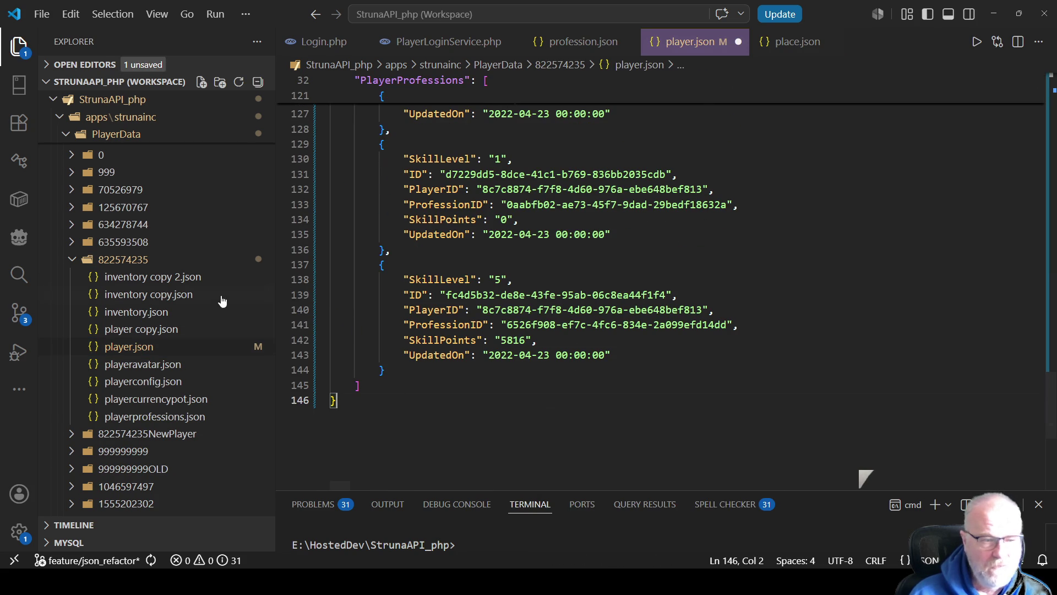
scroll(206, 314, "up", 3)
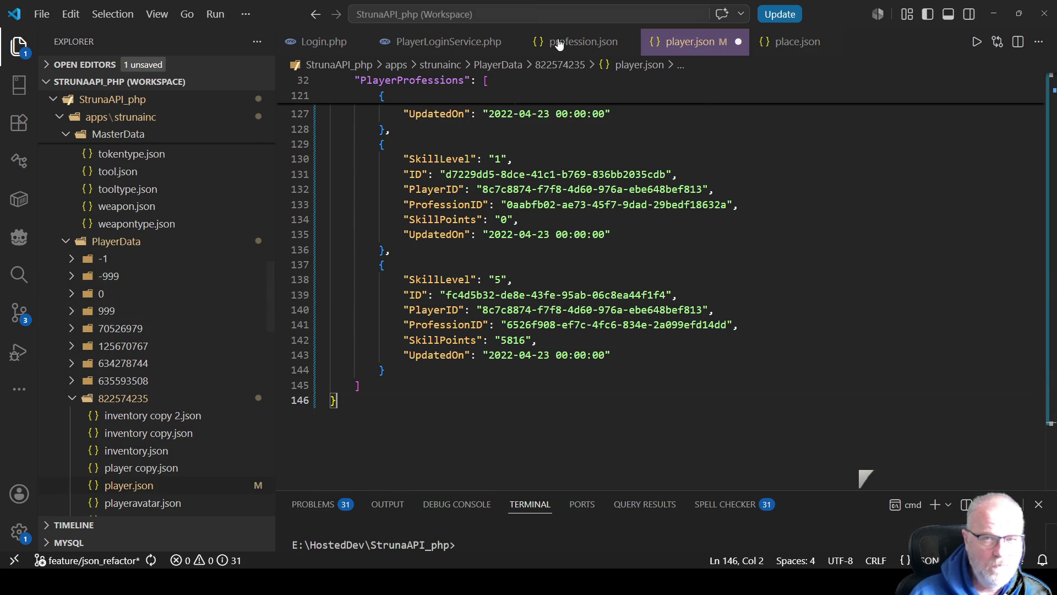
left_click(567, 44)
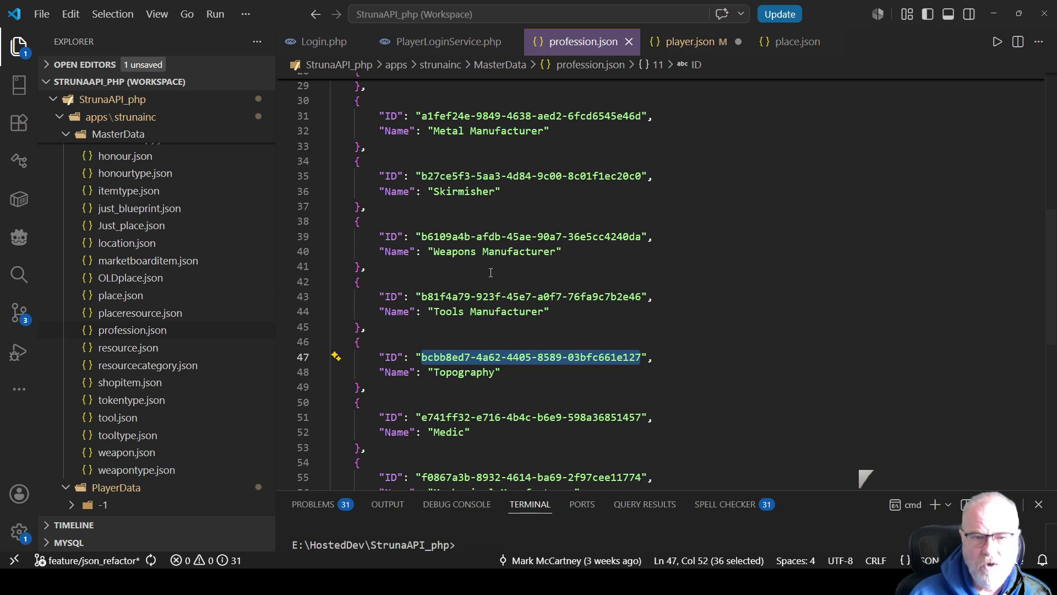
scroll(474, 331, "up", 3)
scroll(483, 254, "up", 3)
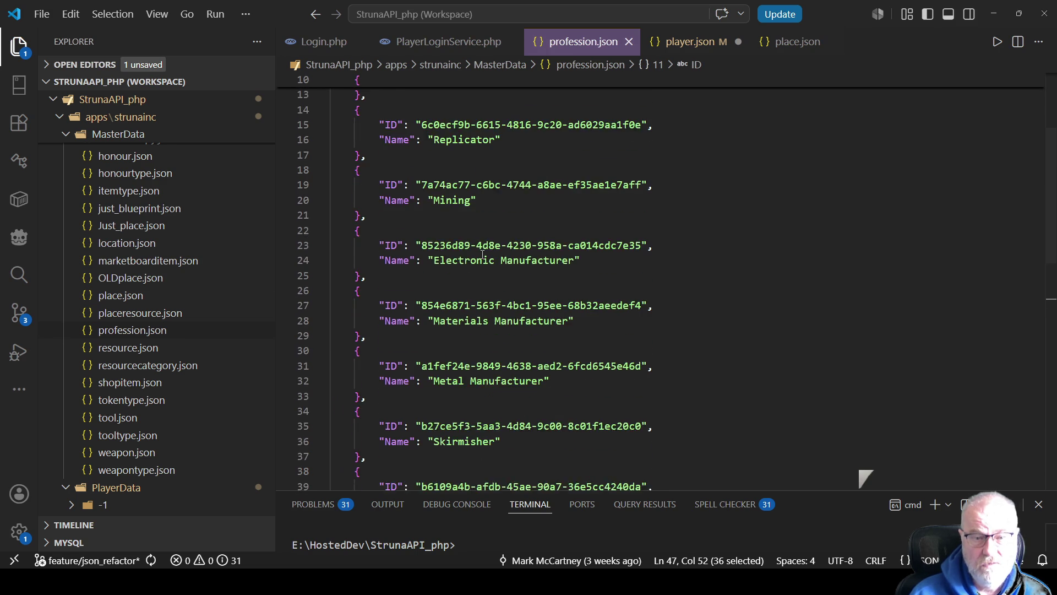
mouse_move(420, 212)
left_mouse_down()
mouse_move(549, 202)
mouse_move(644, 212)
left_mouse_up()
key("ctrl+c")
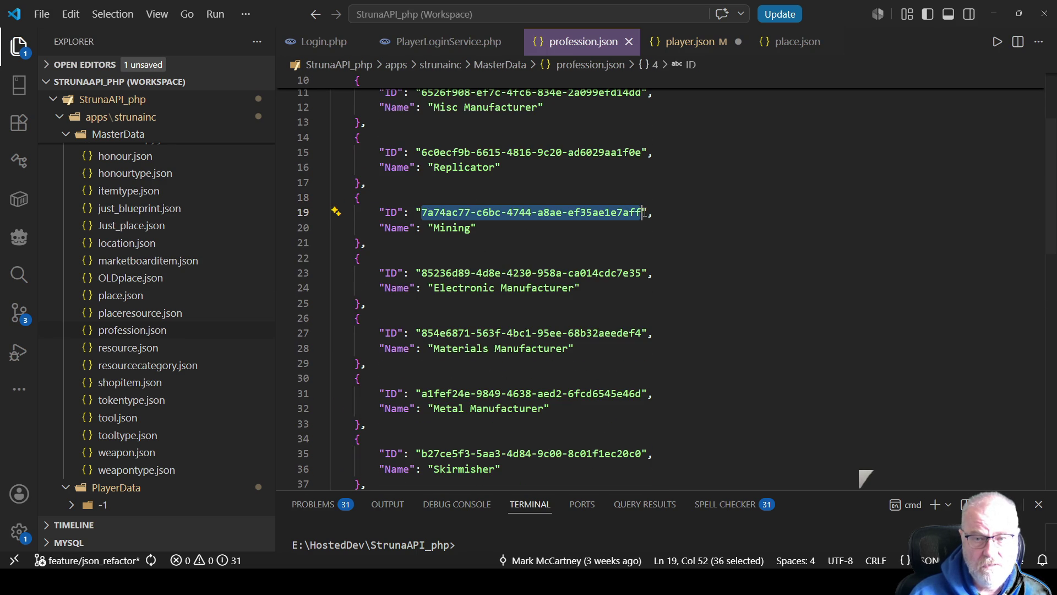
left_click(690, 42)
left_click(690, 163)
key("ctrl+f")
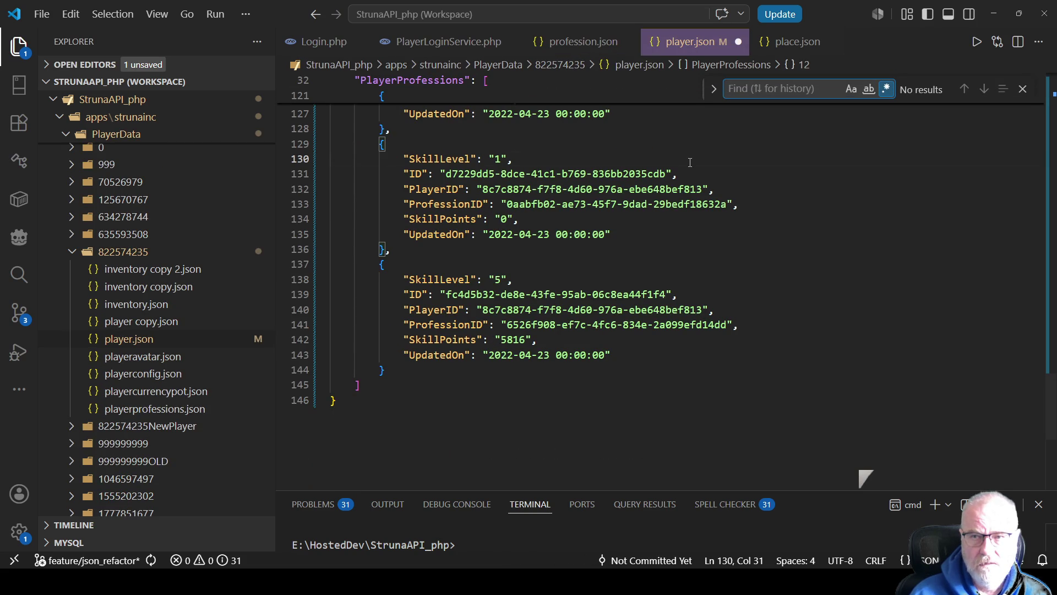
Locate the Mining entry and change its SkillPoints from 57589 to 57900, then save player.json.
key("ctrl+v")
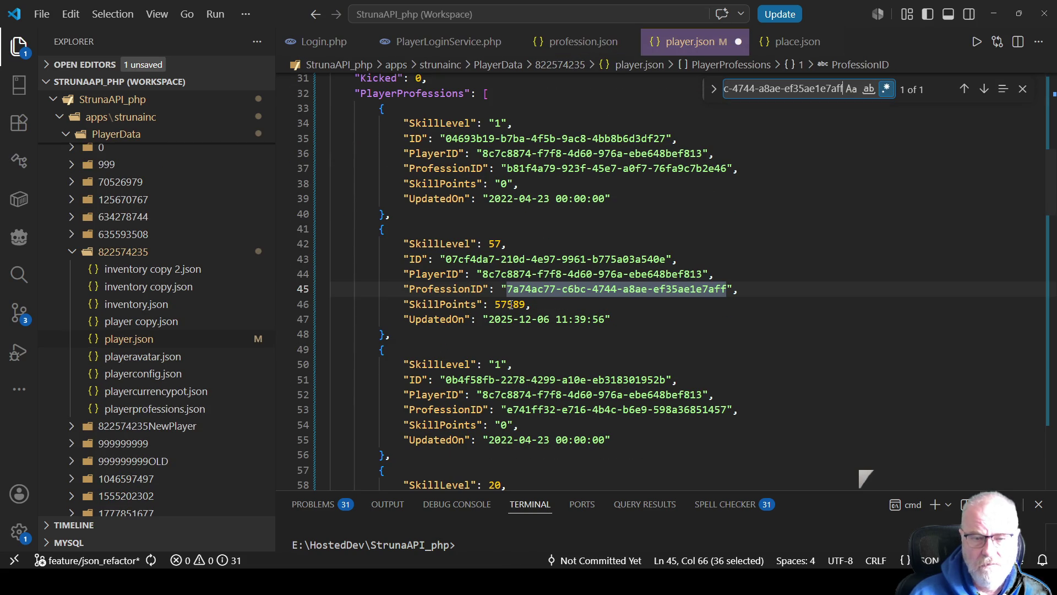
left_click(513, 305)
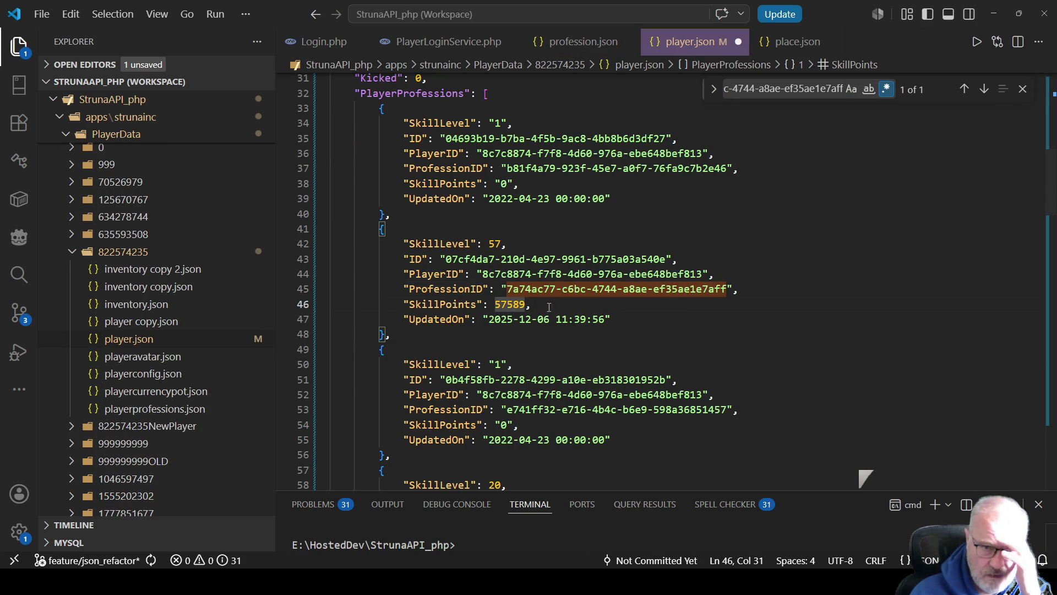
key("Left")
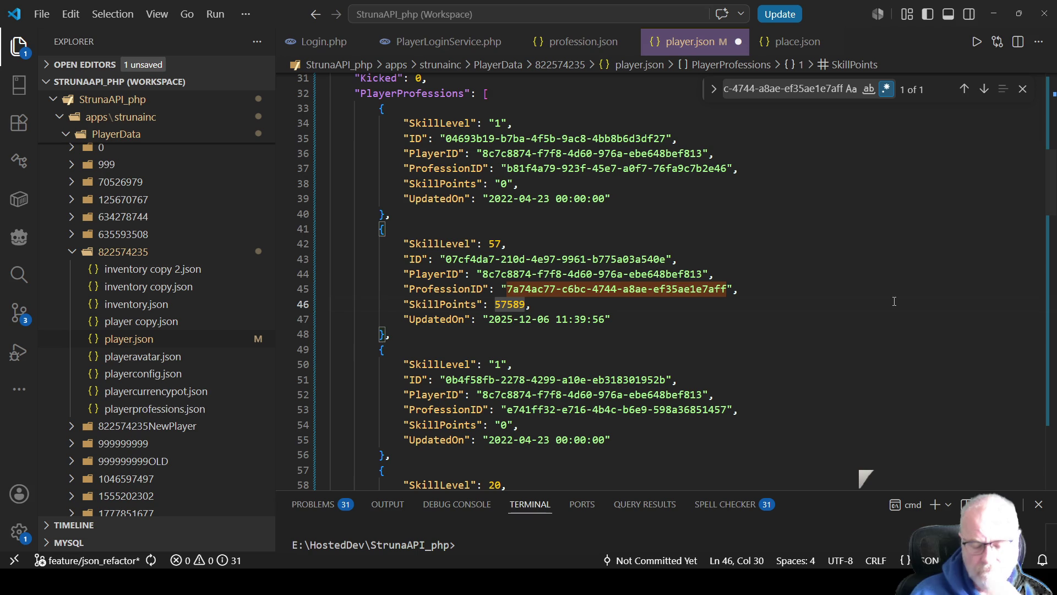
key("Delete")
key("Delete")
key("Delete")
type("900")
key("ctrl+s")
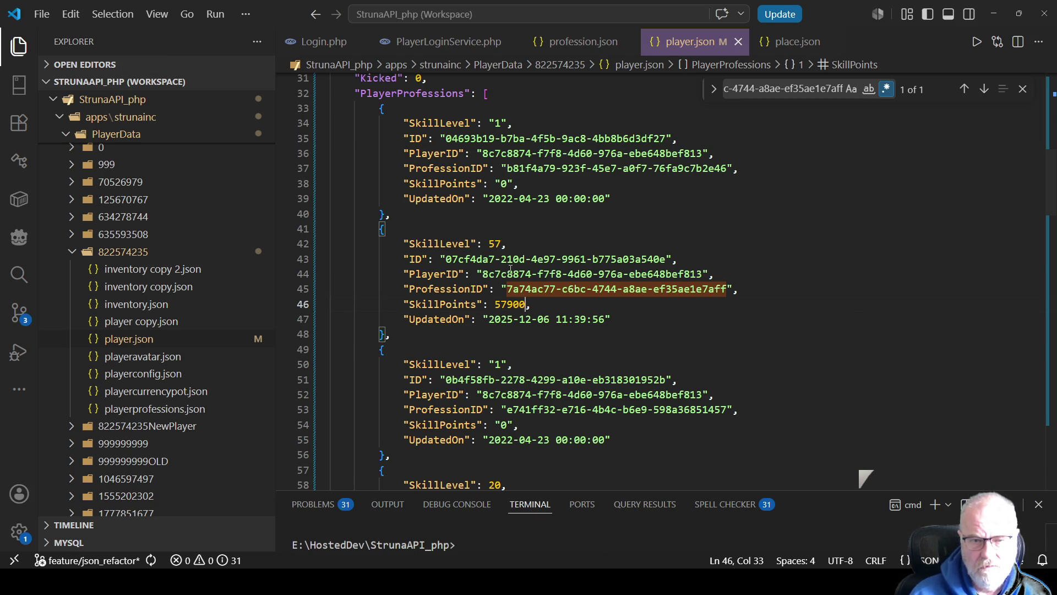
left_click(672, 349)
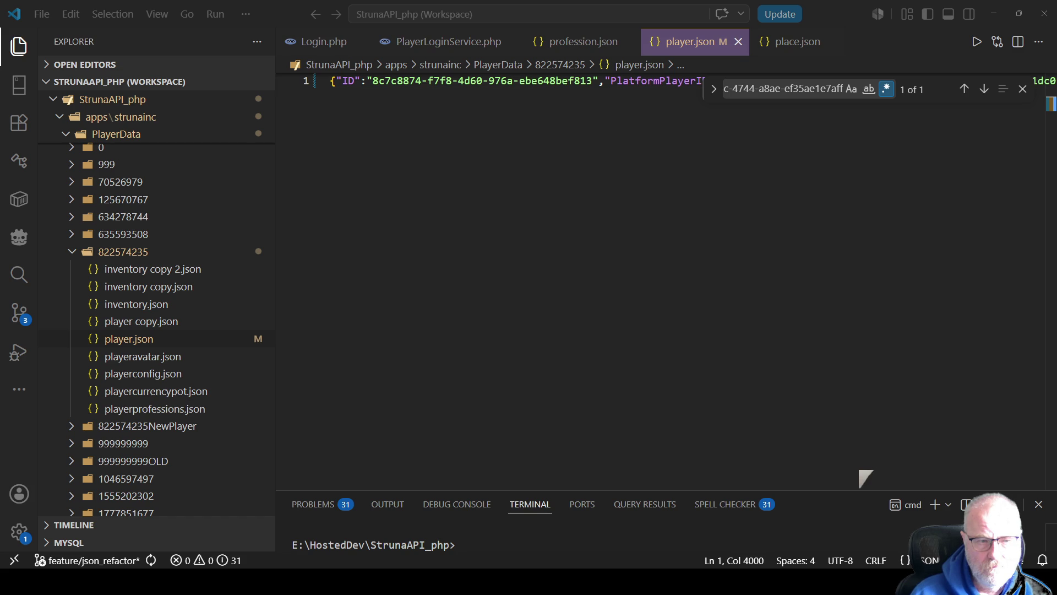
key("Right")
key("Right")
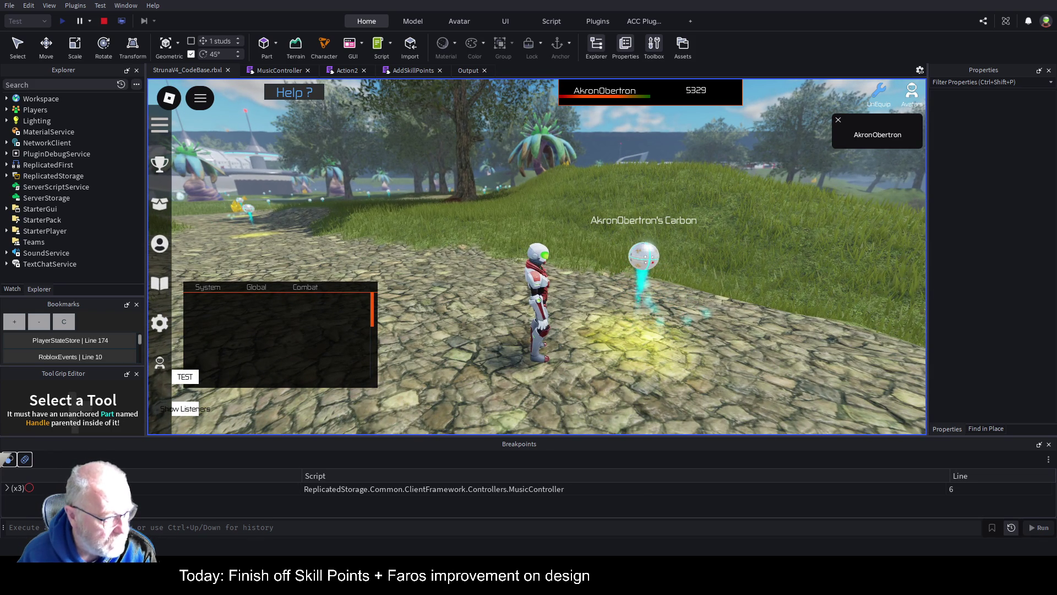
Equip the OME001 tool from the tools inventory.
scroll(574, 328, "down", 3)
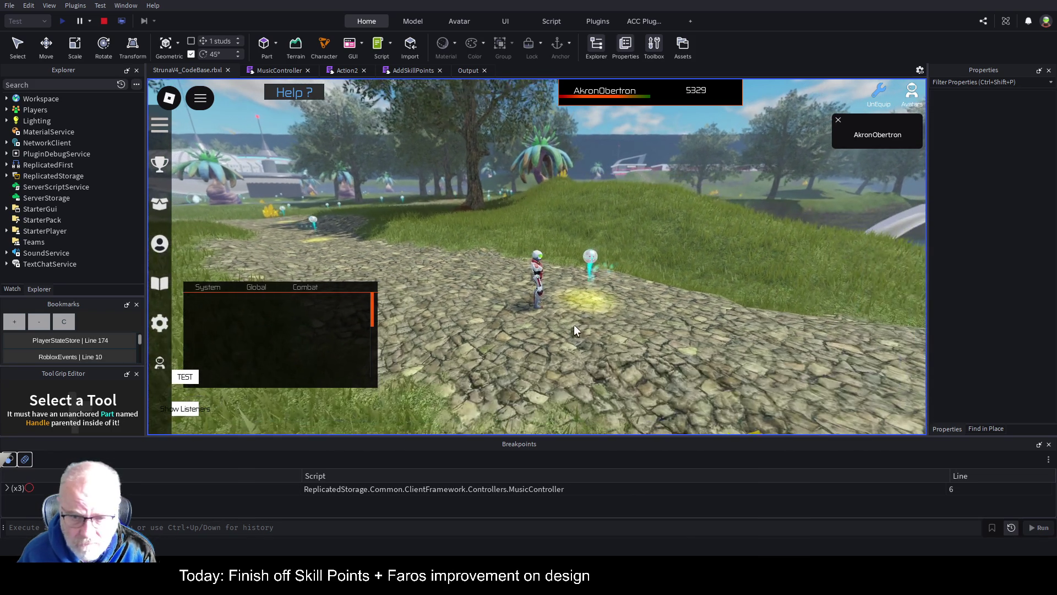
scroll(574, 325, "up", 2)
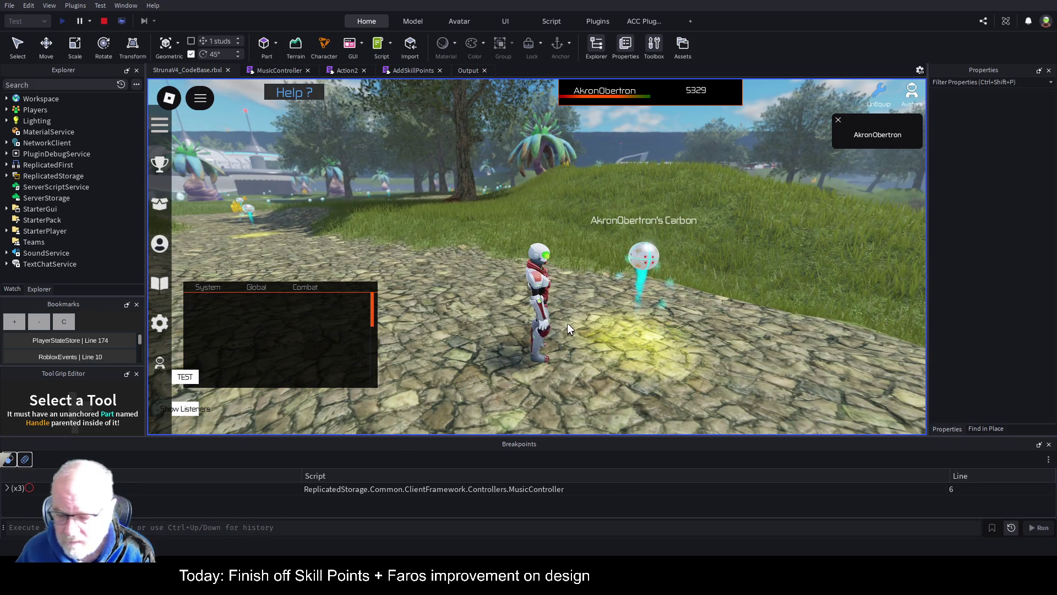
key("i")
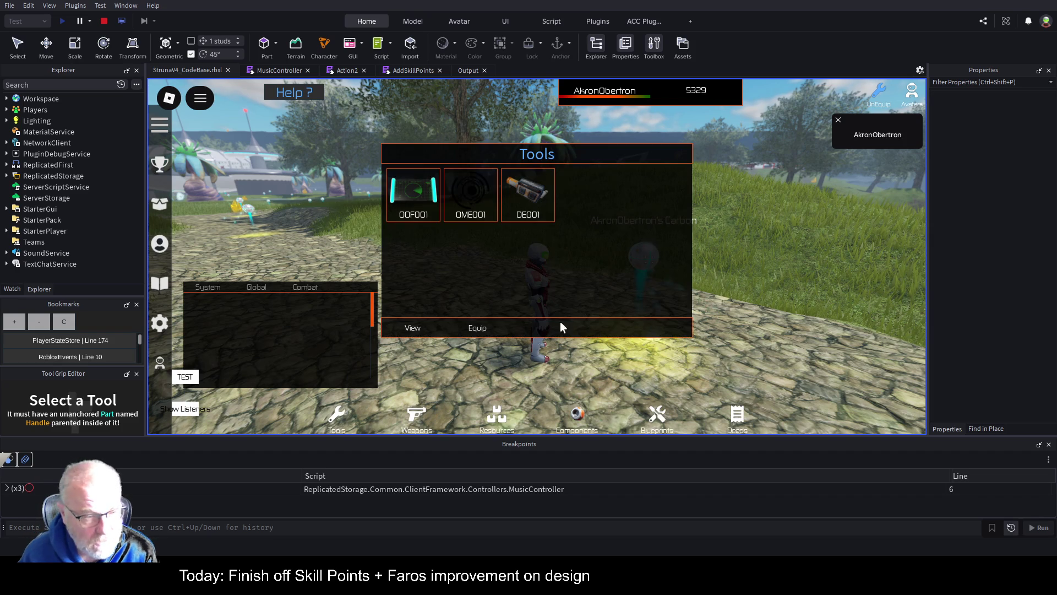
left_click(481, 214)
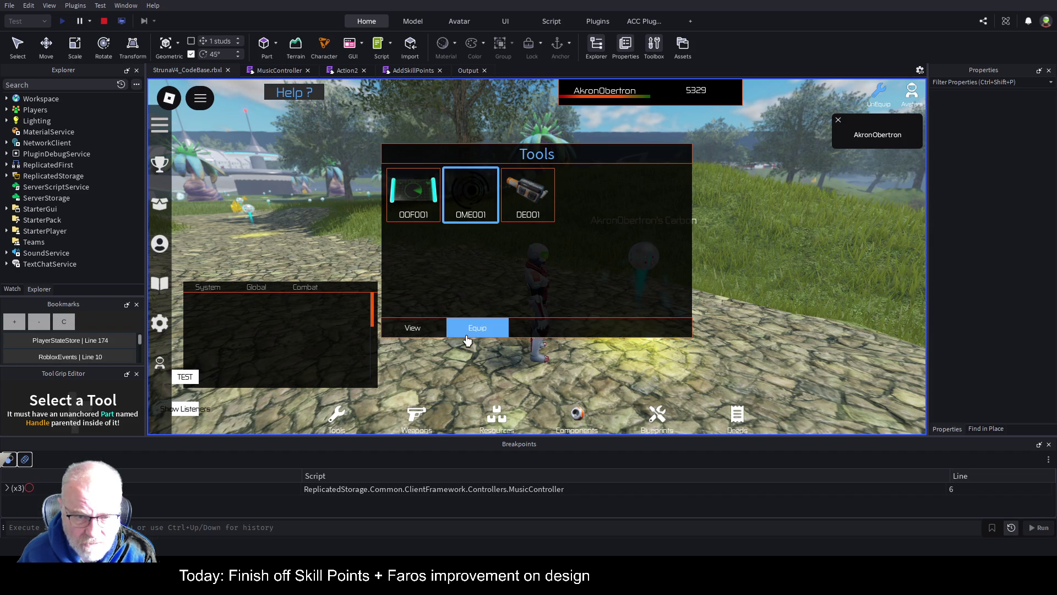
left_click(479, 329)
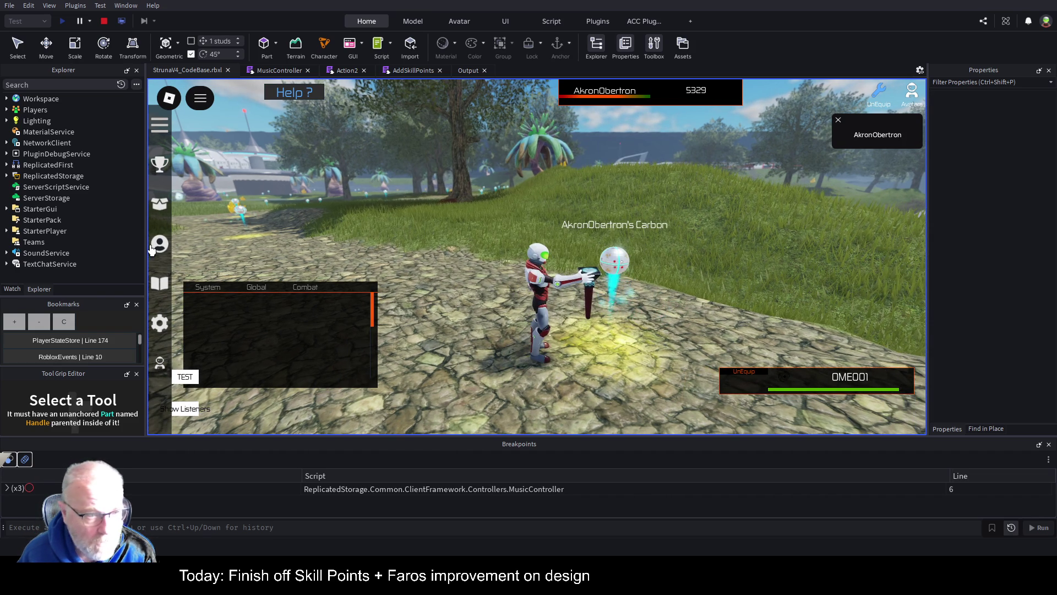
Check Mining points in the Professions panel, move it aside, and mine the Carbon orb.
left_click(160, 251)
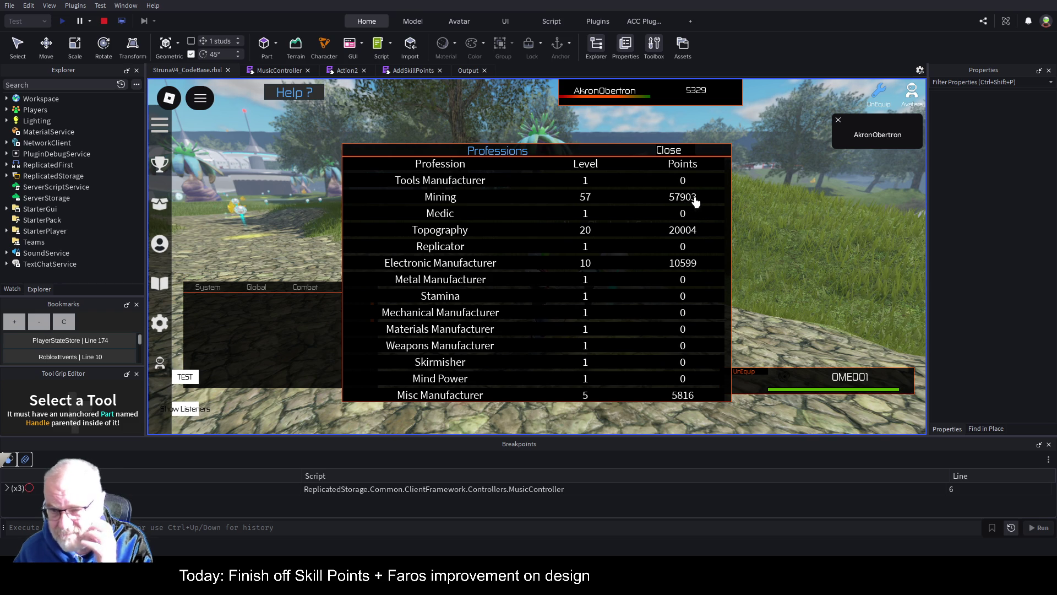
left_click(673, 151)
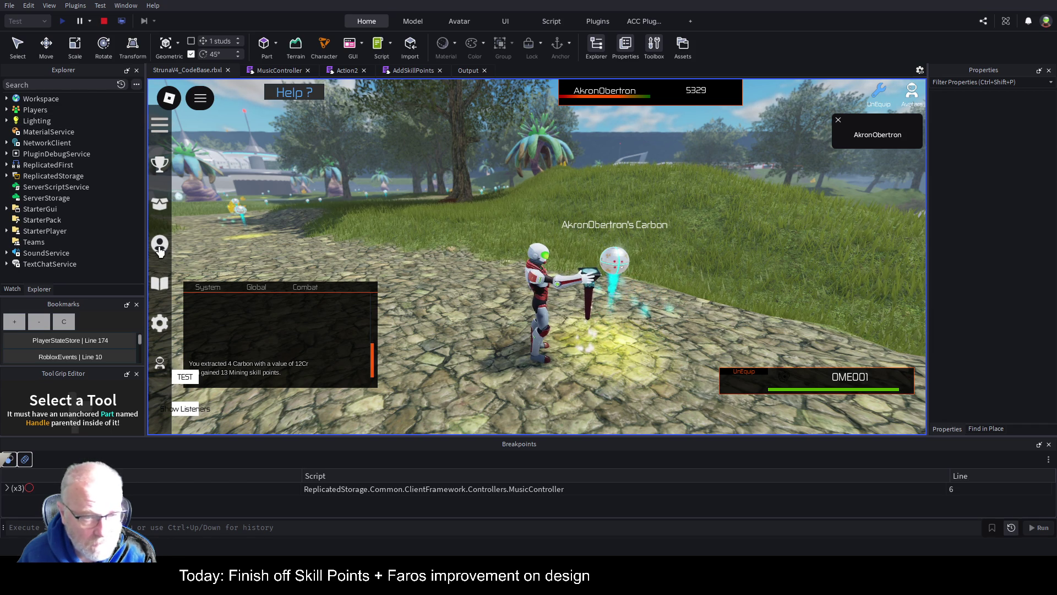
left_click(160, 245)
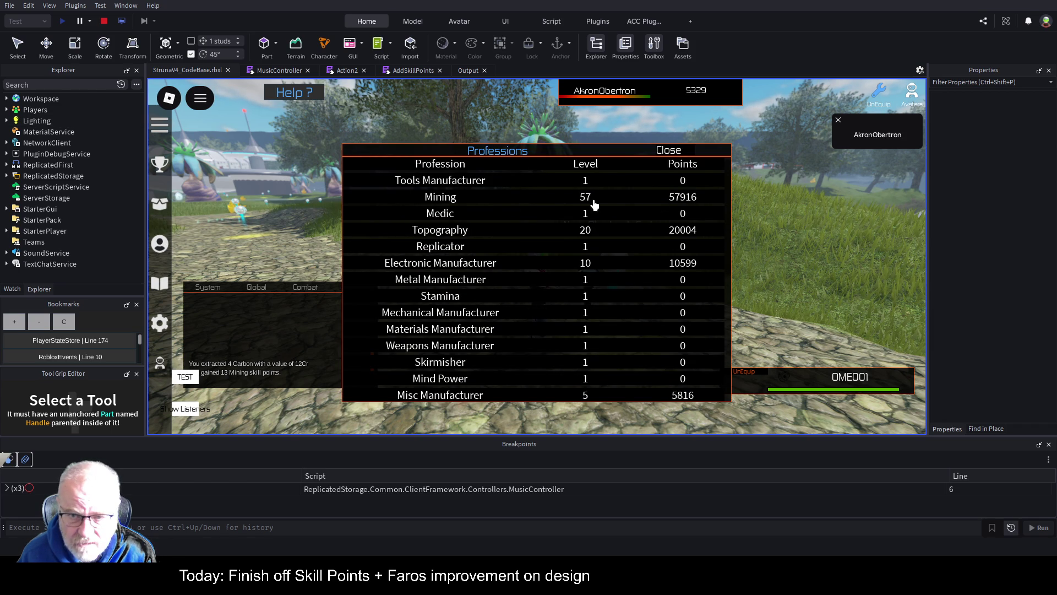
mouse_move(566, 149)
left_mouse_down()
mouse_move(608, 260)
mouse_move(598, 380)
left_mouse_up()
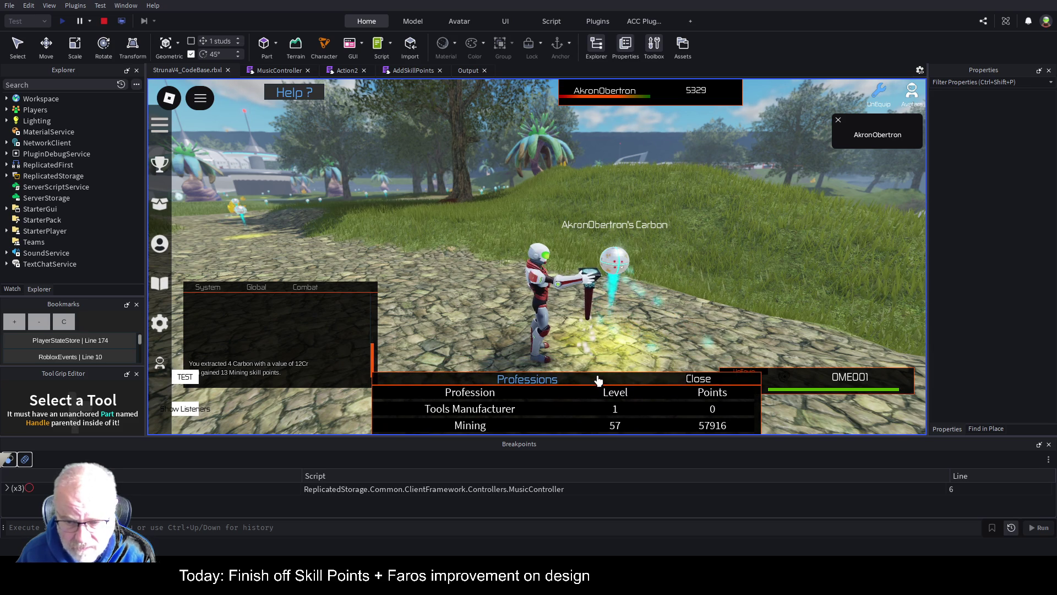
left_click(647, 273)
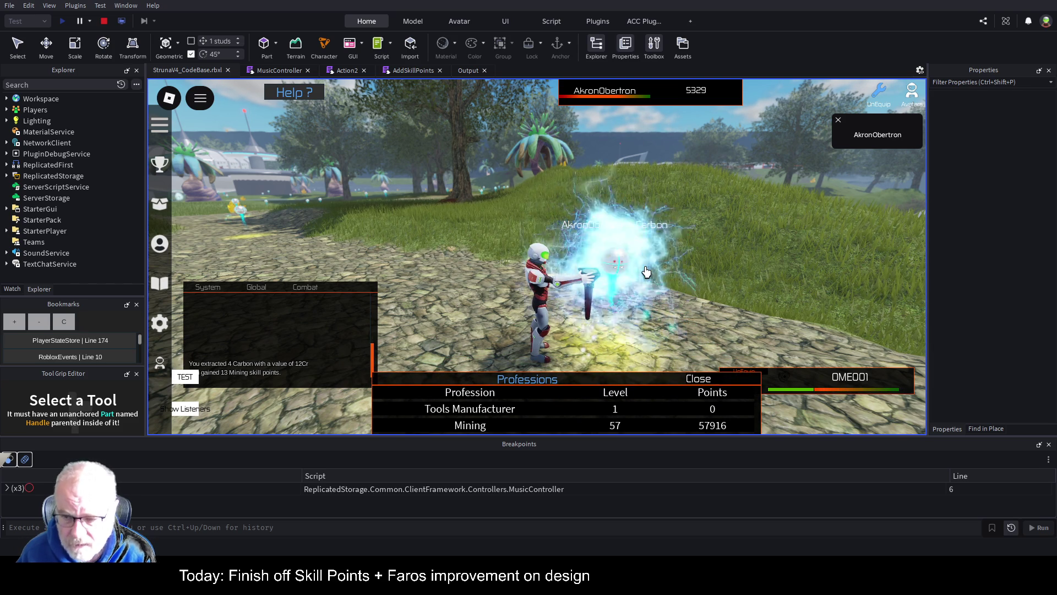